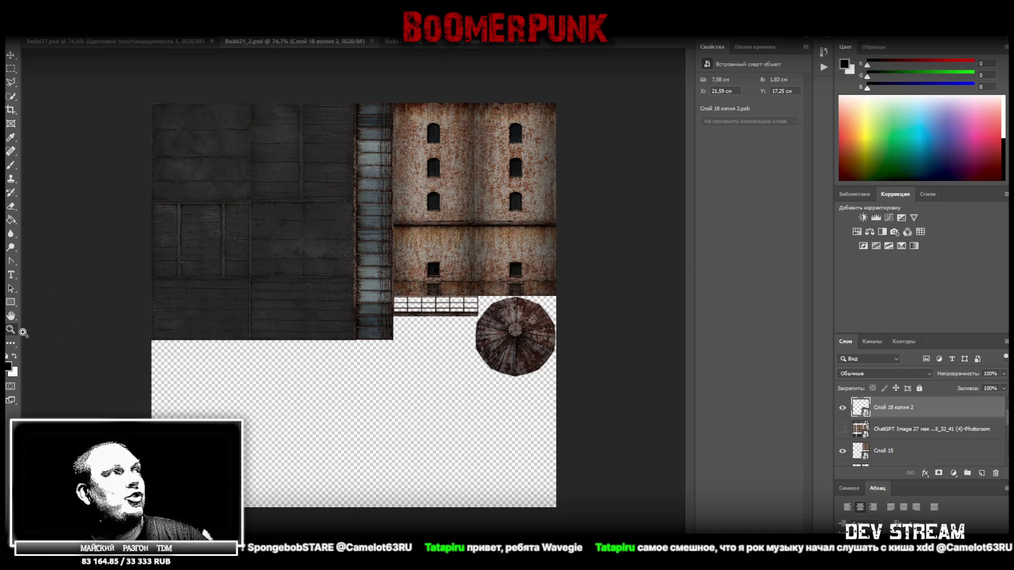
# Step: Save the Build21_2 atlas as a PNG with the large, fastest-save file size option
pyautogui.scroll(2, 493, 396)
pyautogui.scroll(-1, 503, 374)
pyautogui.scroll(1, 501, 385)
pyautogui.keyDown('alt'); pyautogui.scroll(-1, 490, 393); pyautogui.keyUp('alt')
pyautogui.scroll(-1, 423, 417)
pyautogui.scroll(1, 420, 411)
pyautogui.scroll(2, 406, 415)
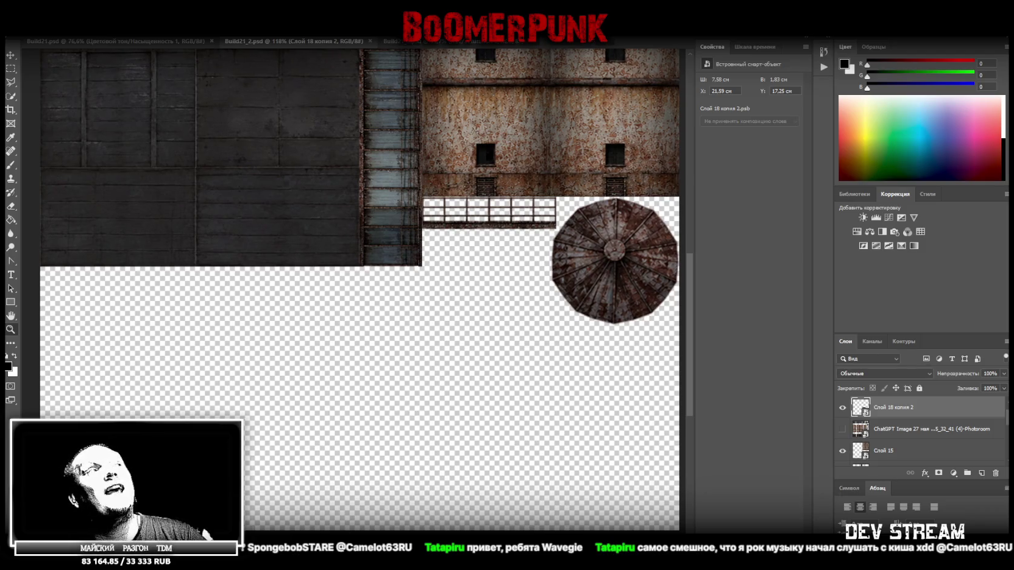
pyautogui.hscroll(1, 355, 289)
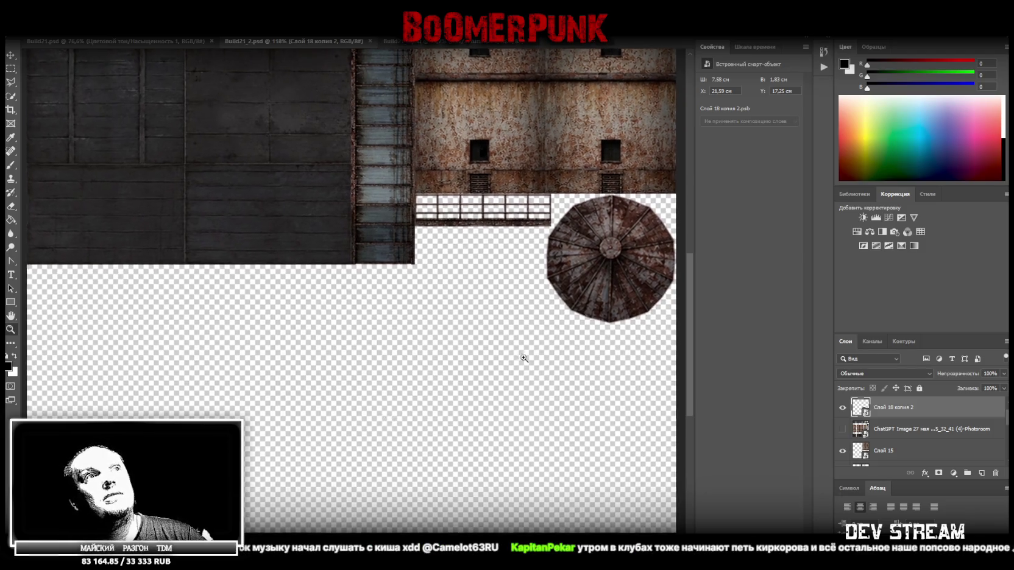
pyautogui.keyDown('alt'); pyautogui.scroll(1, 637, 324); pyautogui.keyUp('alt')
pyautogui.keyDown('alt'); pyautogui.scroll(1, 582, 337); pyautogui.keyUp('alt')
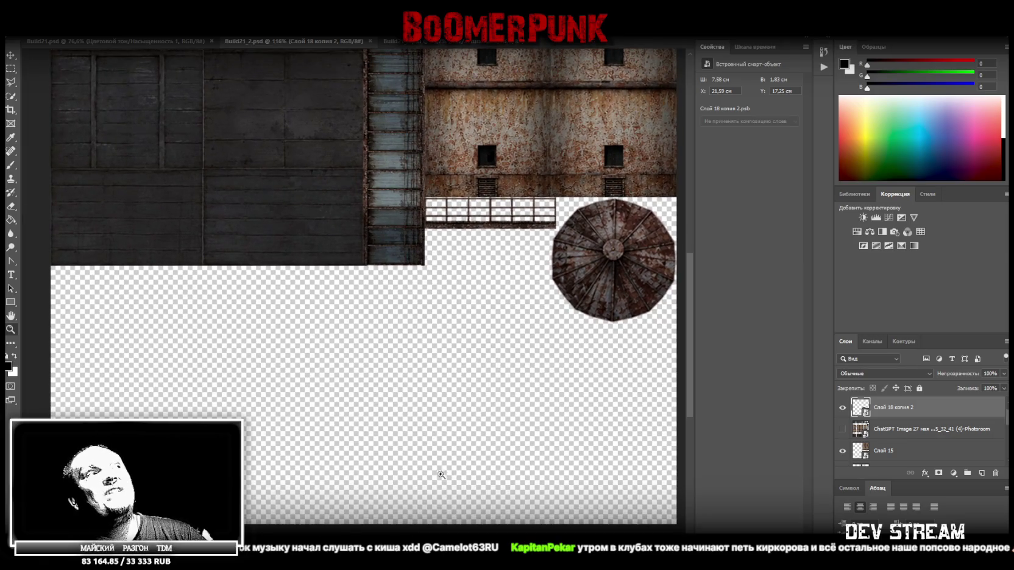
pyautogui.hscroll(1, 358, 287)
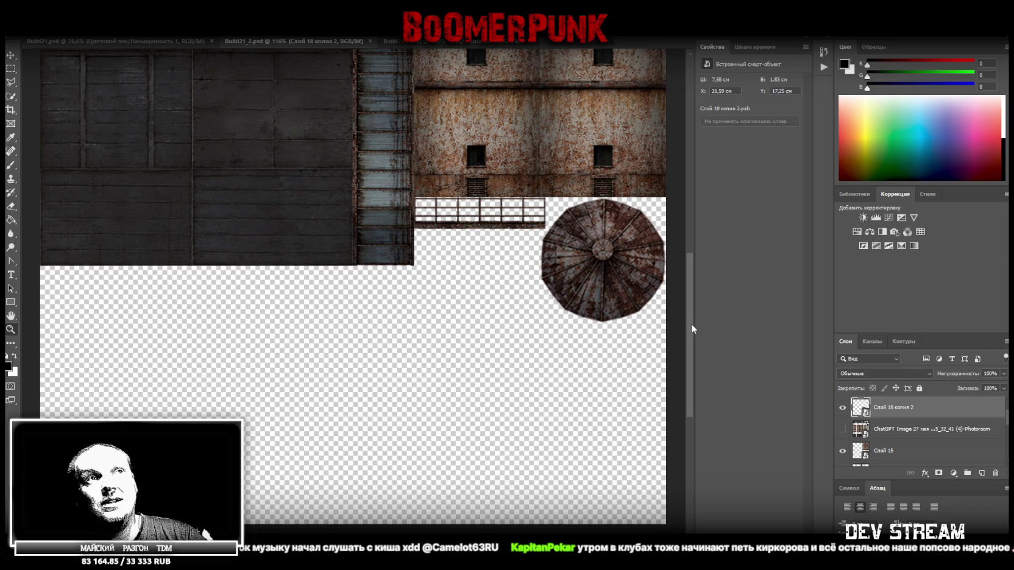
pyautogui.moveTo(692, 329); pyautogui.dragTo(693, 322)
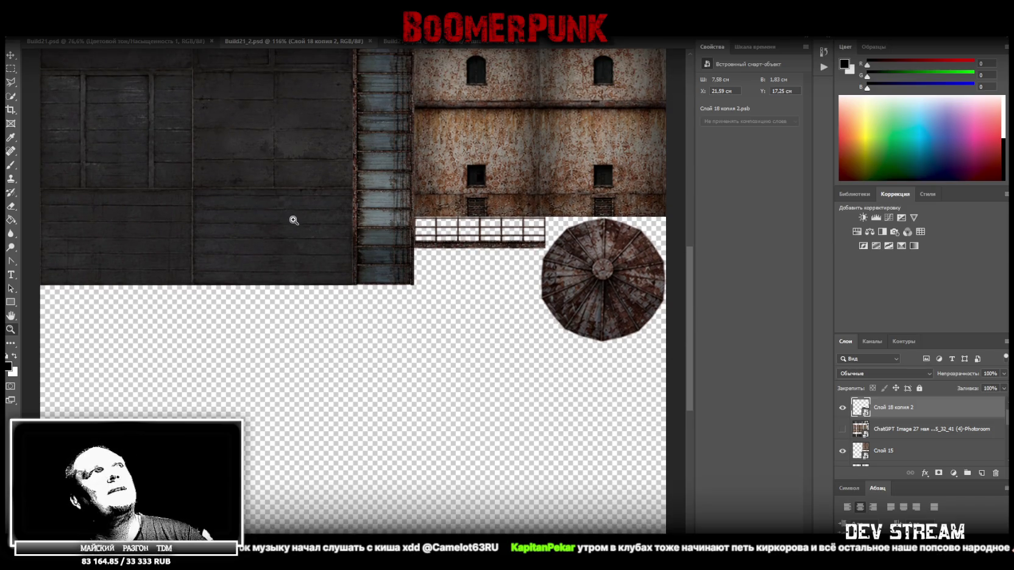
pyautogui.hotkey('alt', 'f')
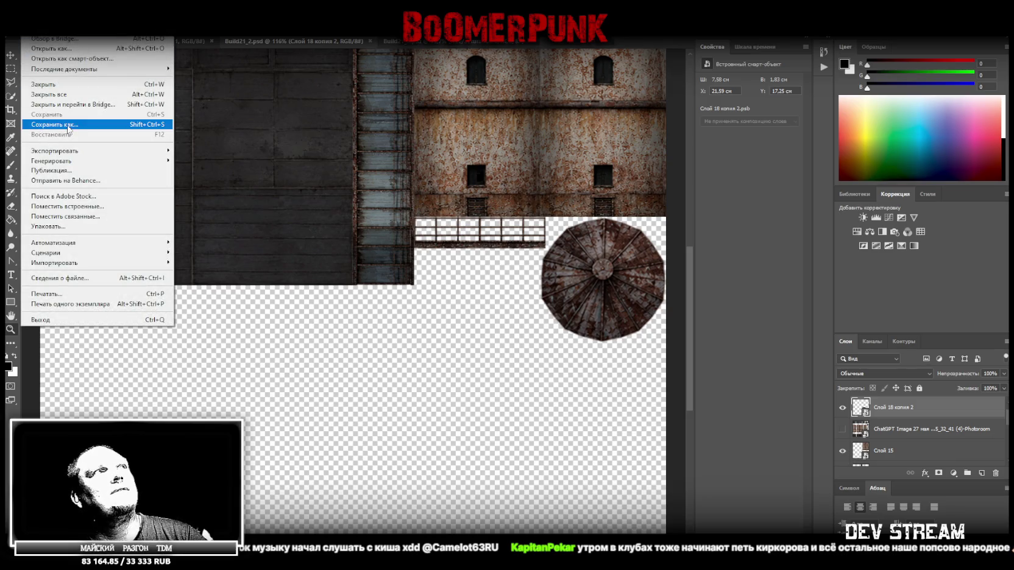
pyautogui.press('Escape')
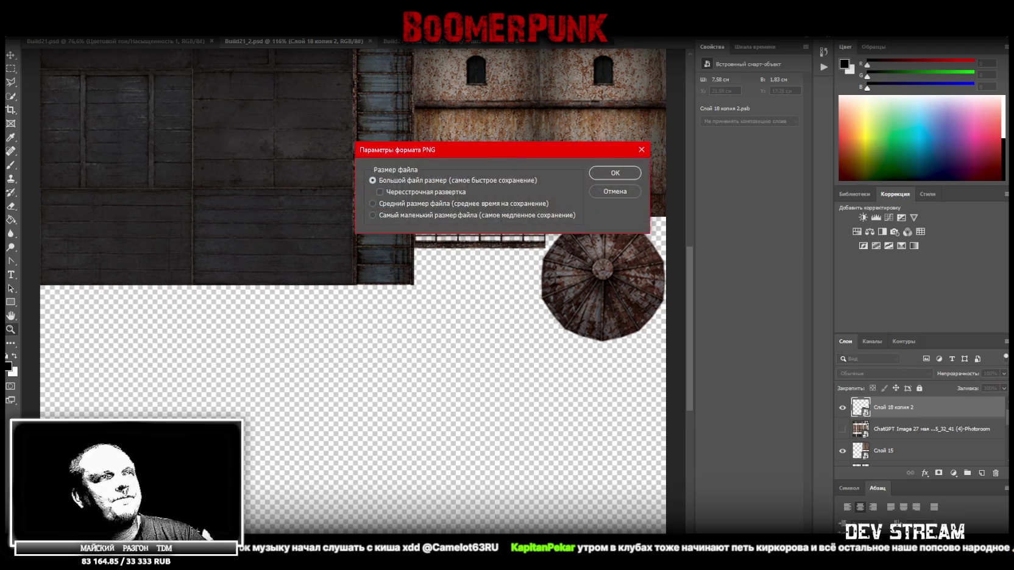
pyautogui.click(624, 178)
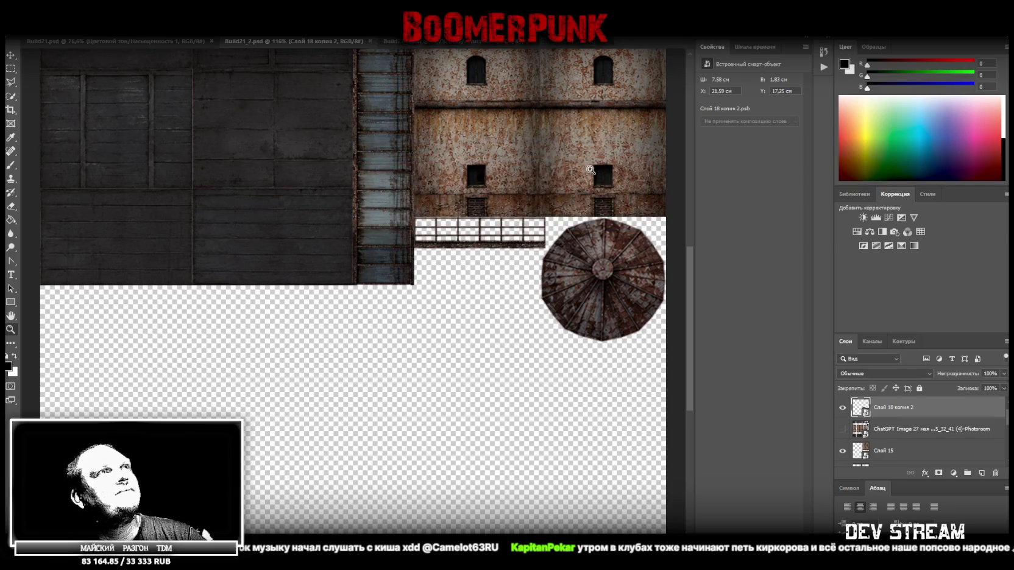
pyautogui.scroll(-5, 909, 414)
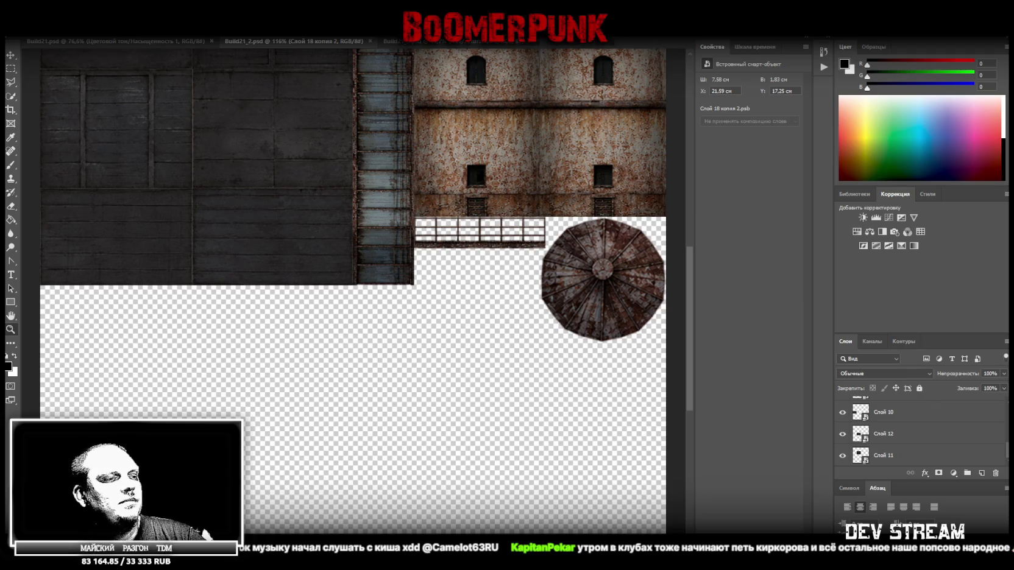
# Step: Make Слой 11 the working layer in the Layers panel
pyautogui.click(913, 462)
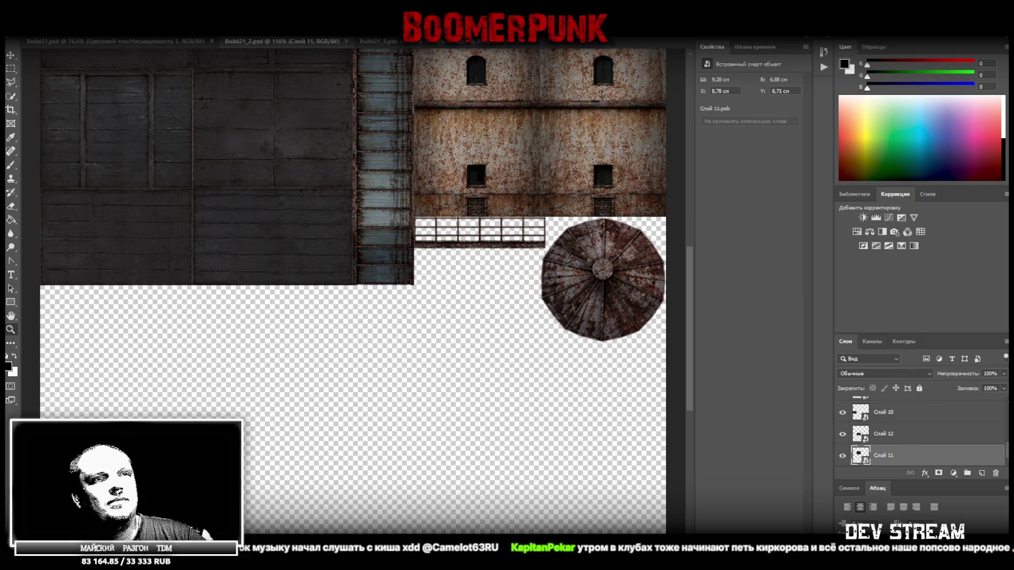
pyautogui.press('super+d')
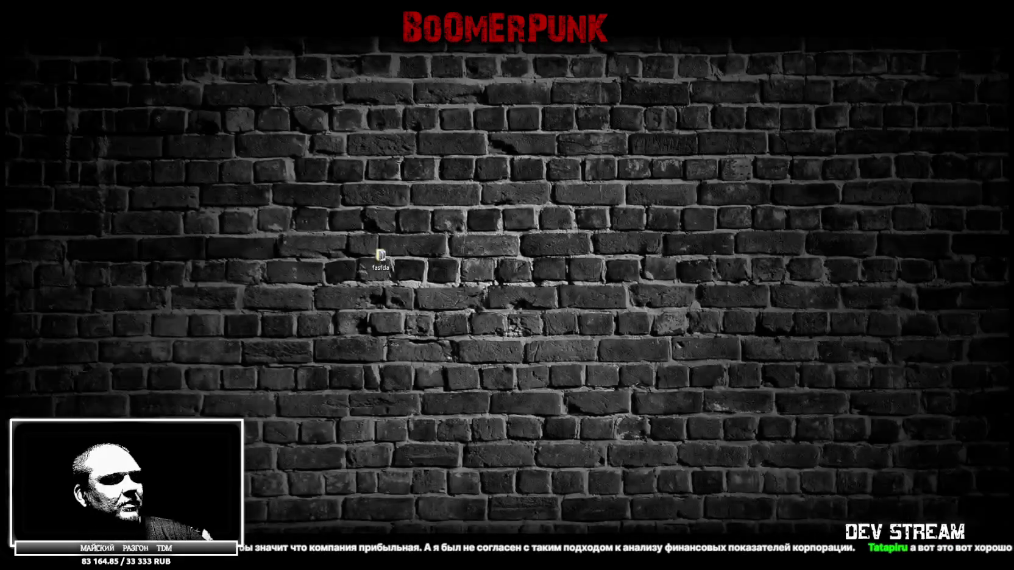
pyautogui.press('super+d')
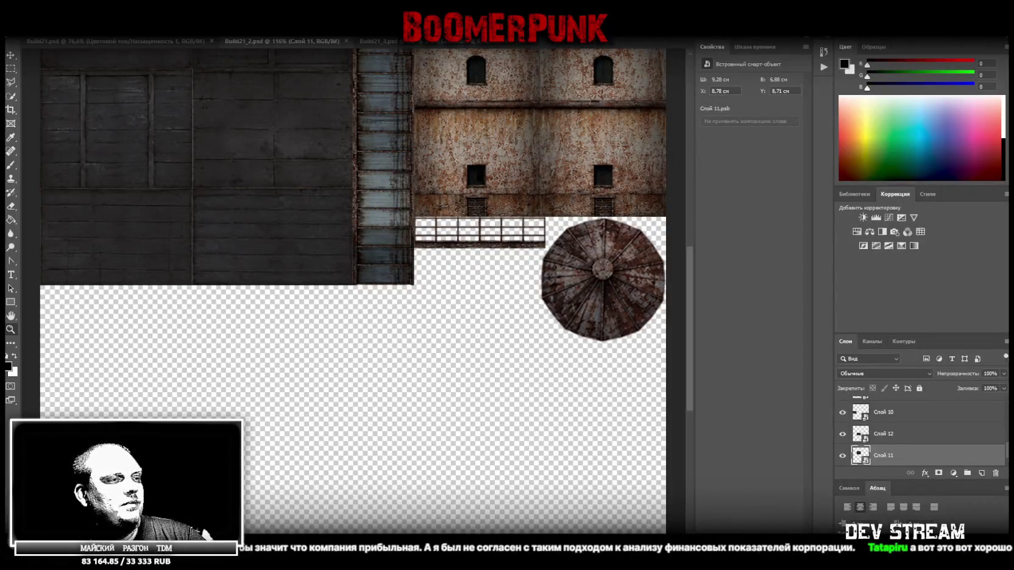
# Step: Zoom out and place the ChatGPT image into the texture
pyautogui.click(10, 329)
pyautogui.moveTo(362, 346); pyautogui.dragTo(344, 351)
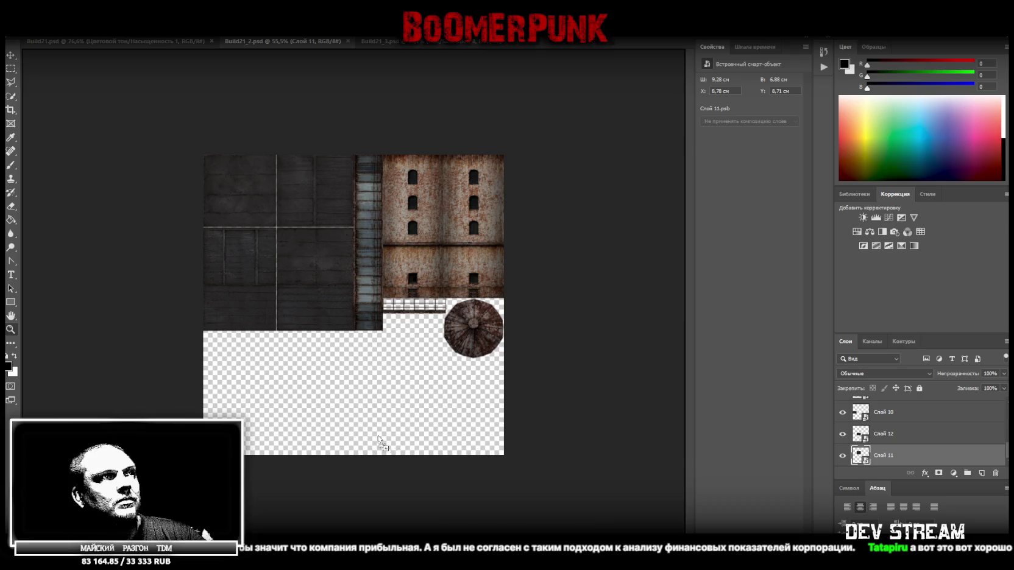
pyautogui.moveTo(610, 304); pyautogui.dragTo(423, 326)
pyautogui.press('Return')
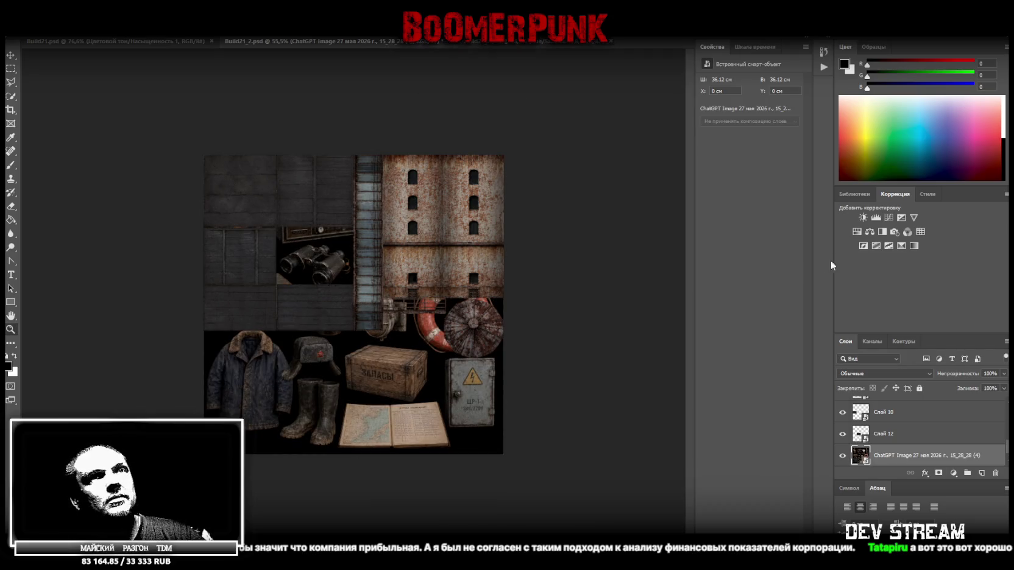
# Step: Add a Hue/Saturation adjustment with Lightness -100 to turn the image black
pyautogui.click(857, 232)
pyautogui.moveTo(749, 163); pyautogui.dragTo(666, 167)
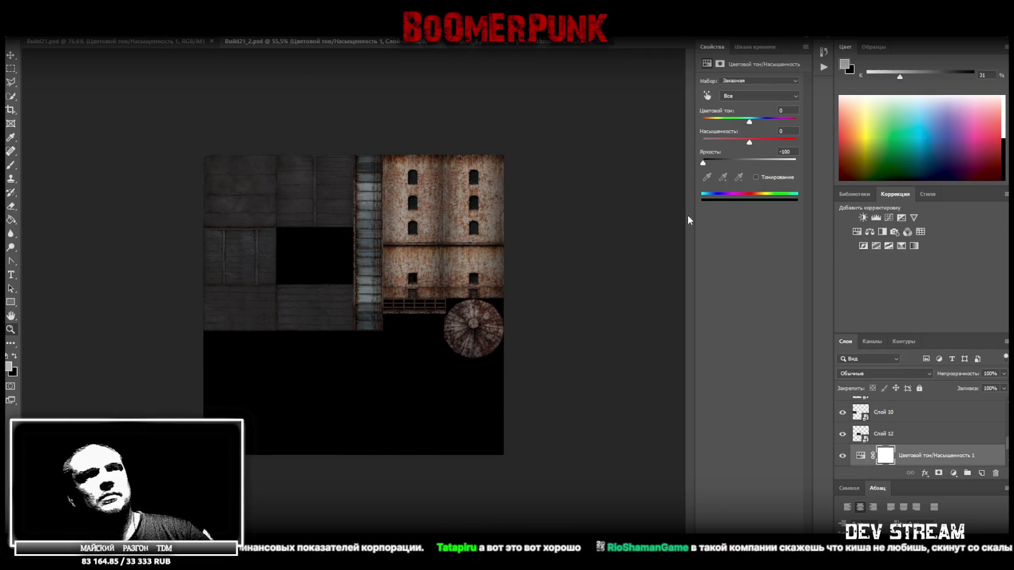
pyautogui.scroll(-1, 890, 422)
# Step: Merge the adjustment into the image and move the black layer beneath Слой 11
pyautogui.rightClick(891, 439)
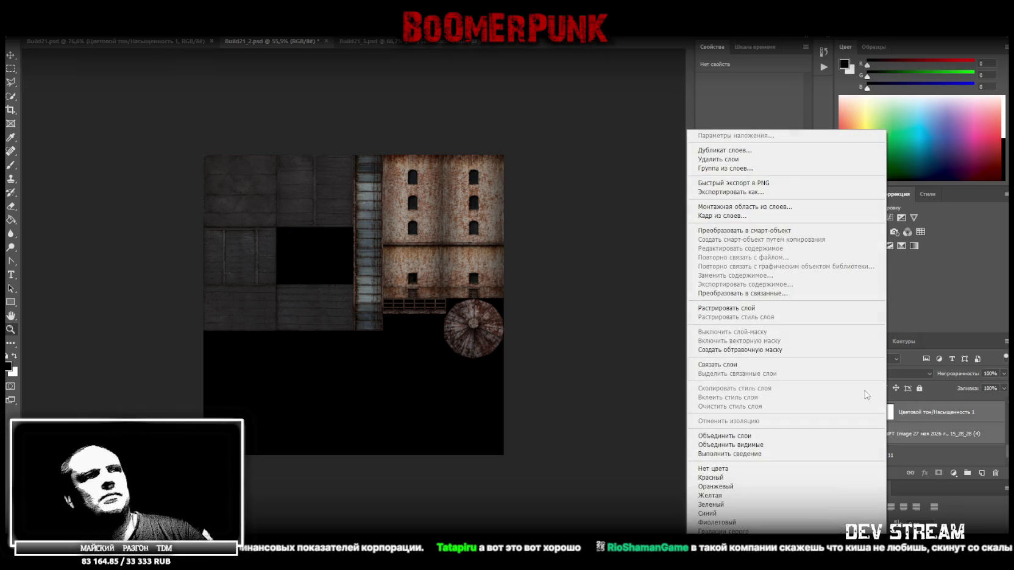
pyautogui.click(745, 439)
pyautogui.moveTo(900, 434)
pyautogui.mouseDown()
pyautogui.moveTo(896, 465)
pyautogui.moveTo(912, 456)
pyautogui.mouseUp()
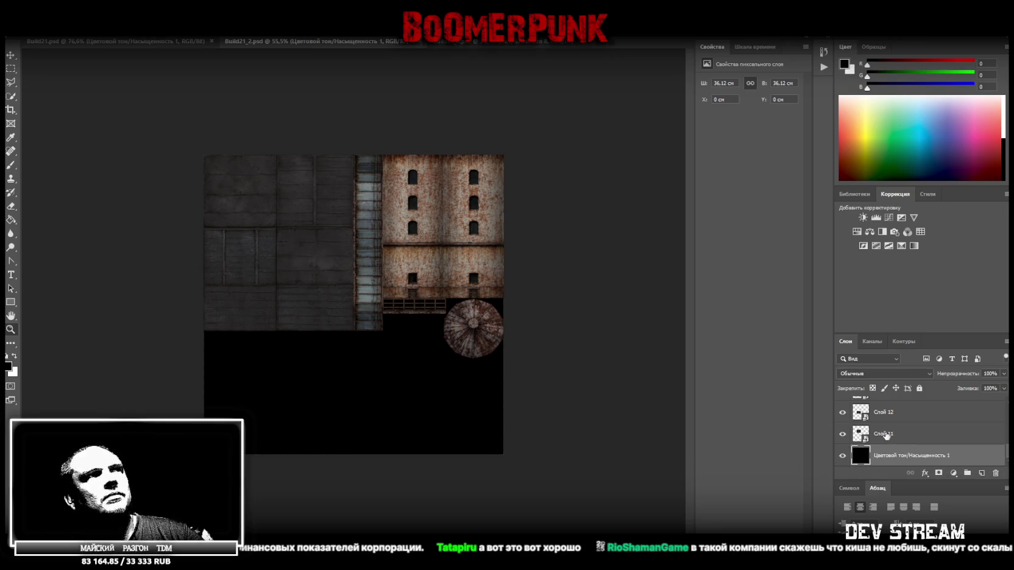
pyautogui.moveTo(476, 303); pyautogui.dragTo(504, 293)
# Step: Zoom in on the railing strip and draw a rectangular selection around it
pyautogui.click(504, 293)
pyautogui.click(132, 282)
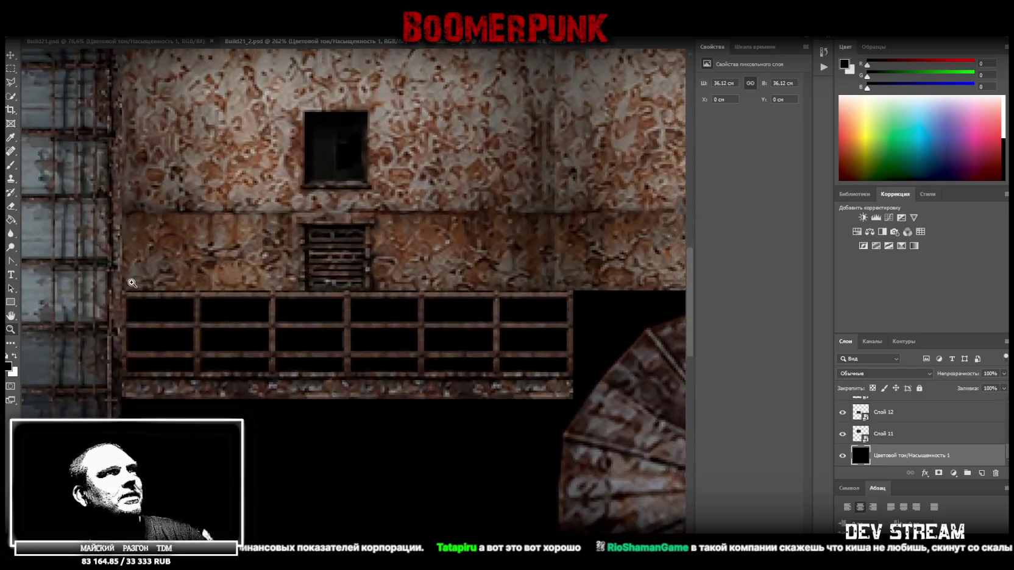
pyautogui.moveTo(133, 282); pyautogui.dragTo(123, 285)
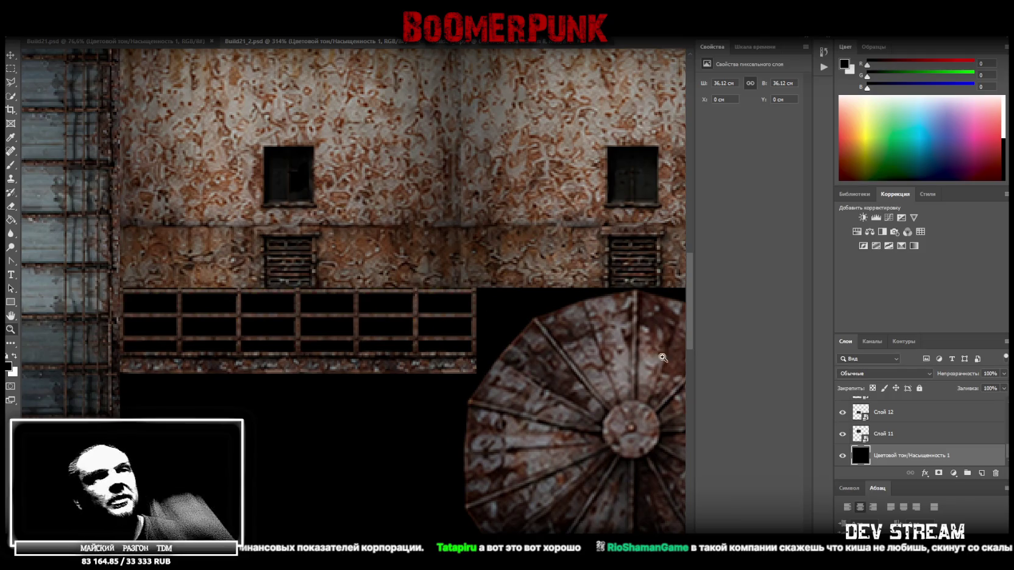
pyautogui.moveTo(589, 378); pyautogui.dragTo(443, 333)
pyautogui.moveTo(212, 265); pyautogui.dragTo(224, 267)
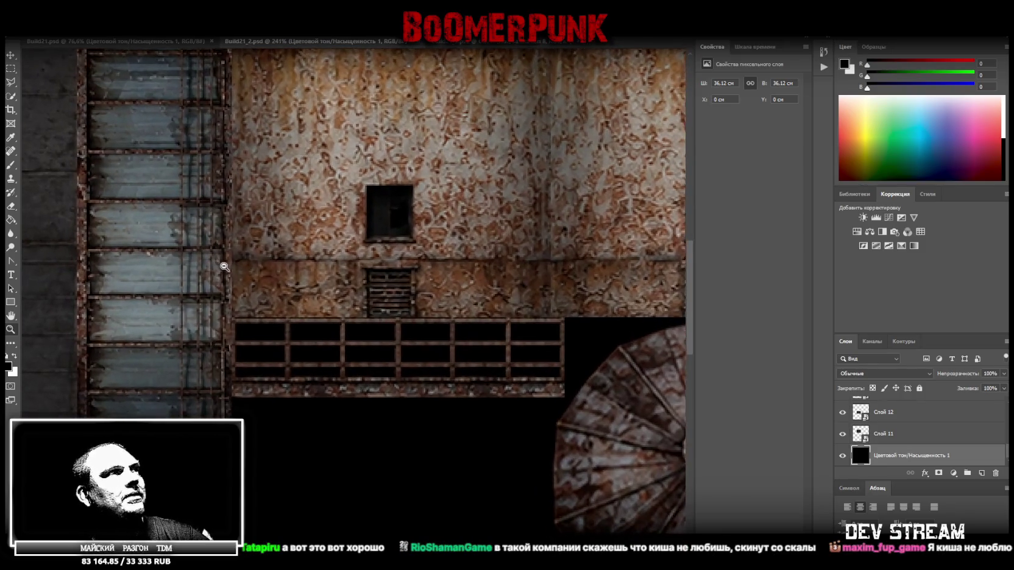
pyautogui.moveTo(467, 359); pyautogui.dragTo(398, 299)
pyautogui.click(11, 69)
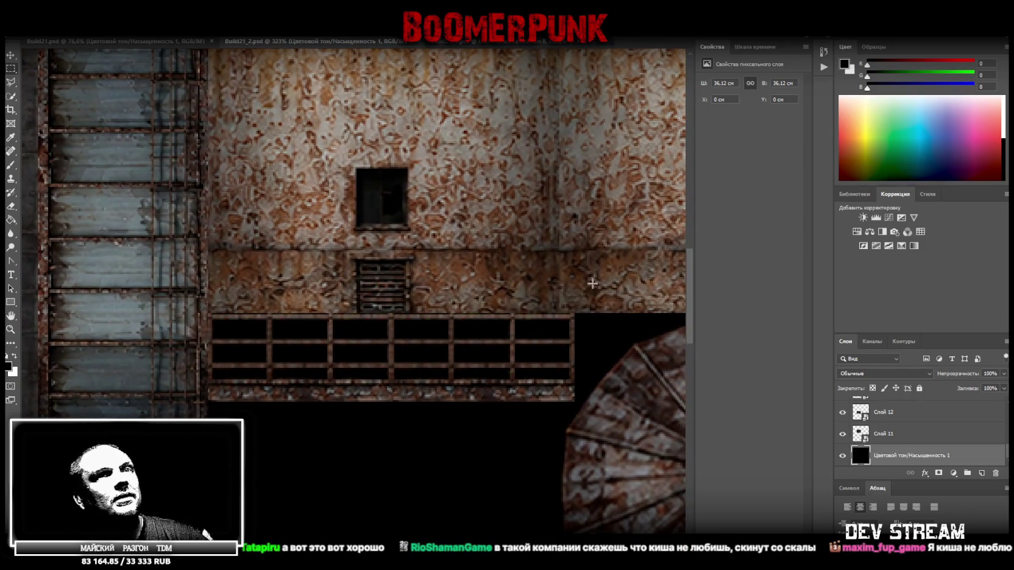
pyautogui.moveTo(574, 401); pyautogui.dragTo(209, 313)
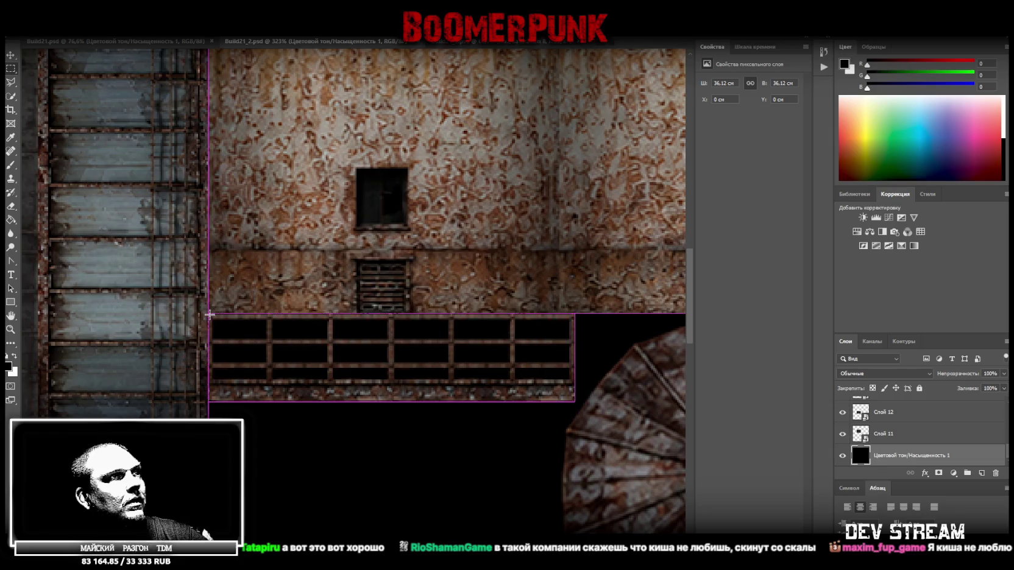
# Step: Delete the black inside the selection so the railing openings become transparent, then zoom out
pyautogui.press('Delete')
pyautogui.press('z')
pyautogui.keyDown('alt'); pyautogui.scroll(-8, 219, 286); pyautogui.keyUp('alt')
pyautogui.keyDown('alt'); pyautogui.scroll(3, 396, 357); pyautogui.keyUp('alt')
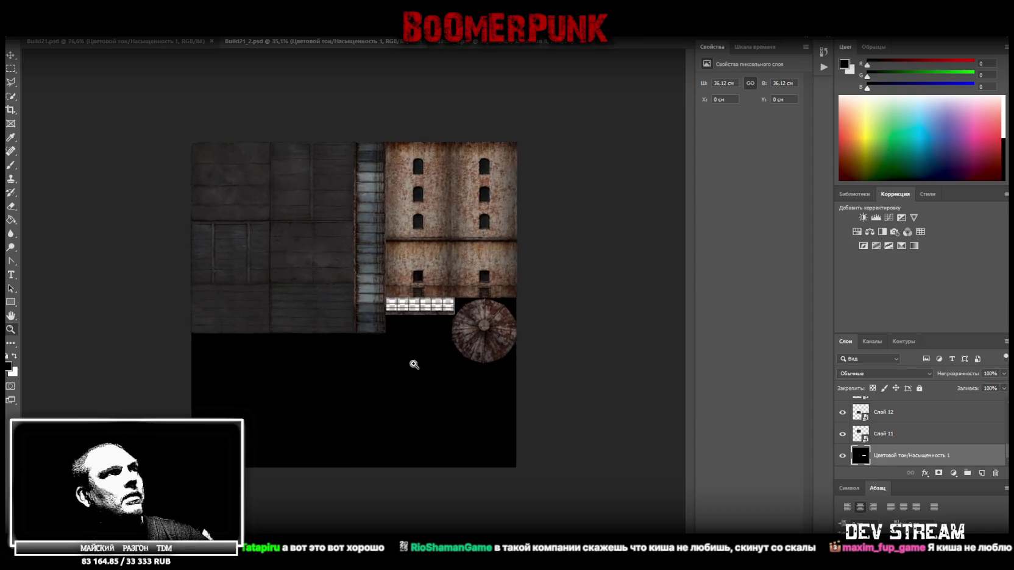
pyautogui.rightClick(11, 82)
# Step: Switch the lasso to the regular Lasso tool, then move over to the Unity editor
pyautogui.click(55, 84)
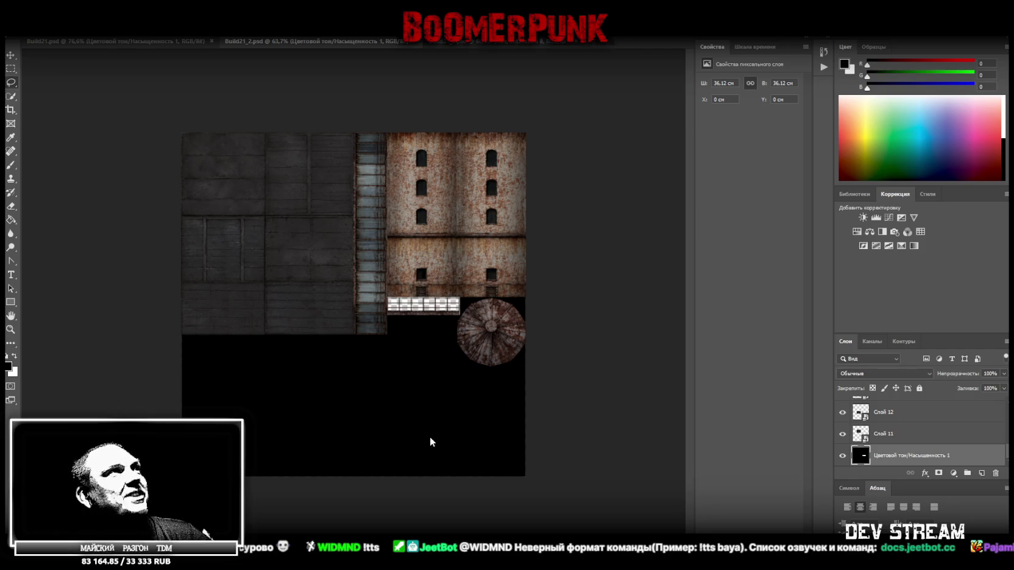
pyautogui.hotkey('alt', 'f')
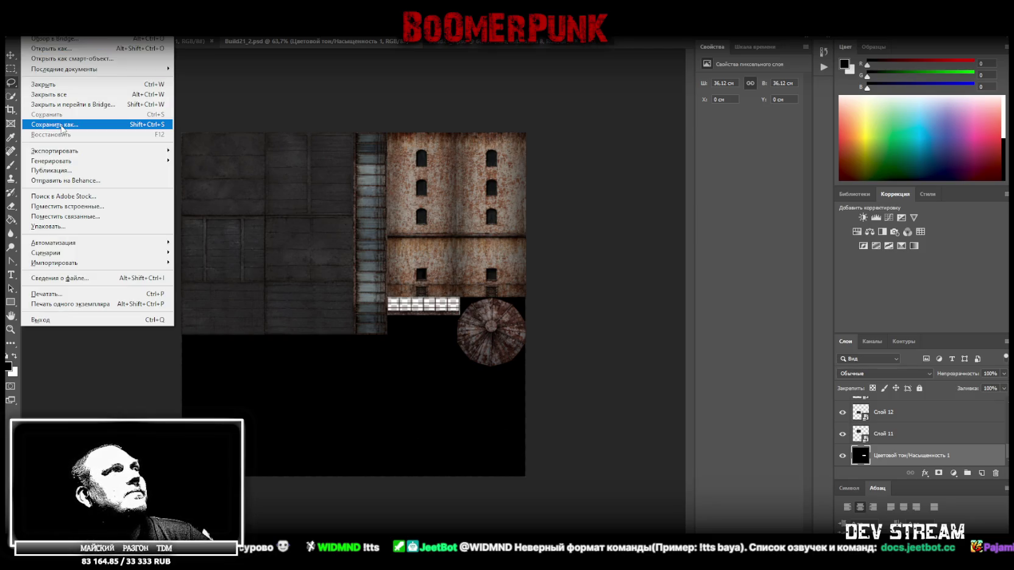
pyautogui.press('Escape')
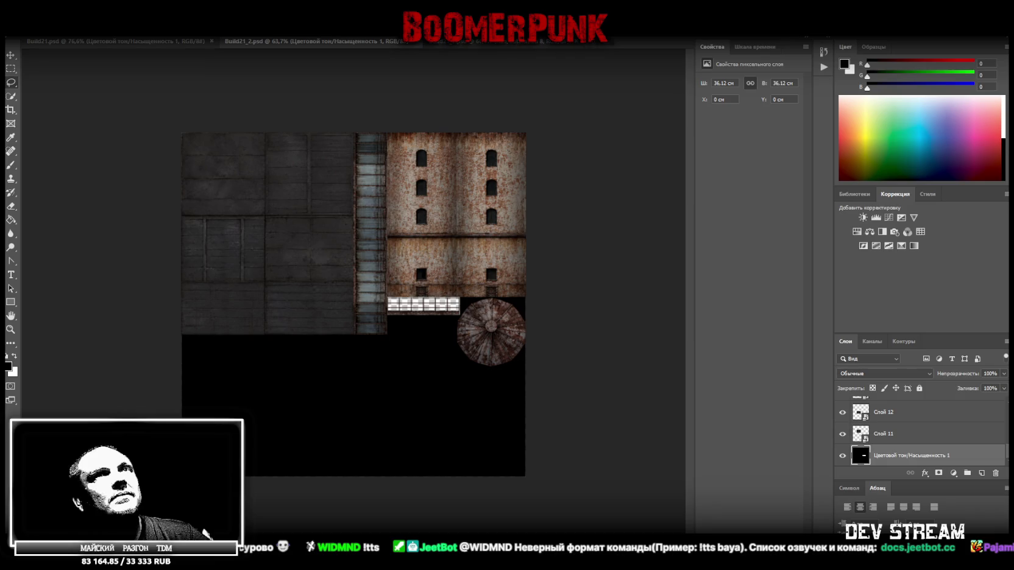
pyautogui.hotkey('alt', 'Tab')
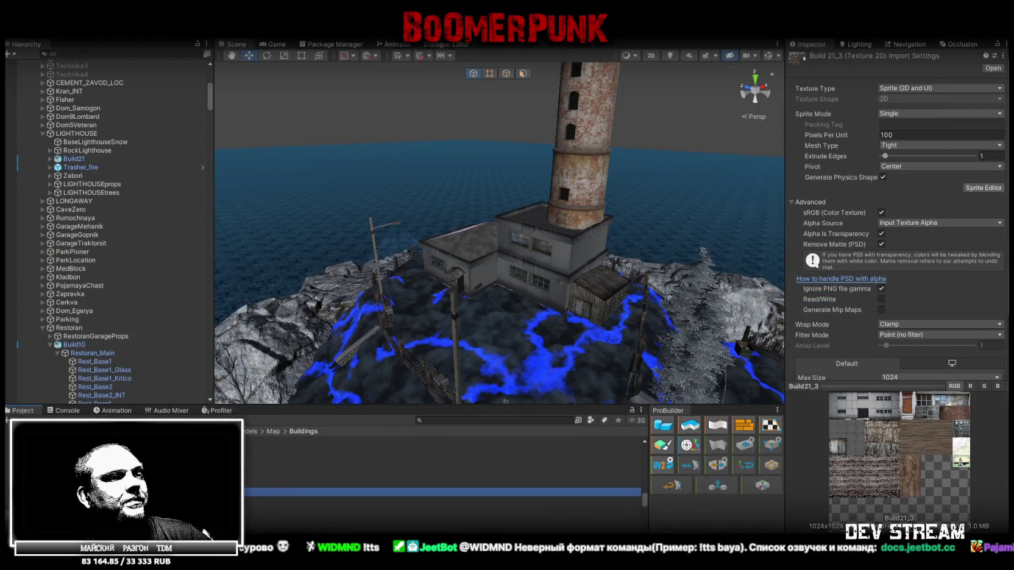
# Step: Open Build21.png's options in Blockbench, then view Build21_2's import settings in Unity
pyautogui.hotkey('alt', 'Tab')
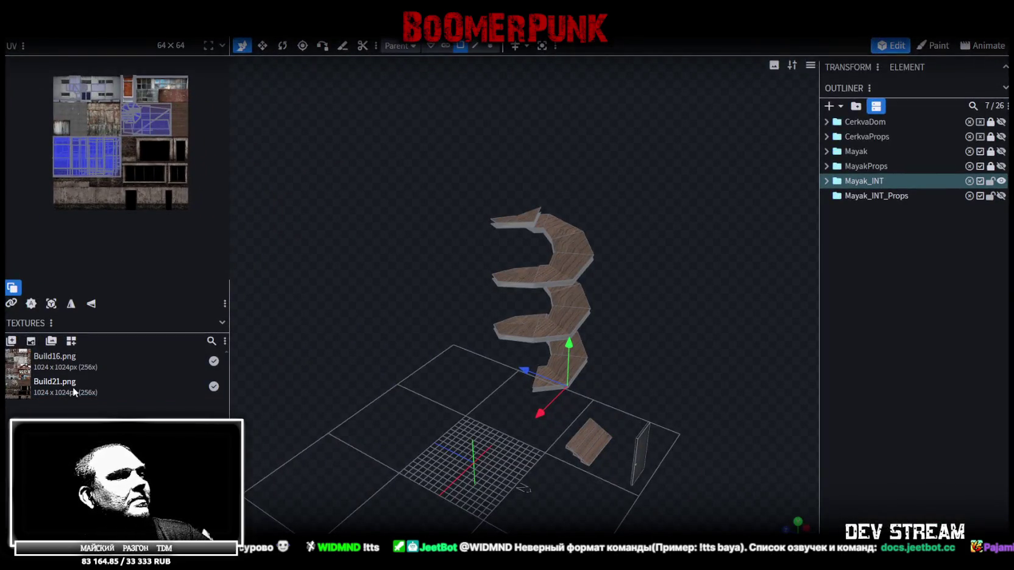
pyautogui.click(73, 386)
pyautogui.rightClick(74, 386)
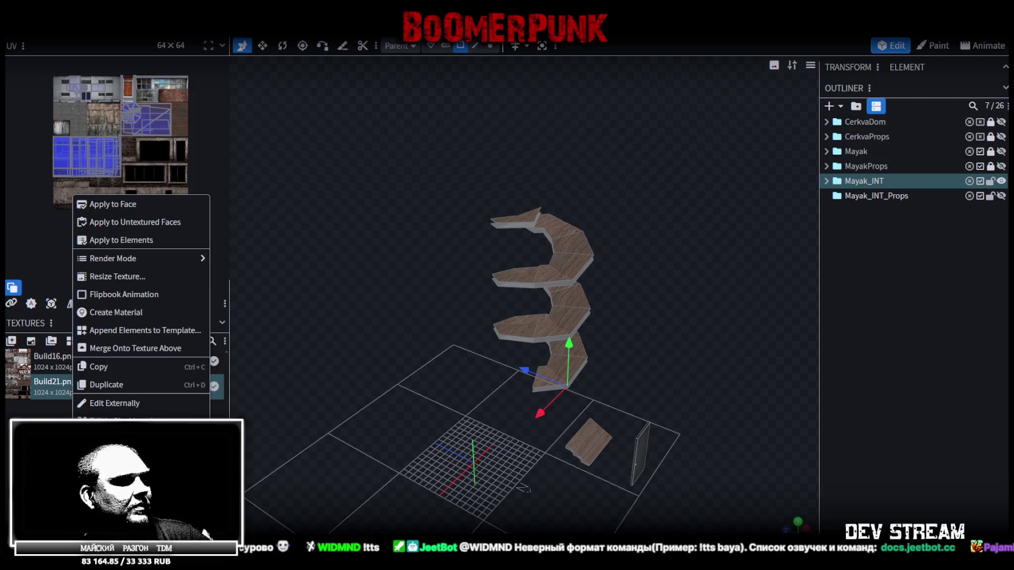
pyautogui.hotkey('alt', 'Tab')
pyautogui.click(442, 466)
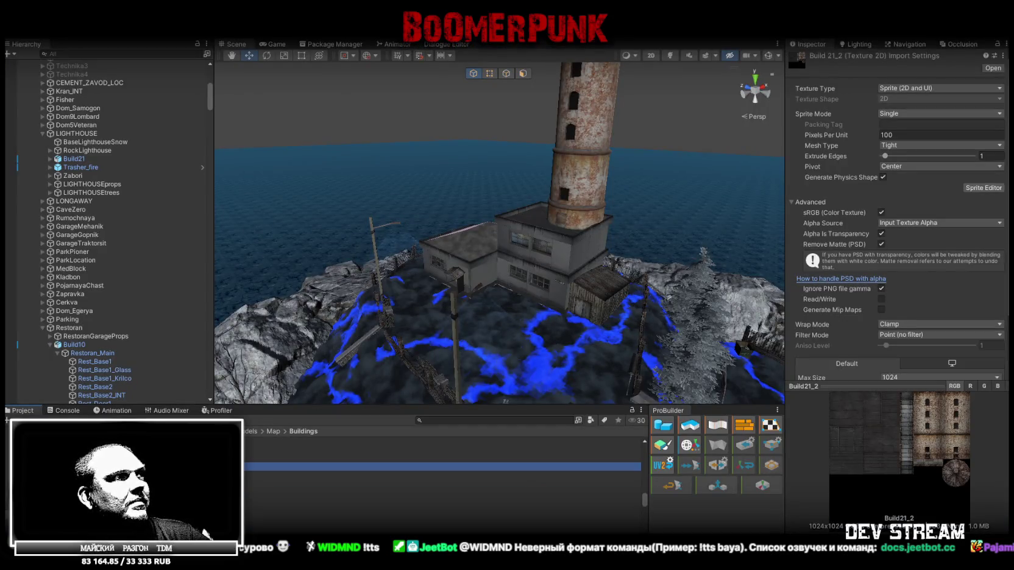
# Step: Compare Build21_2's import settings with neighbouring textures, then return to Build21_2.psd in Photoshop
pyautogui.press('Up')
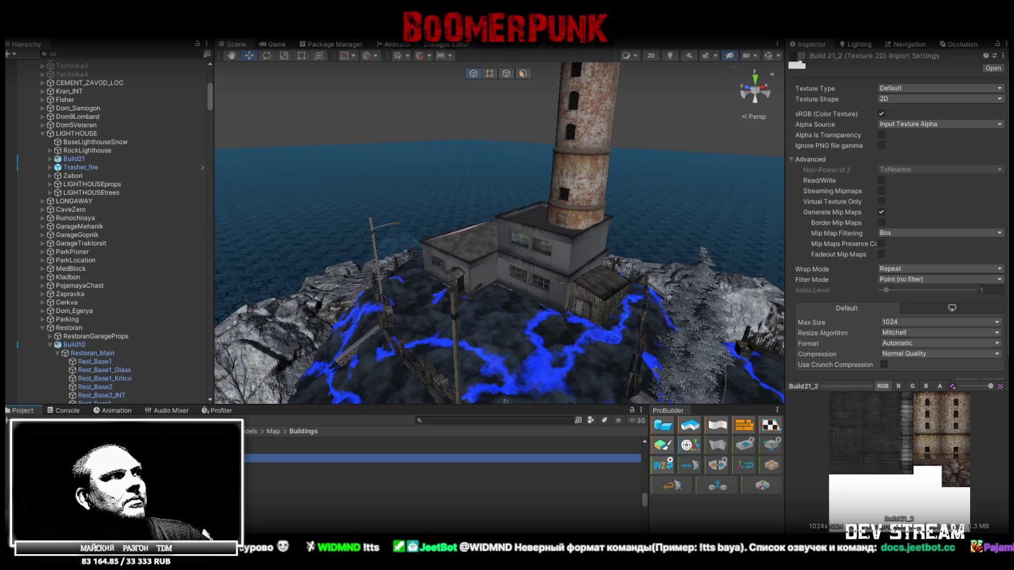
pyautogui.press('Up')
pyautogui.press('Down')
pyautogui.press('Down')
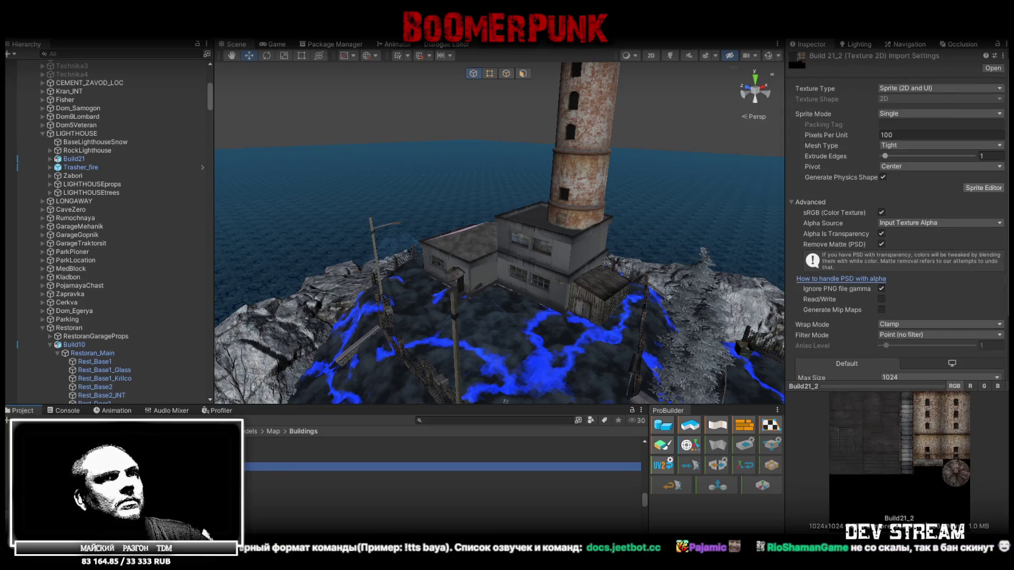
pyautogui.press('Up')
pyautogui.press('Down')
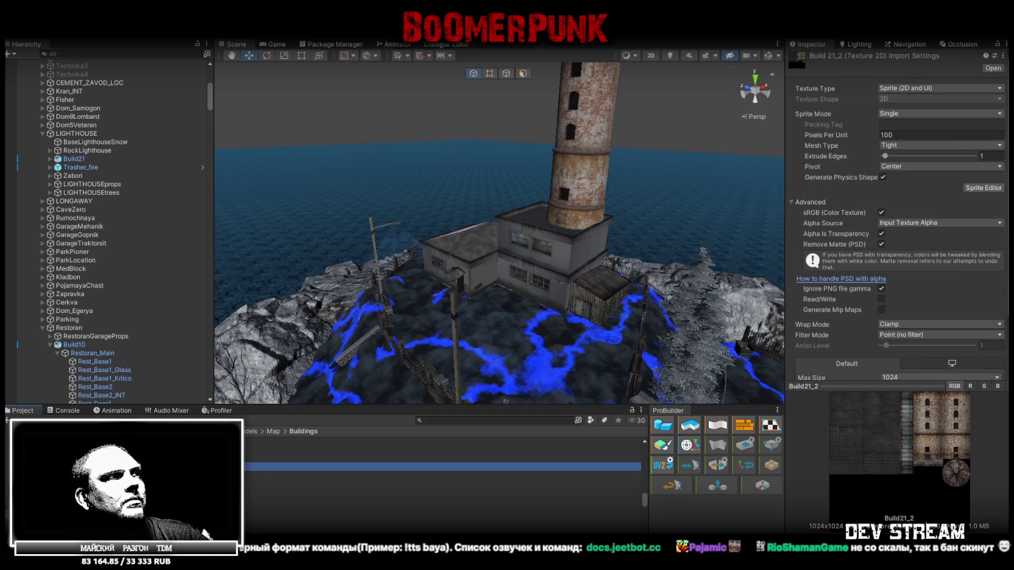
pyautogui.press('Up')
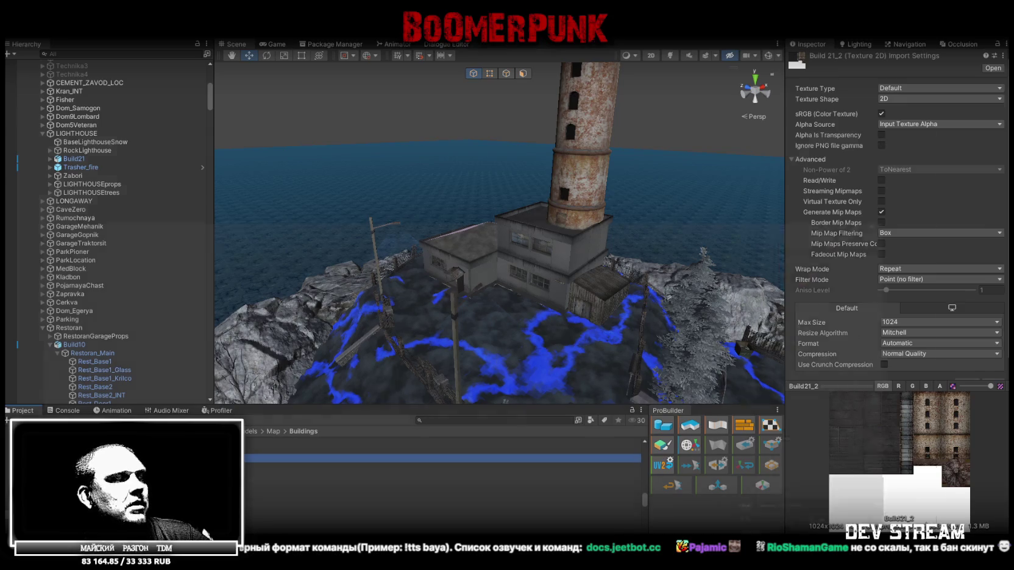
pyautogui.hotkey('alt', 'Tab')
pyautogui.click(28, 31)
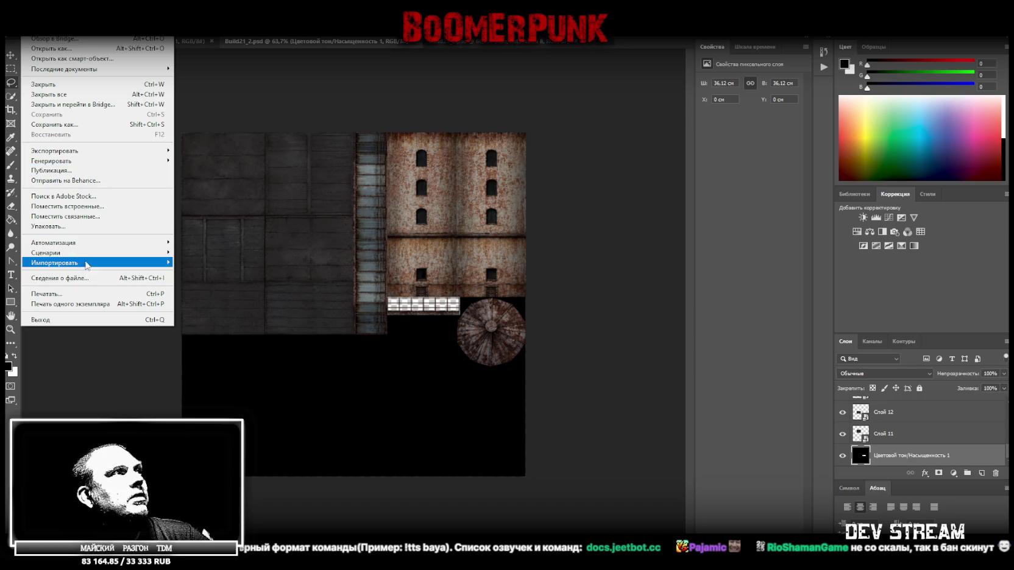
# Step: Save Build21_2.psd as a PNG, then Build21.psd as a PNG, and show the desktop
pyautogui.click(93, 124)
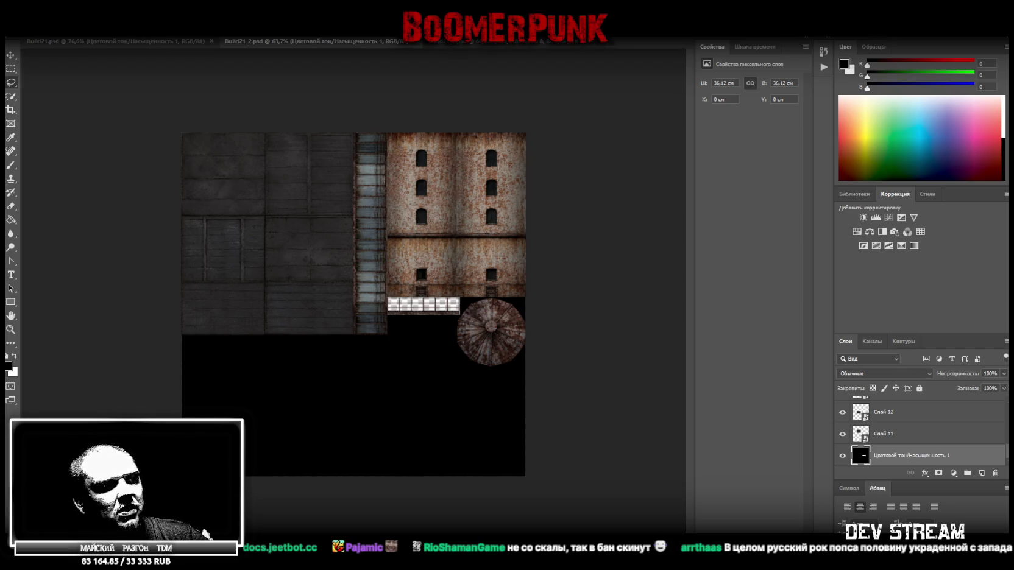
pyautogui.click(615, 172)
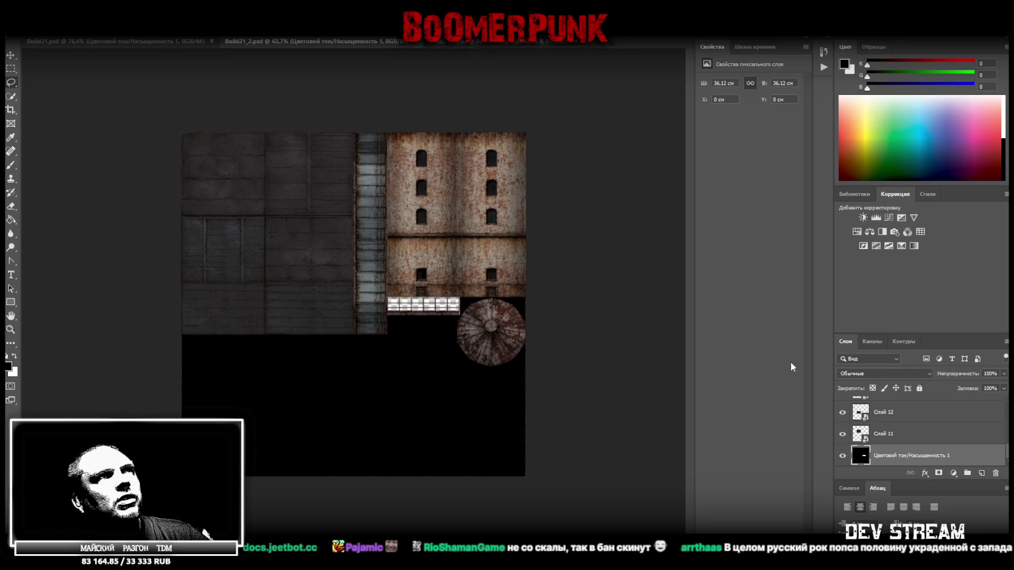
pyautogui.click(148, 42)
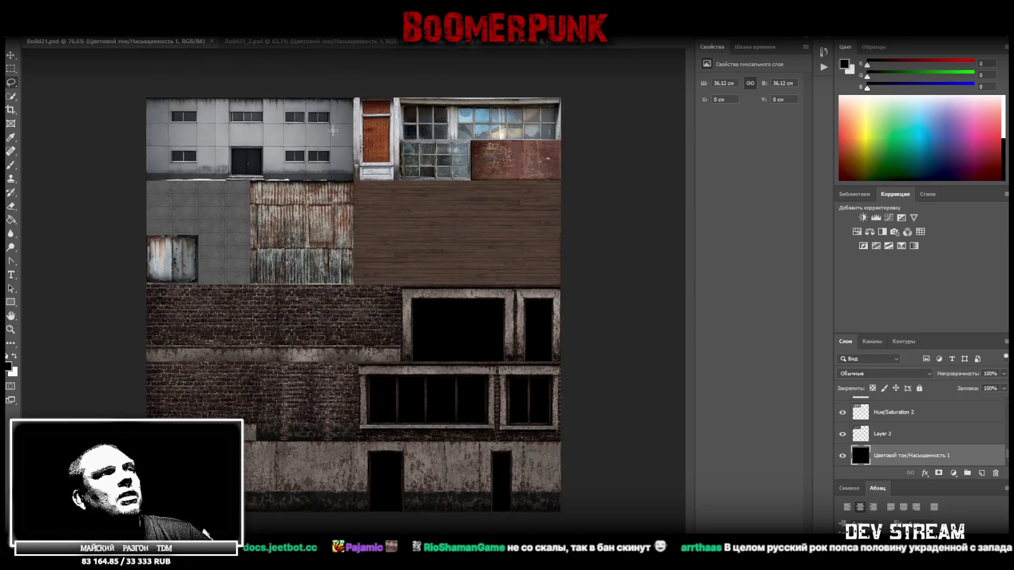
pyautogui.click(28, 7)
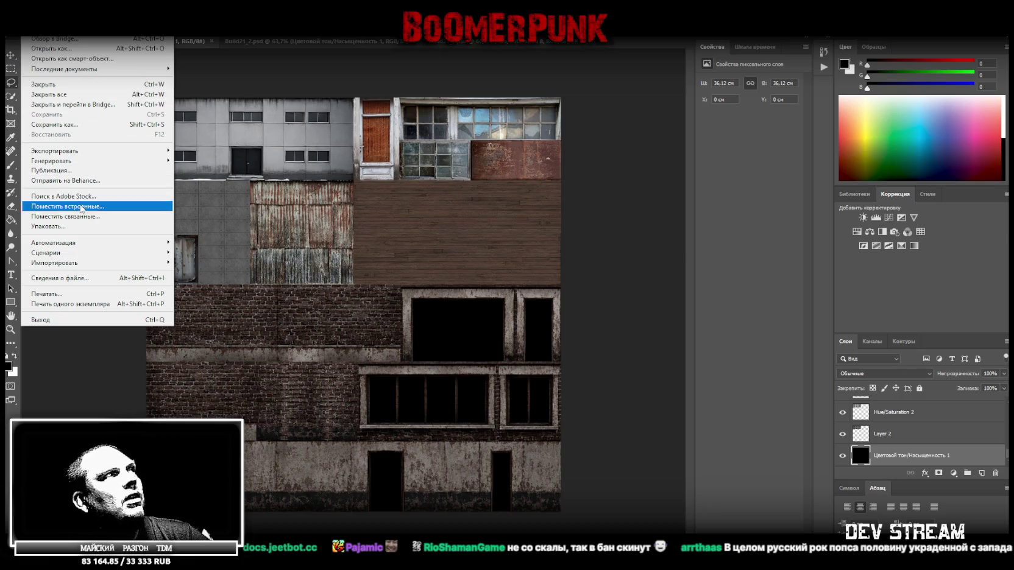
pyautogui.click(100, 125)
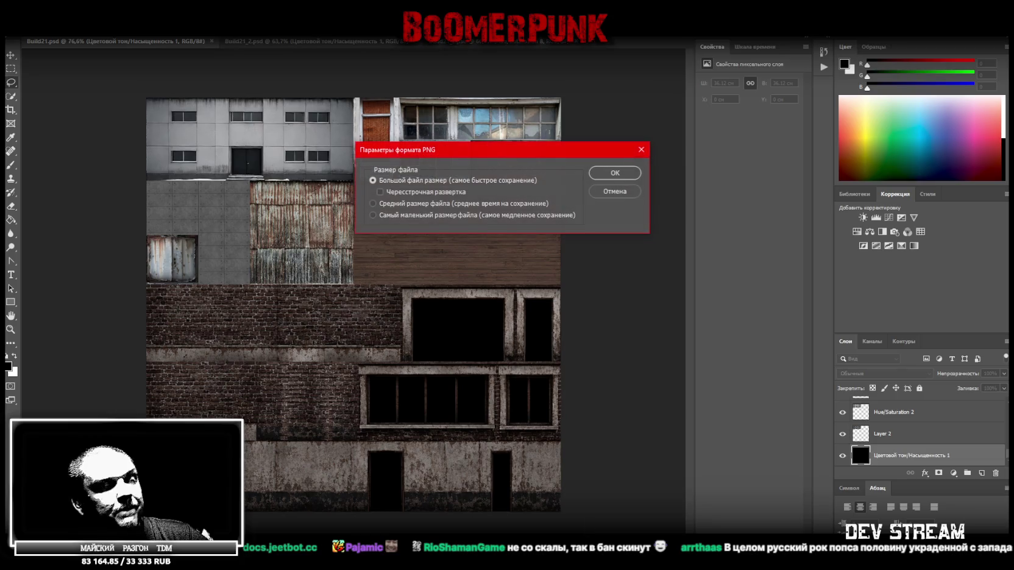
pyautogui.click(611, 175)
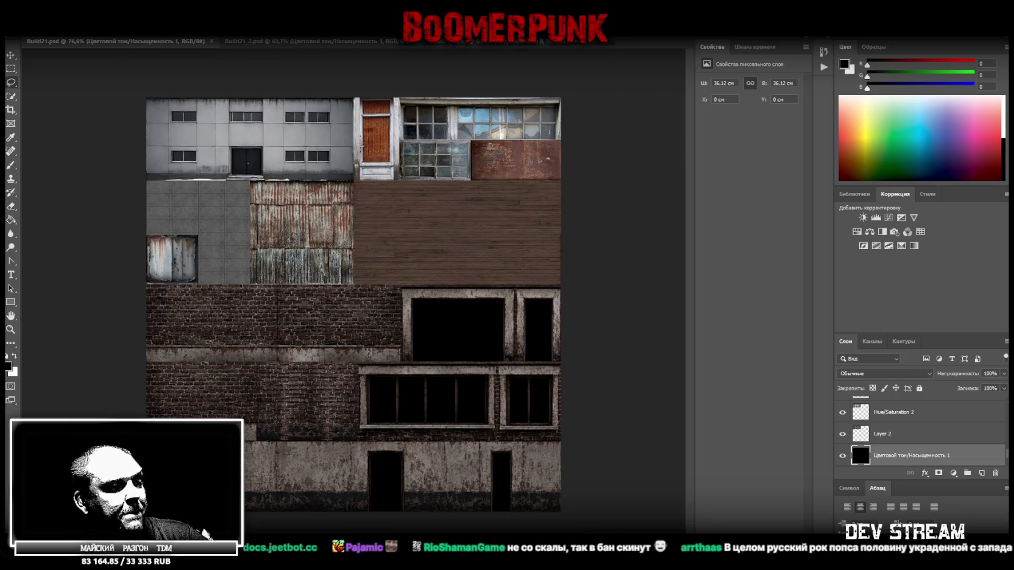
pyautogui.press('super+d')
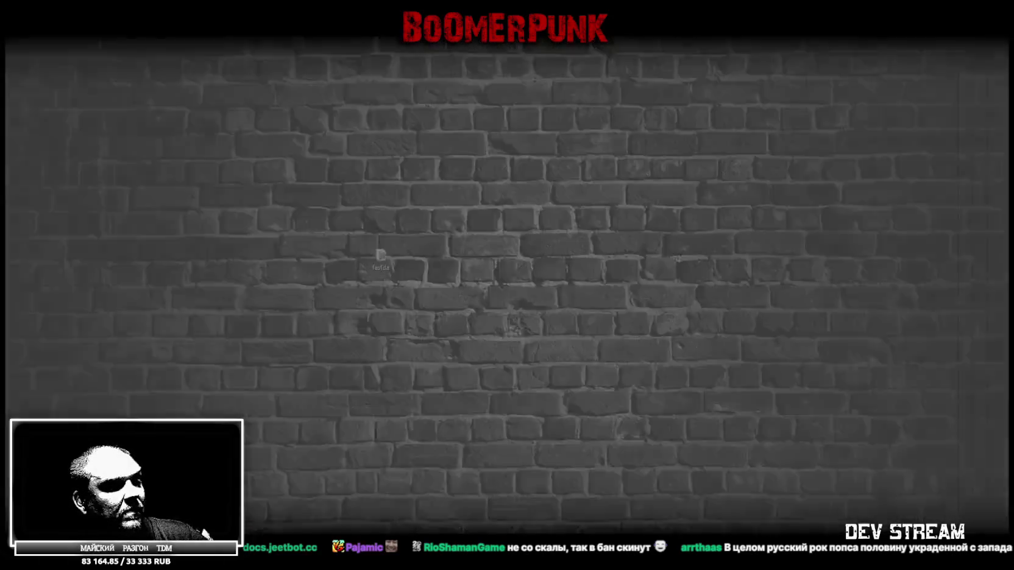
# Step: Back in Blockbench, reveal Build21.png in File Explorer from its texture options
pyautogui.press('super+d')
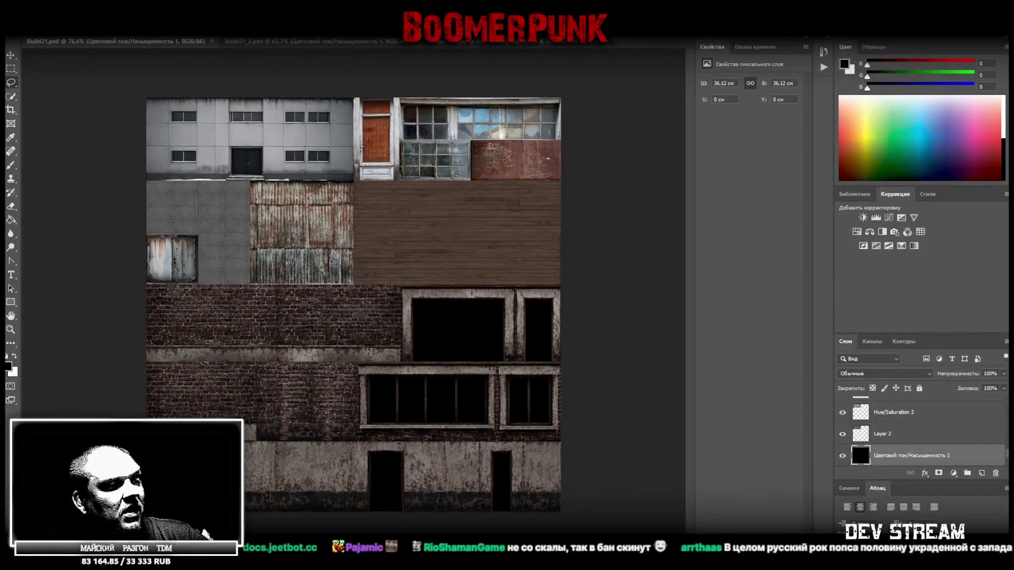
pyautogui.hotkey('alt', 'Tab')
pyautogui.press('super+d')
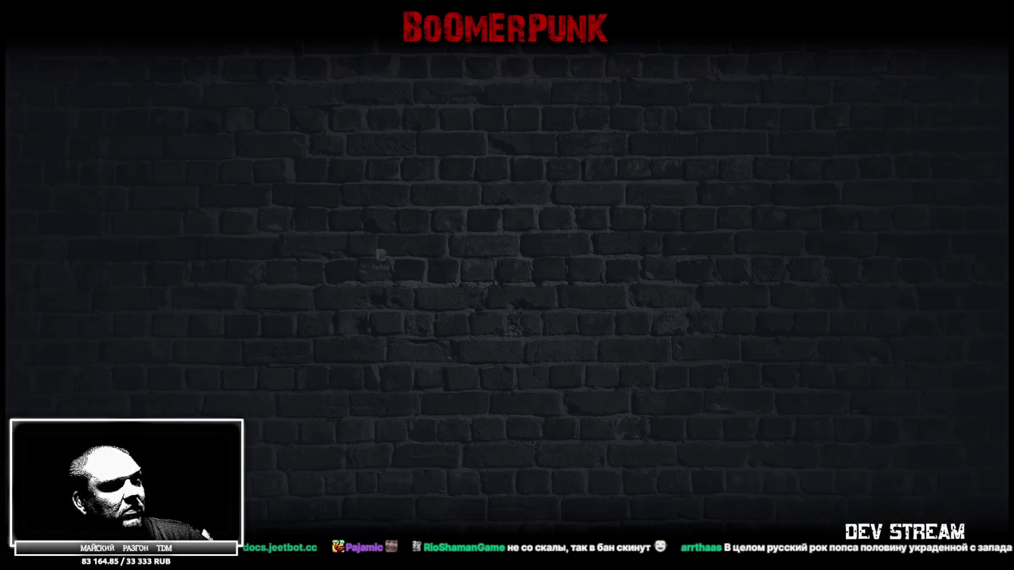
pyautogui.press('super+d')
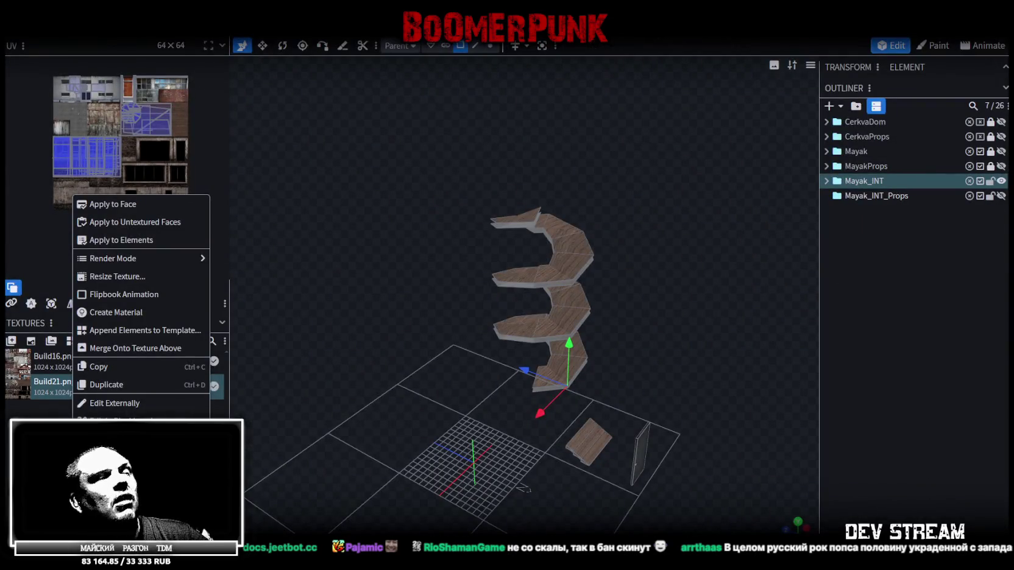
pyautogui.press('Escape')
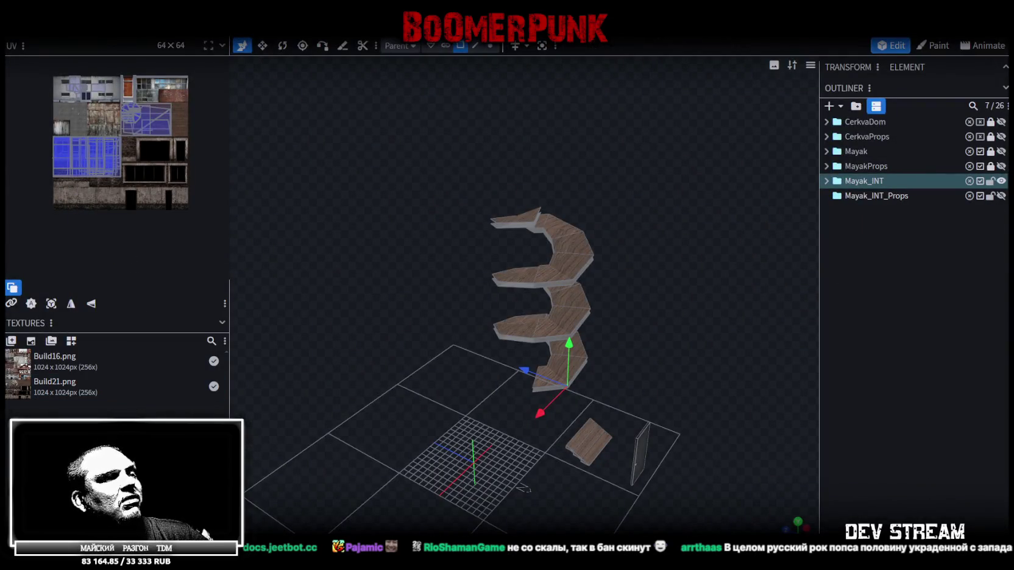
pyautogui.rightClick(57, 390)
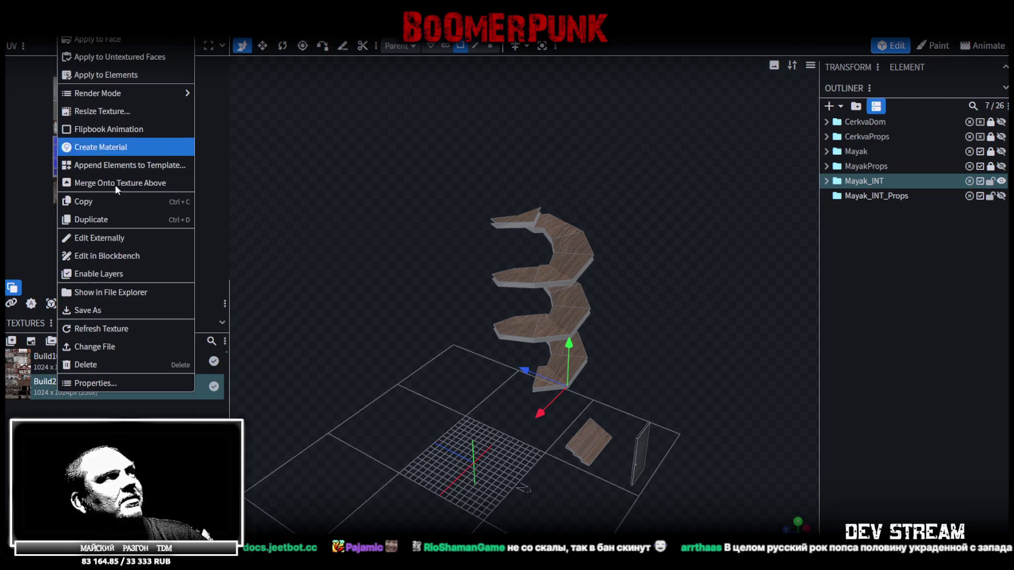
pyautogui.click(131, 296)
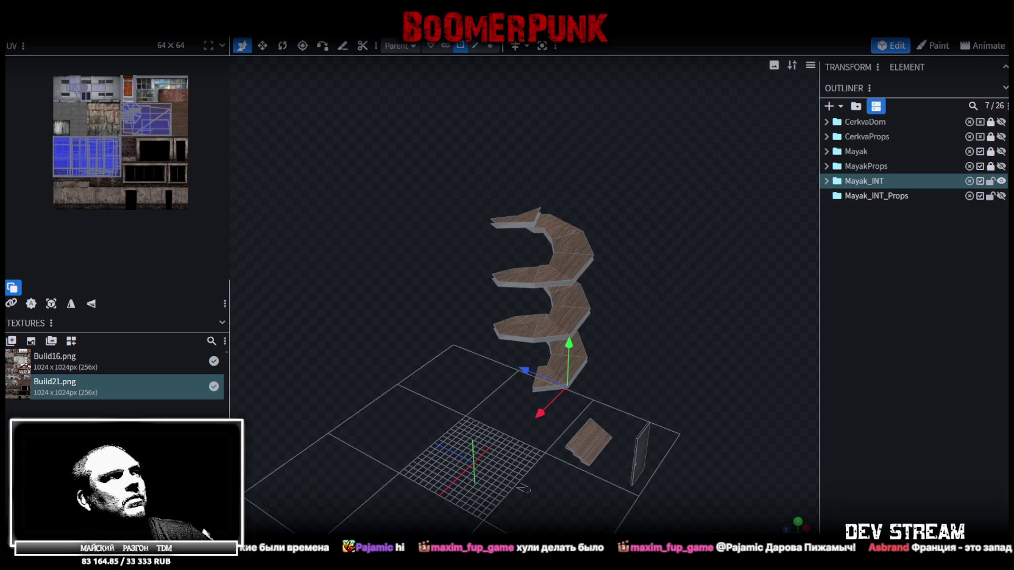
# Step: Import the pasted Build21_2.png as a texture and set its UV size to 64 × 64
pyautogui.hotkey('ctrl', 'v')
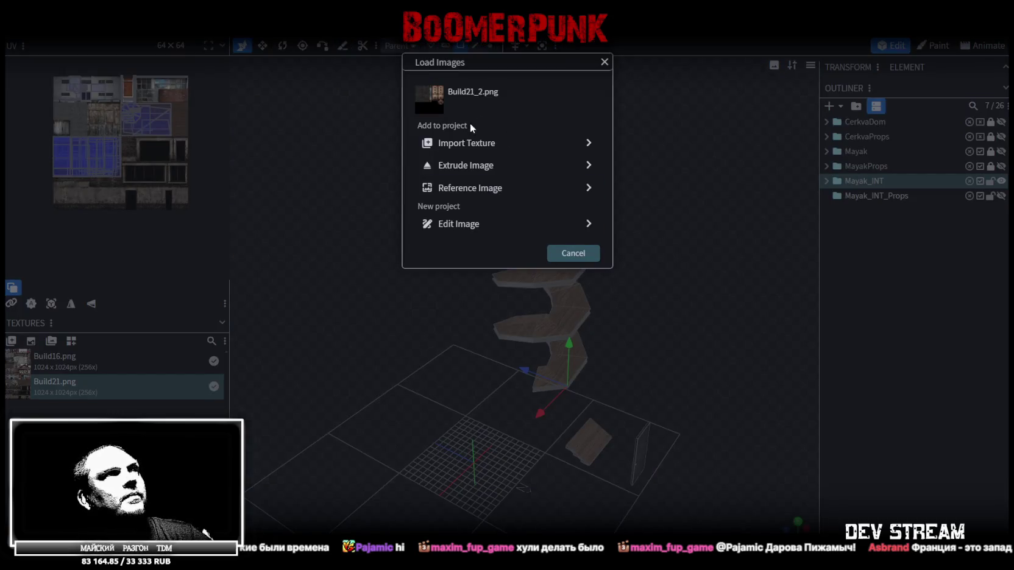
pyautogui.click(463, 141)
pyautogui.doubleClick(59, 407)
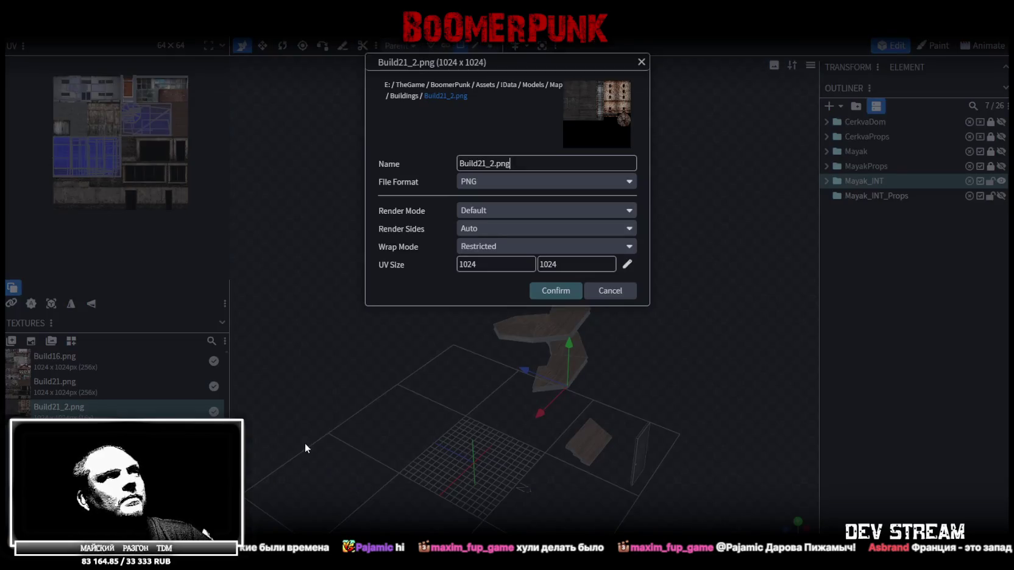
pyautogui.click(627, 263)
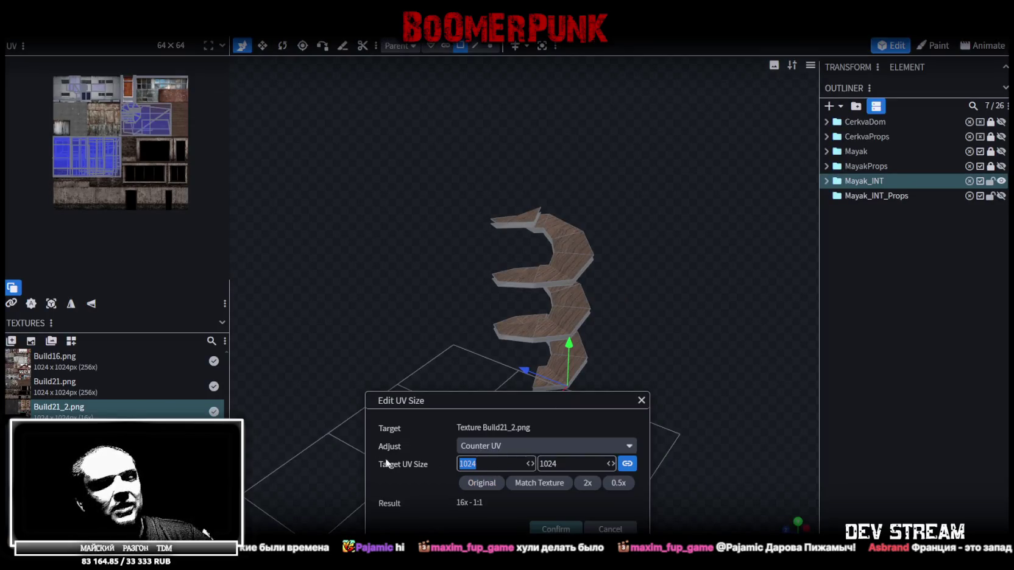
pyautogui.write('64')
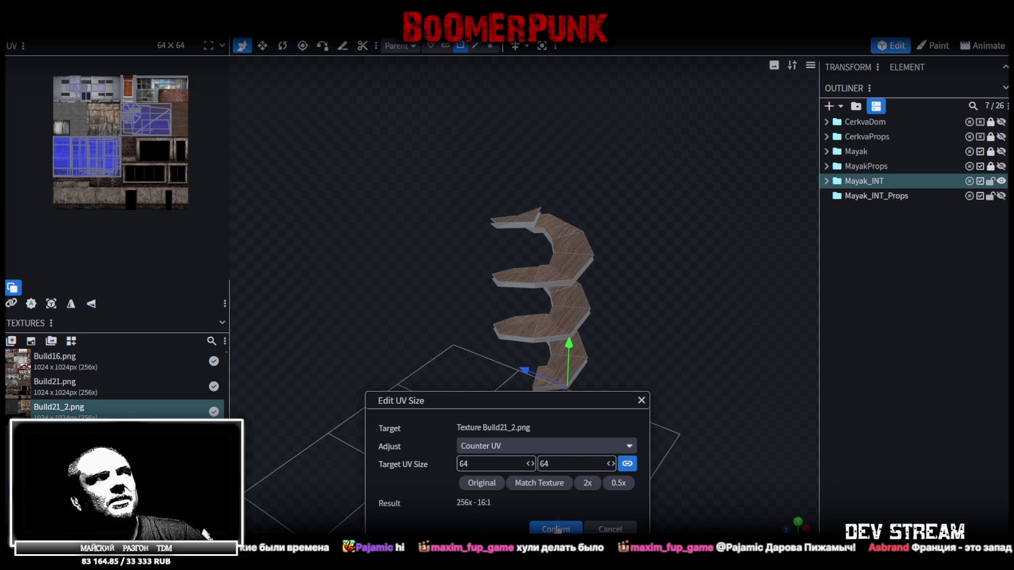
pyautogui.click(558, 529)
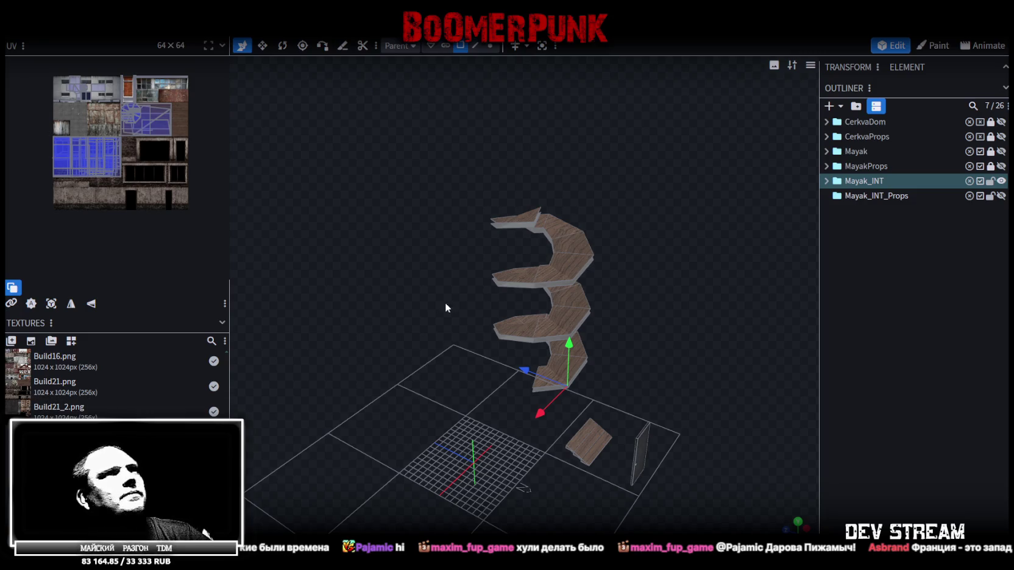
pyautogui.scroll(1, 449, 303)
# Step: Show the Mayak_INT building and hide its meshes except Mayak_INTbase
pyautogui.click(839, 183)
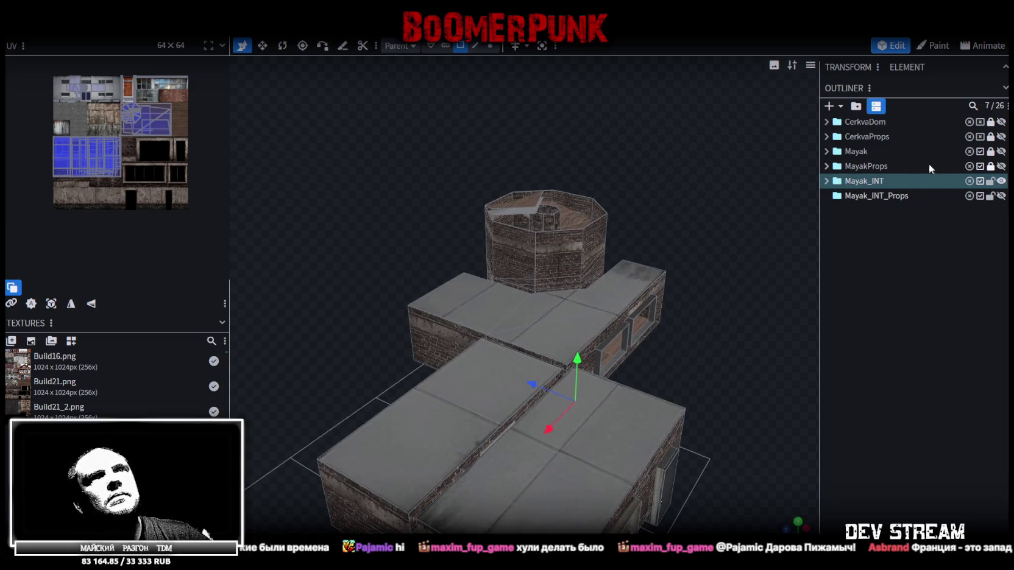
pyautogui.click(827, 181)
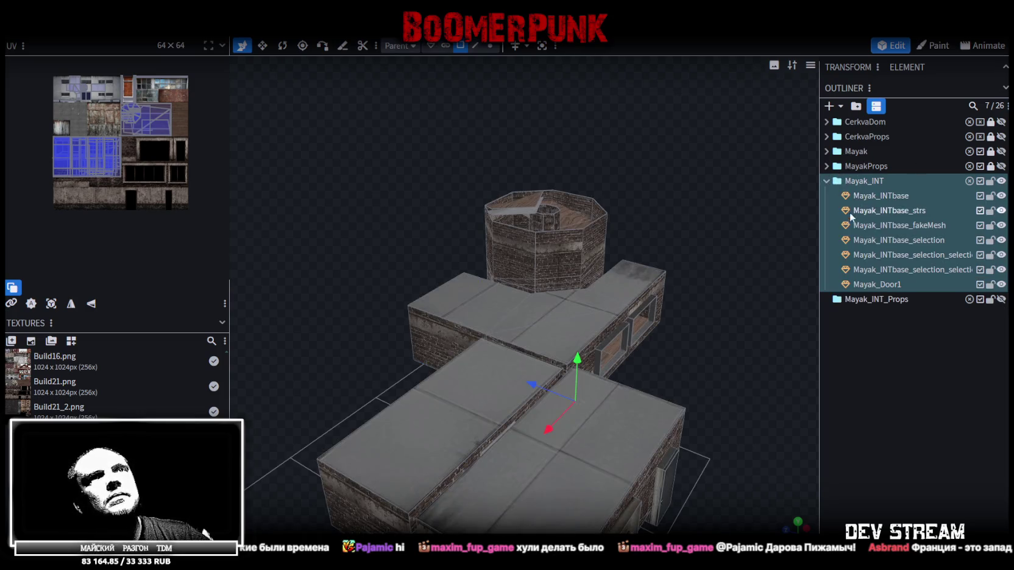
pyautogui.click(1002, 182)
pyautogui.click(1003, 183)
pyautogui.click(1002, 195)
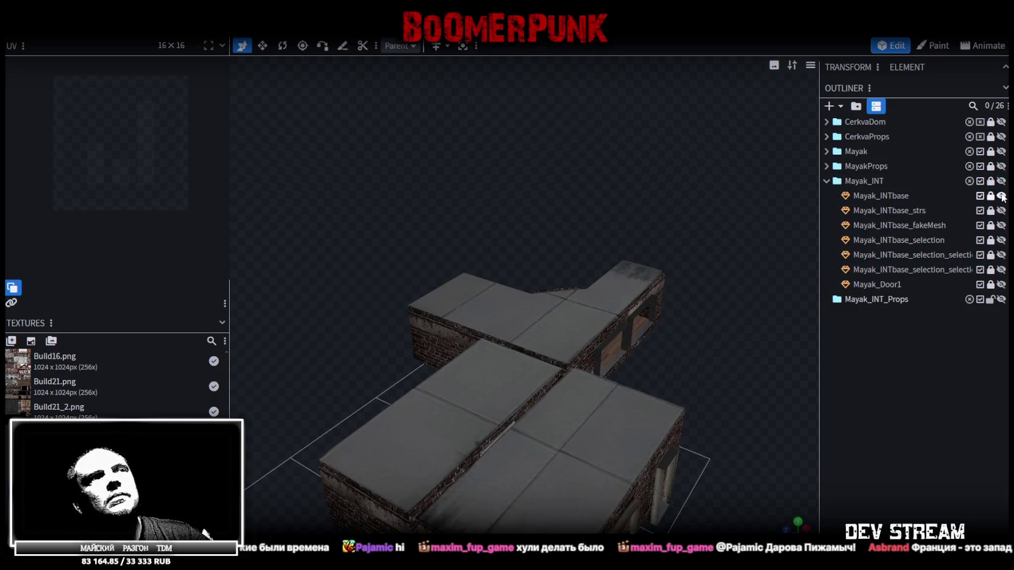
# Step: From a low side view of the building, select the Mayak_INTbase mesh
pyautogui.moveTo(707, 274); pyautogui.dragTo(662, 291)
pyautogui.scroll(3, 662, 291)
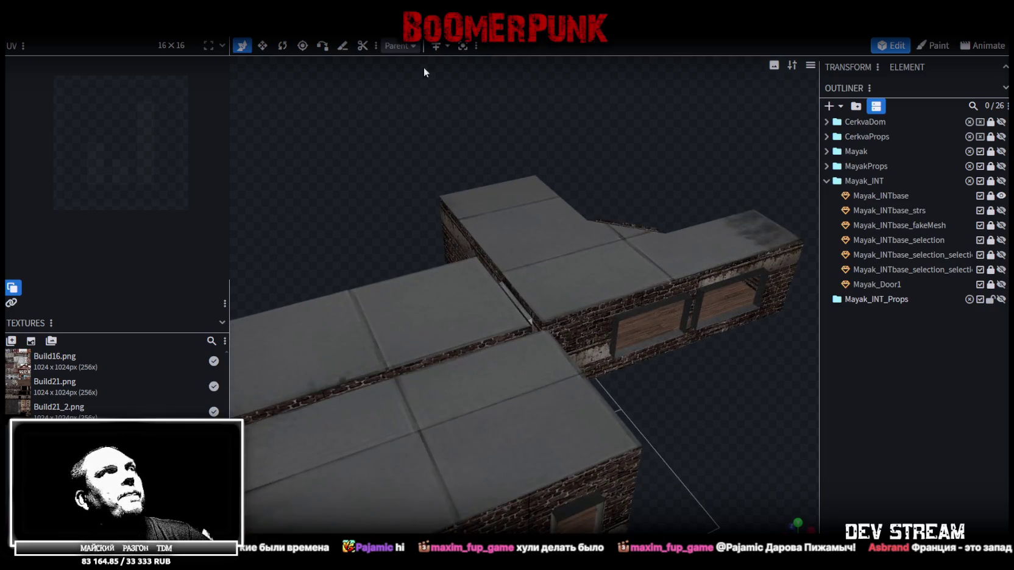
pyautogui.scroll(-4, 467, 237)
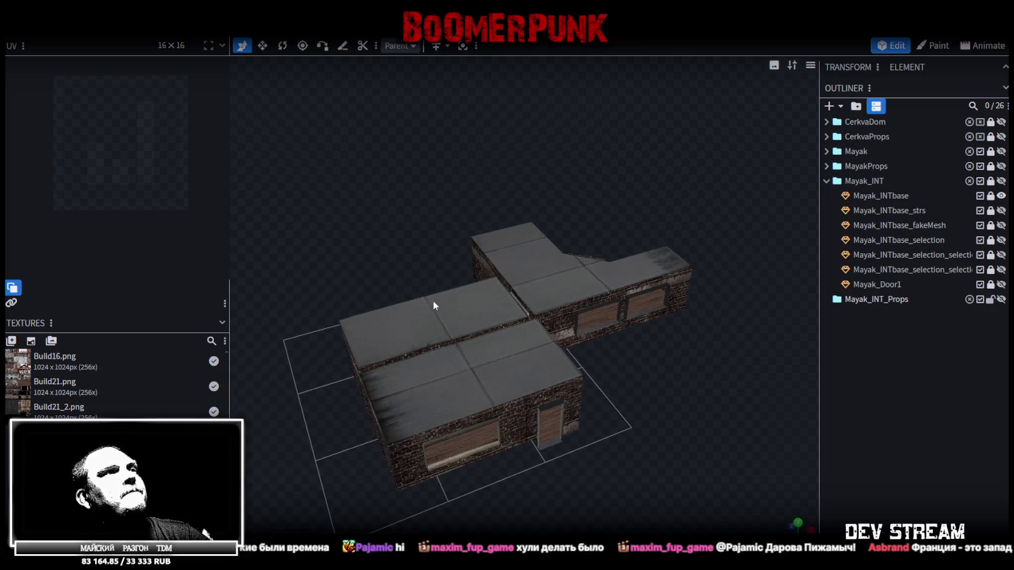
pyautogui.moveTo(433, 304); pyautogui.dragTo(453, 190)
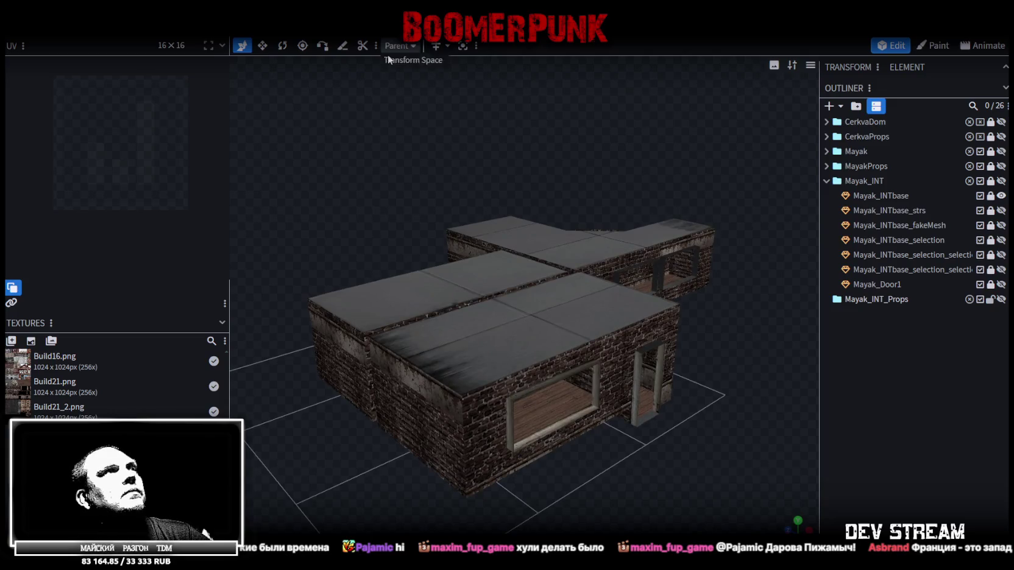
pyautogui.scroll(-2, 602, 279)
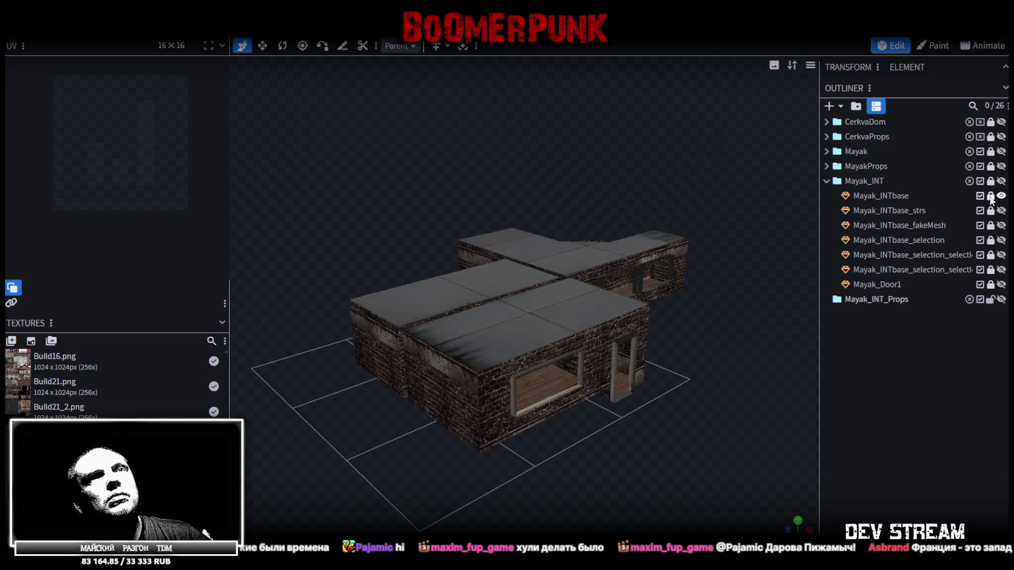
pyautogui.click(886, 195)
pyautogui.scroll(2, 428, 296)
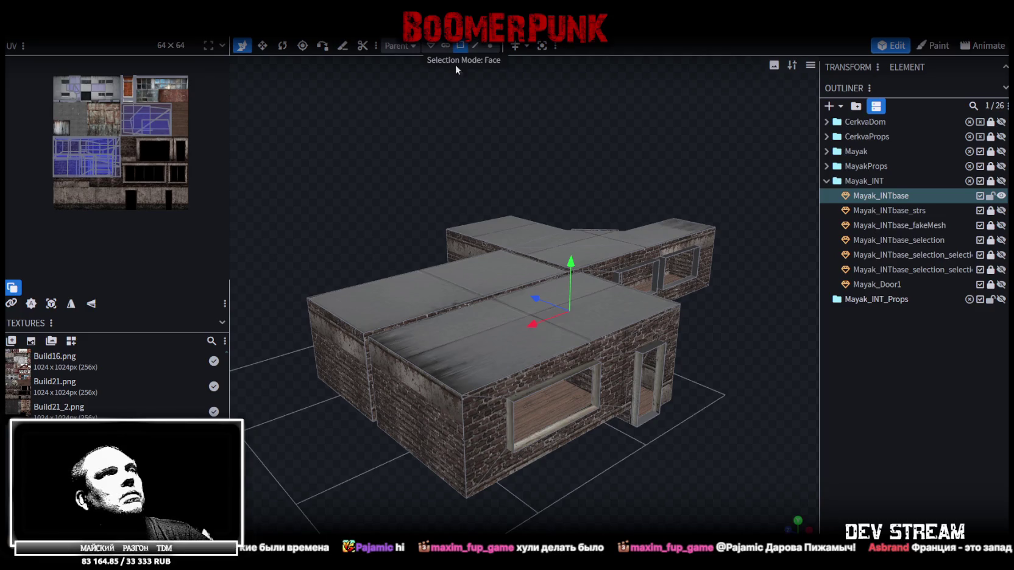
# Step: Select the five roof faces of Mayak_INTbase, including both back roof faces
pyautogui.click(427, 290)
pyautogui.keyDown('shift'); pyautogui.click(536, 336); pyautogui.keyUp('shift')
pyautogui.keyDown('shift'); pyautogui.click(586, 260); pyautogui.keyUp('shift')
pyautogui.keyDown('shift'); pyautogui.click(653, 241); pyautogui.keyUp('shift')
pyautogui.keyDown('shift'); pyautogui.click(521, 224); pyautogui.keyUp('shift')
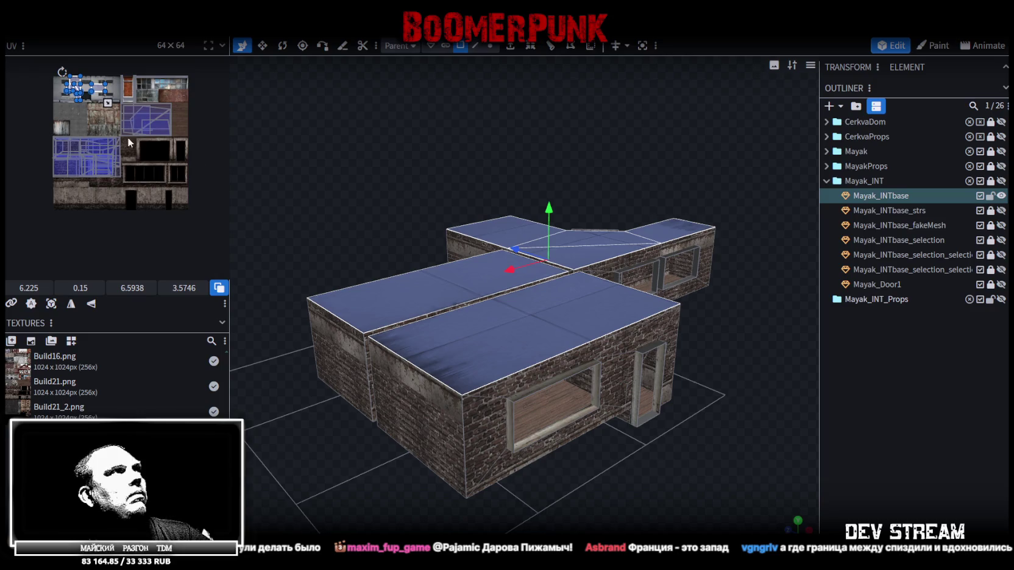
pyautogui.scroll(2, 131, 142)
pyautogui.scroll(2, 111, 117)
pyautogui.scroll(-2, 111, 117)
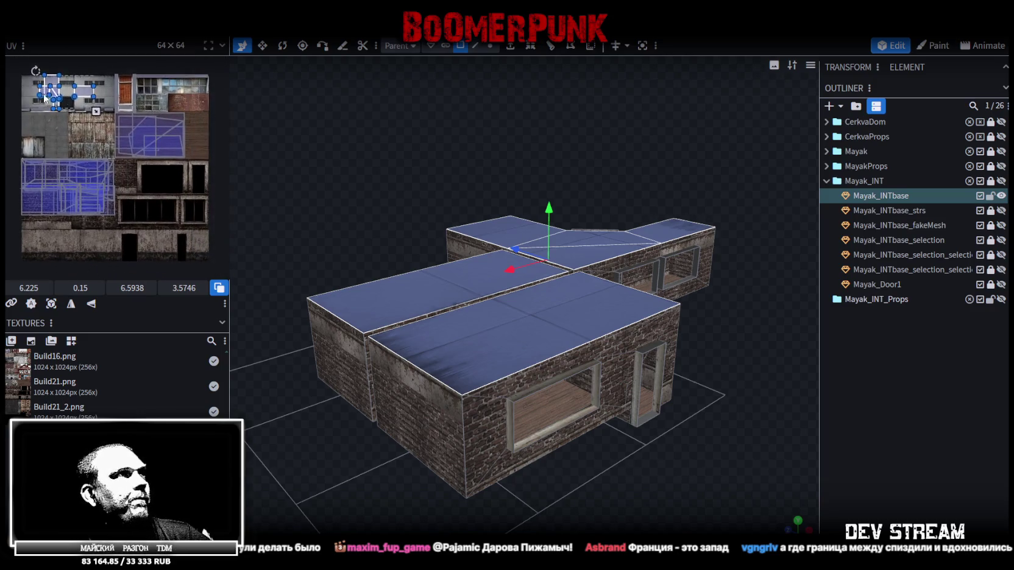
pyautogui.moveTo(303, 156)
pyautogui.mouseDown()
pyautogui.moveTo(329, 234)
pyautogui.moveTo(406, 217)
pyautogui.mouseUp()
# Step: Split the selected roof faces into a new mesh and apply the Build21_2.png texture
pyautogui.rightClick(523, 348)
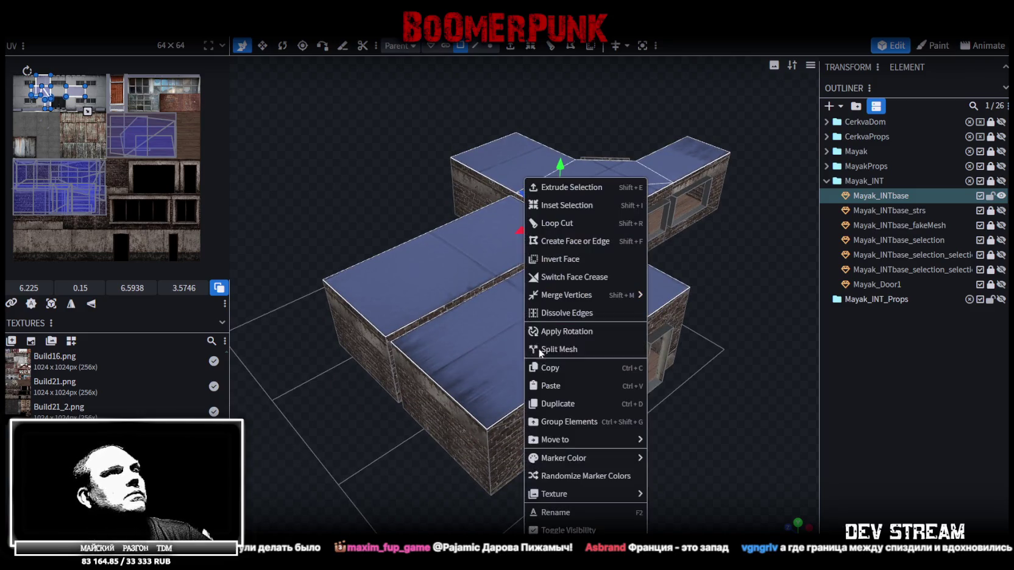
pyautogui.click(579, 349)
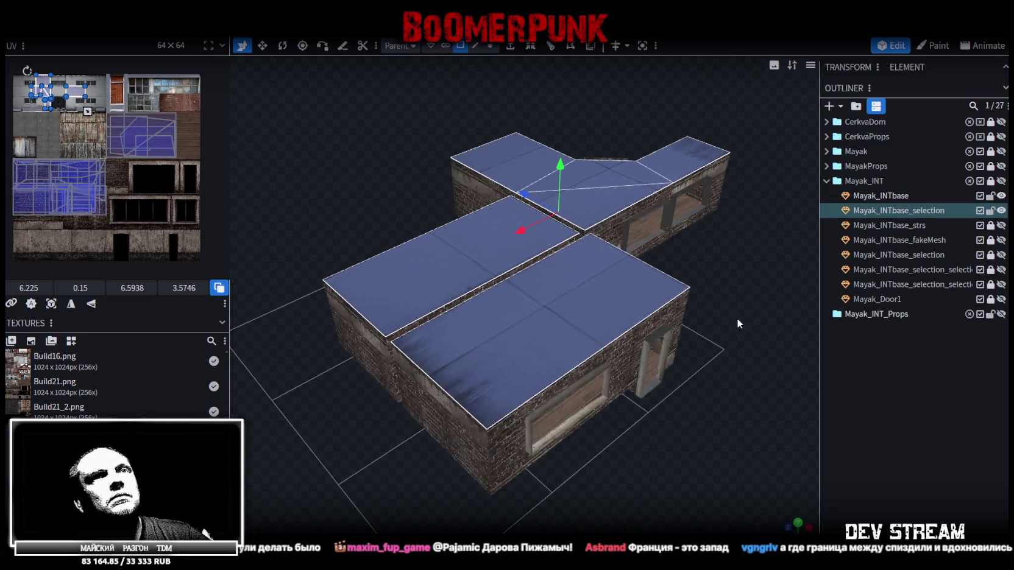
pyautogui.rightClick(885, 211)
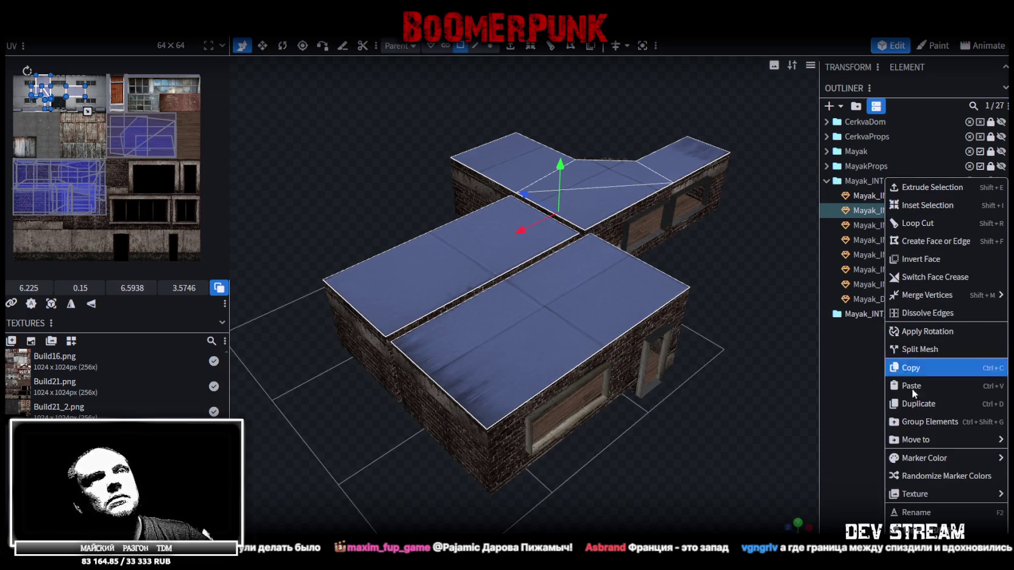
pyautogui.moveTo(915, 493)
pyautogui.click(849, 499)
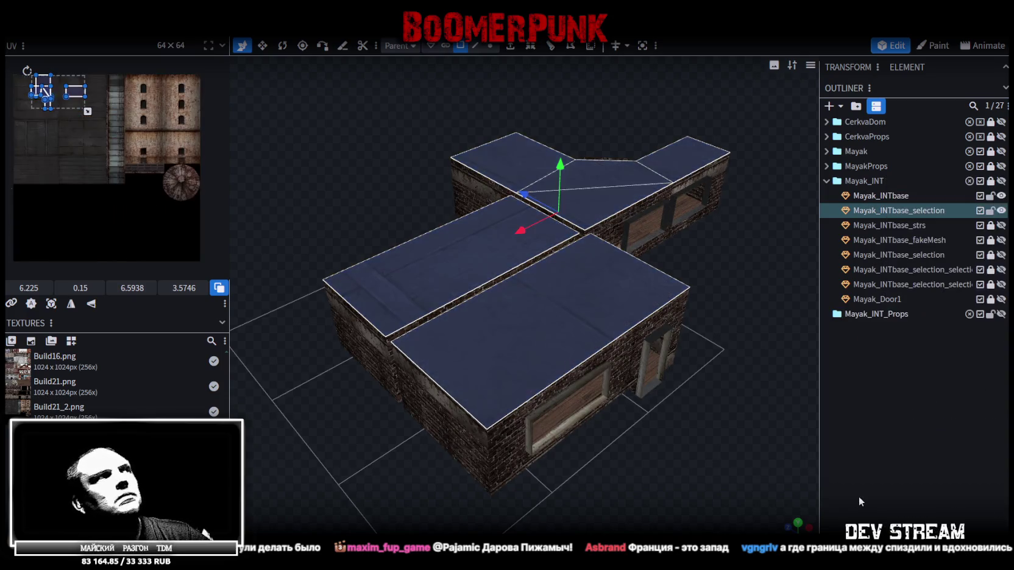
# Step: Move the front-right roof face's UV island lower on the atlas, then reselect all roof faces
pyautogui.scroll(2, 121, 104)
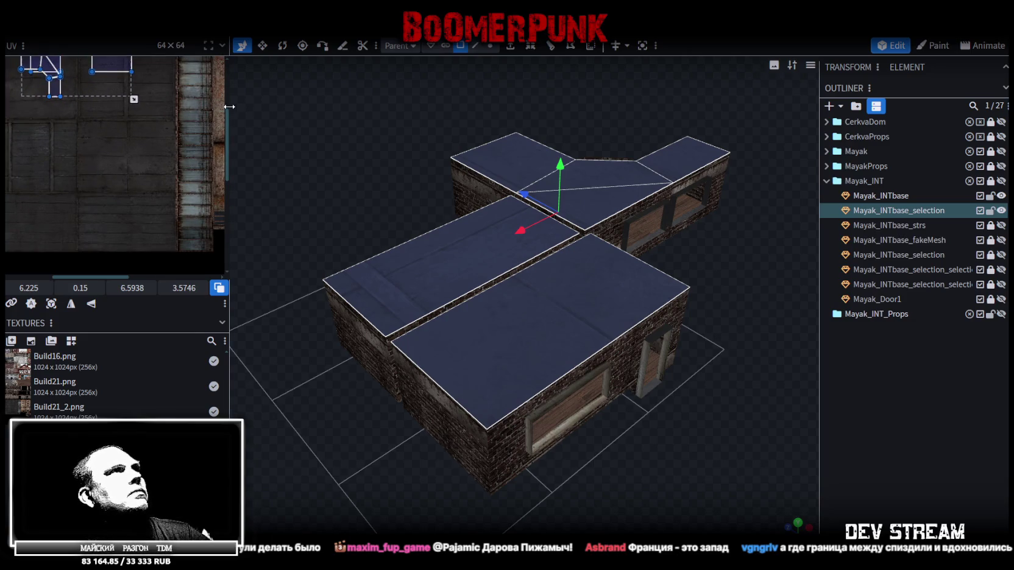
pyautogui.moveTo(229, 107); pyautogui.dragTo(303, 113)
pyautogui.scroll(-2, 189, 182)
pyautogui.scroll(2, 162, 158)
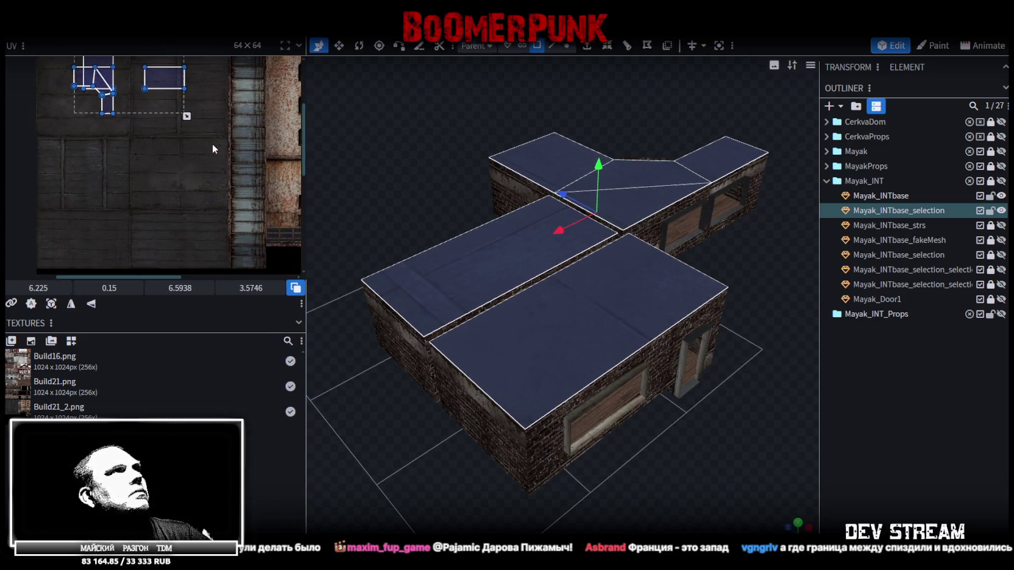
pyautogui.click(593, 334)
pyautogui.scroll(2, 200, 213)
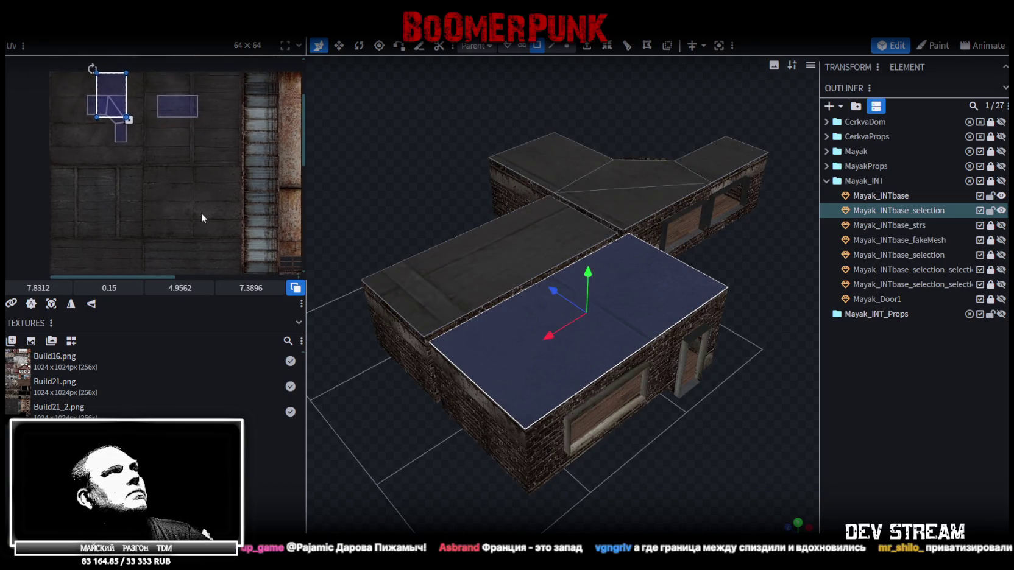
pyautogui.scroll(2, 166, 132)
pyautogui.moveTo(146, 84)
pyautogui.mouseDown()
pyautogui.moveTo(150, 177)
pyautogui.moveTo(128, 177)
pyautogui.mouseUp()
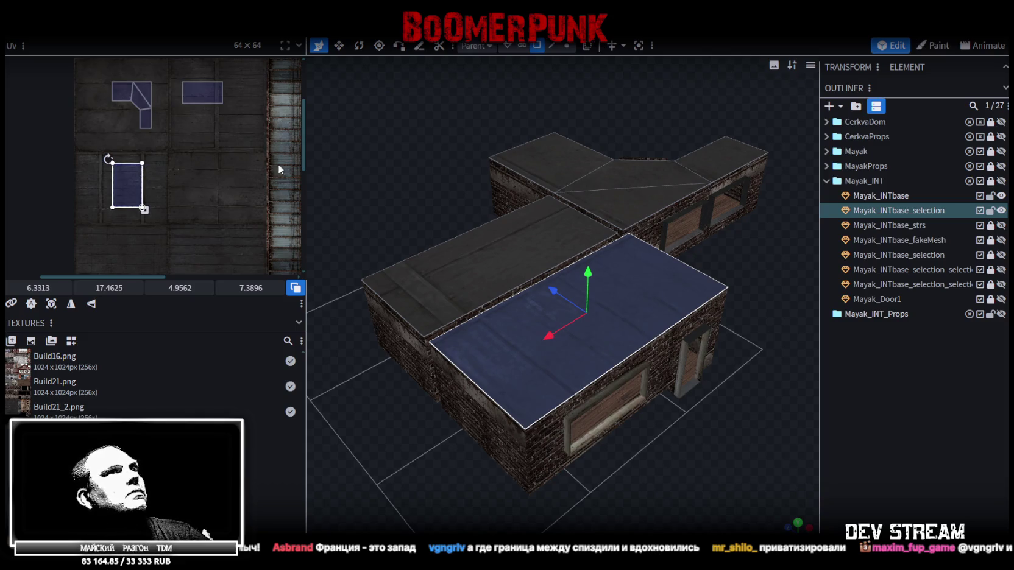
pyautogui.scroll(-2, 560, 239)
pyautogui.scroll(-2, 158, 176)
pyautogui.moveTo(184, 200)
pyautogui.mouseDown()
pyautogui.moveTo(175, 138)
pyautogui.moveTo(105, 101)
pyautogui.mouseUp()
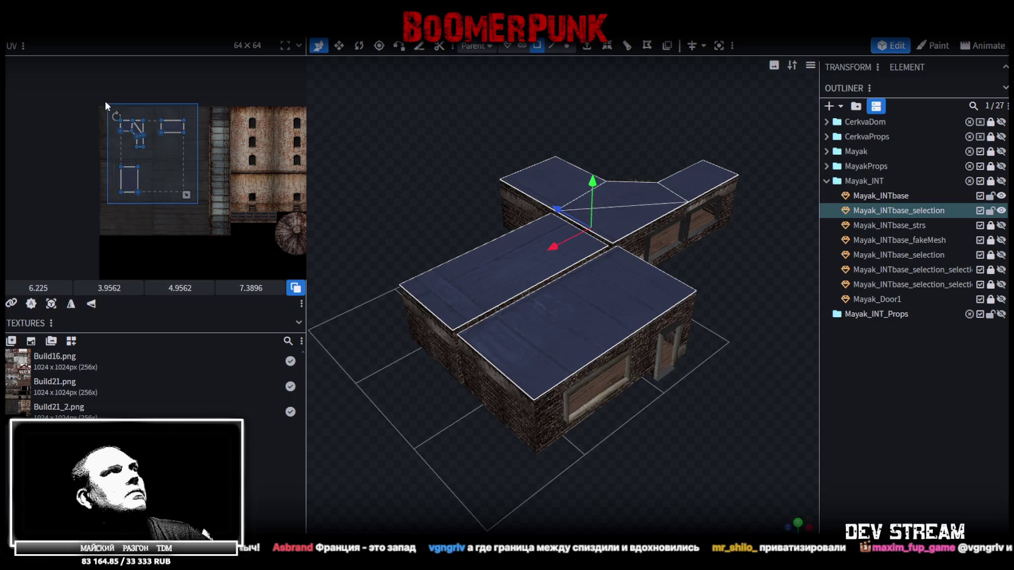
pyautogui.click(798, 523)
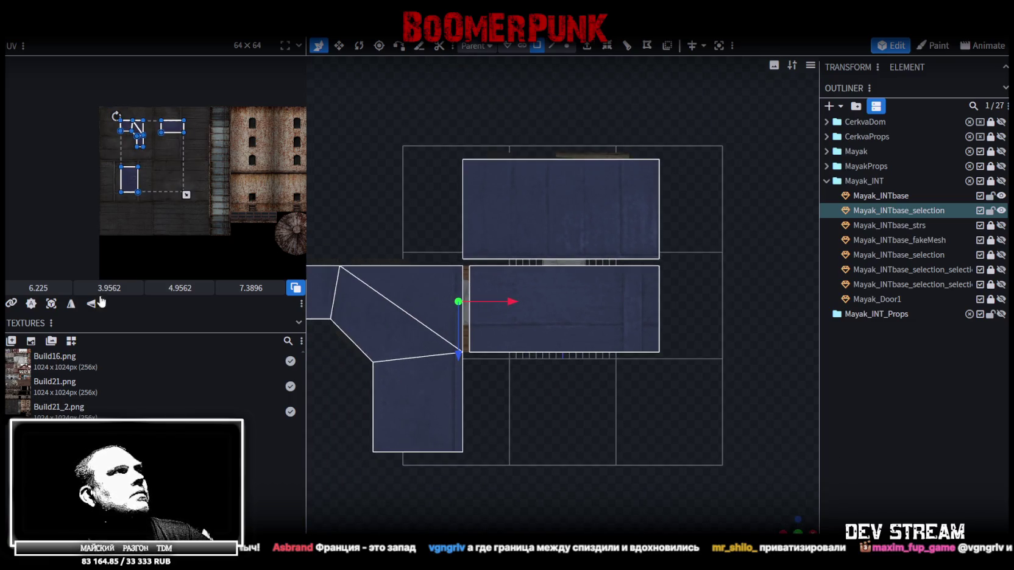
# Step: Project the roof UVs from the top view, move the layout, and flip it horizontally and vertically
pyautogui.click(51, 303)
pyautogui.moveTo(198, 182); pyautogui.dragTo(239, 212)
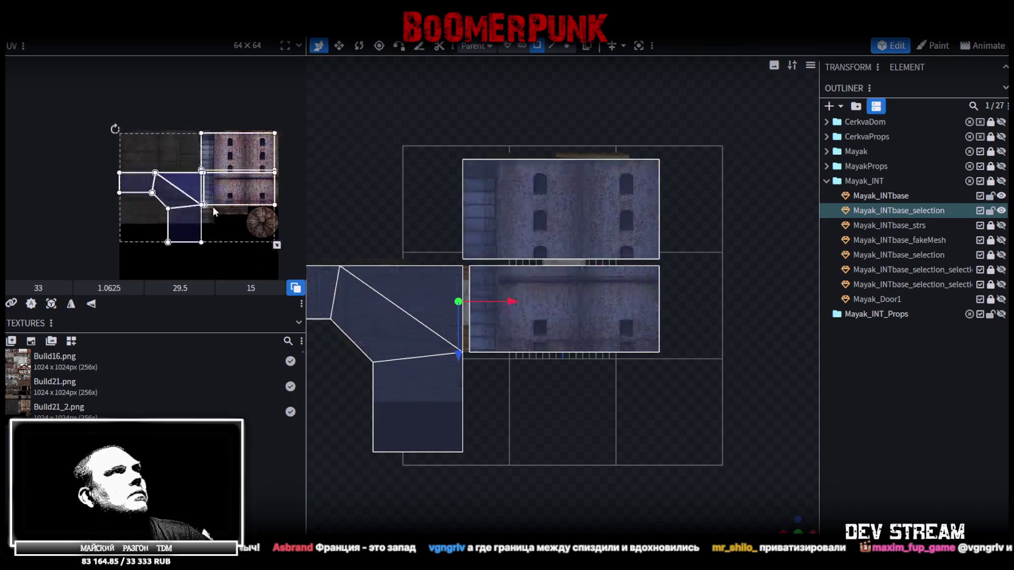
pyautogui.click(70, 303)
pyautogui.click(91, 303)
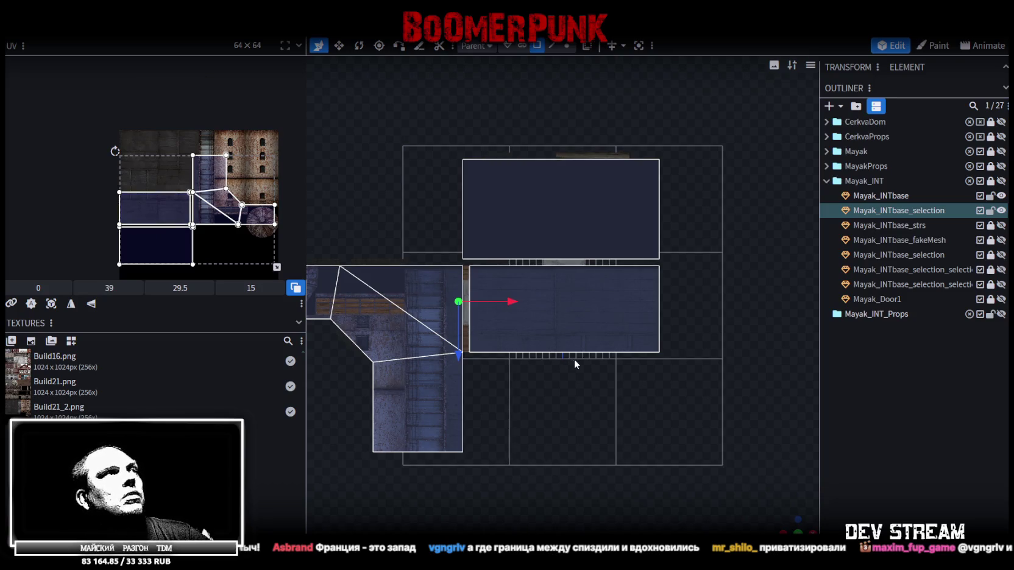
pyautogui.scroll(3, 146, 209)
pyautogui.scroll(2, 158, 231)
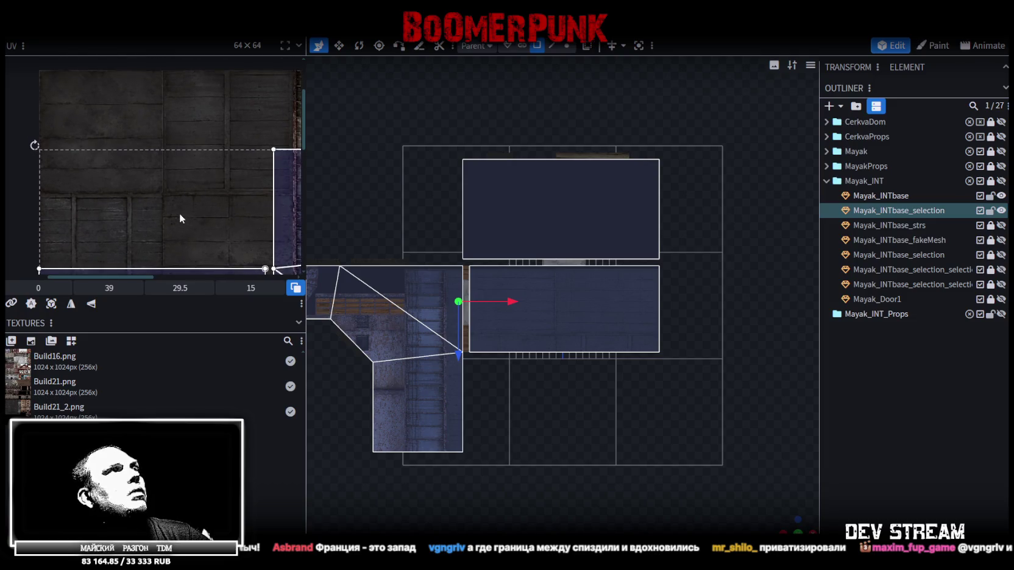
pyautogui.scroll(-1, 179, 214)
pyautogui.scroll(-2, 205, 210)
pyautogui.scroll(-2, 201, 149)
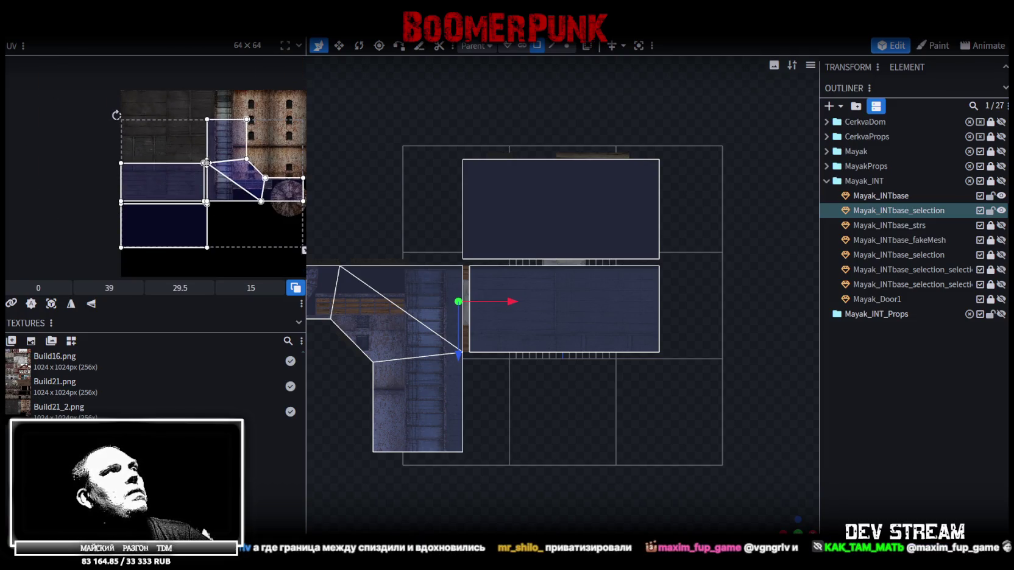
pyautogui.scroll(2, 170, 200)
pyautogui.scroll(2, 114, 178)
pyautogui.scroll(-1, 131, 162)
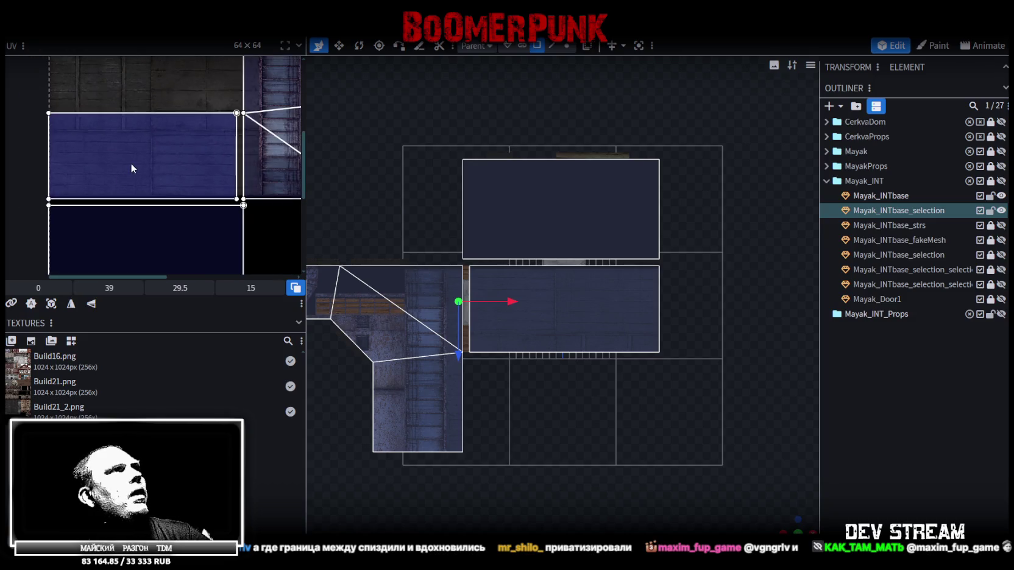
pyautogui.scroll(-1, 107, 209)
pyautogui.scroll(-1, 139, 191)
pyautogui.scroll(-1, 151, 224)
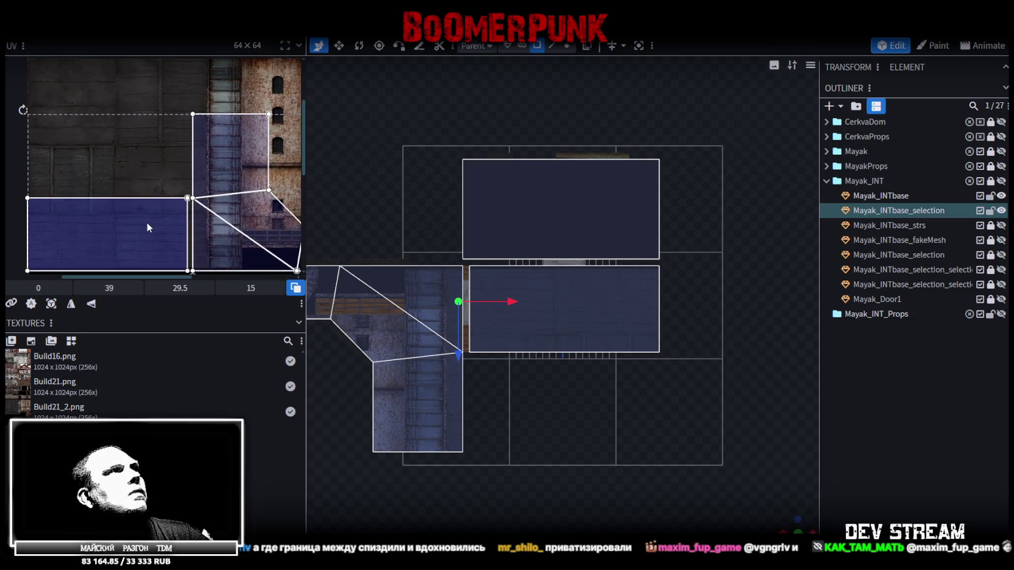
pyautogui.moveTo(143, 184)
pyautogui.mouseDown(button='middle')
pyautogui.moveTo(139, 201)
pyautogui.moveTo(150, 187)
pyautogui.mouseUp(button='middle')
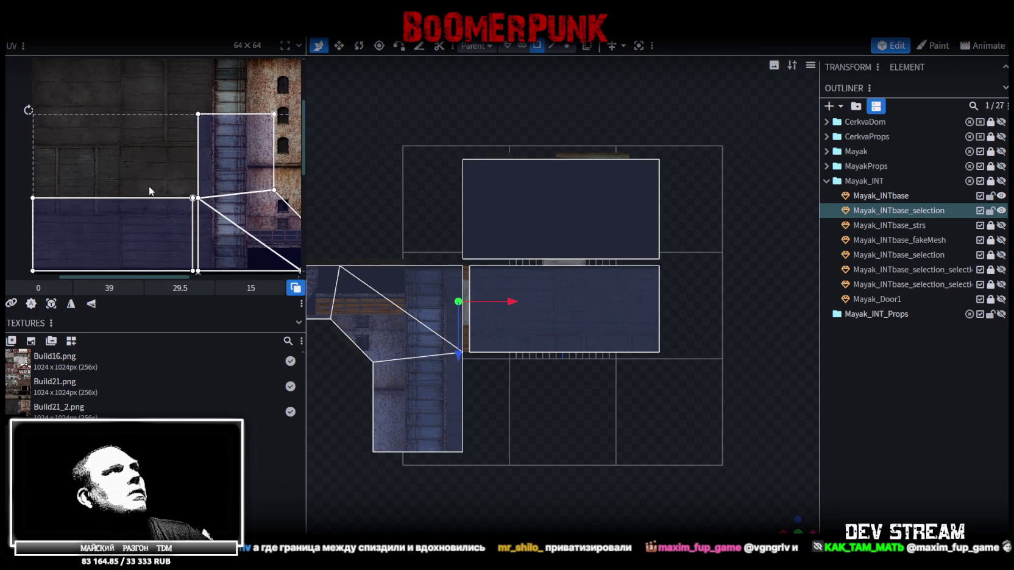
pyautogui.moveTo(148, 185); pyautogui.dragTo(152, 181, button='middle')
# Step: Select only the front roof face and move its UV rectangle near the atlas top
pyautogui.click(158, 179)
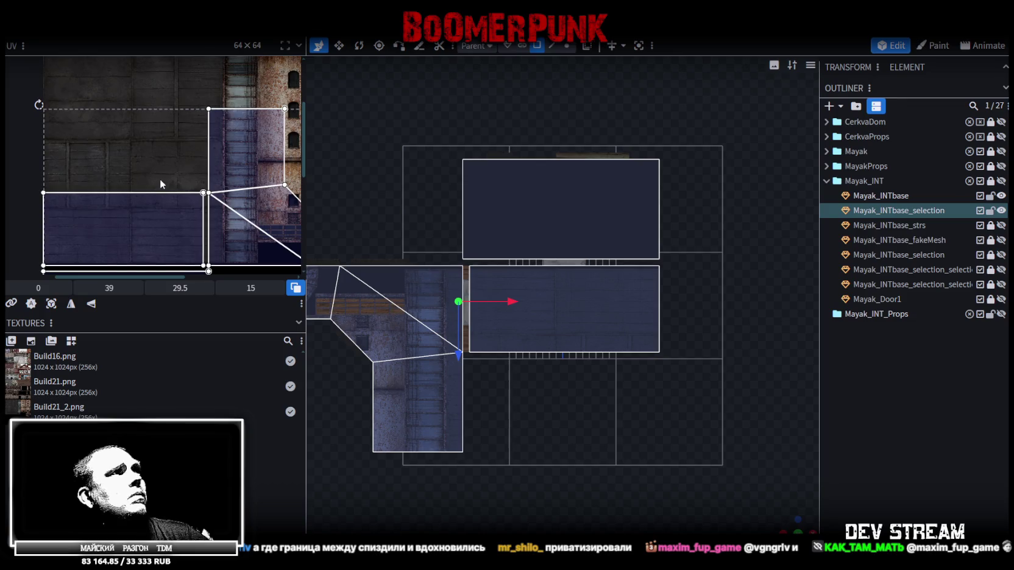
pyautogui.click(122, 195)
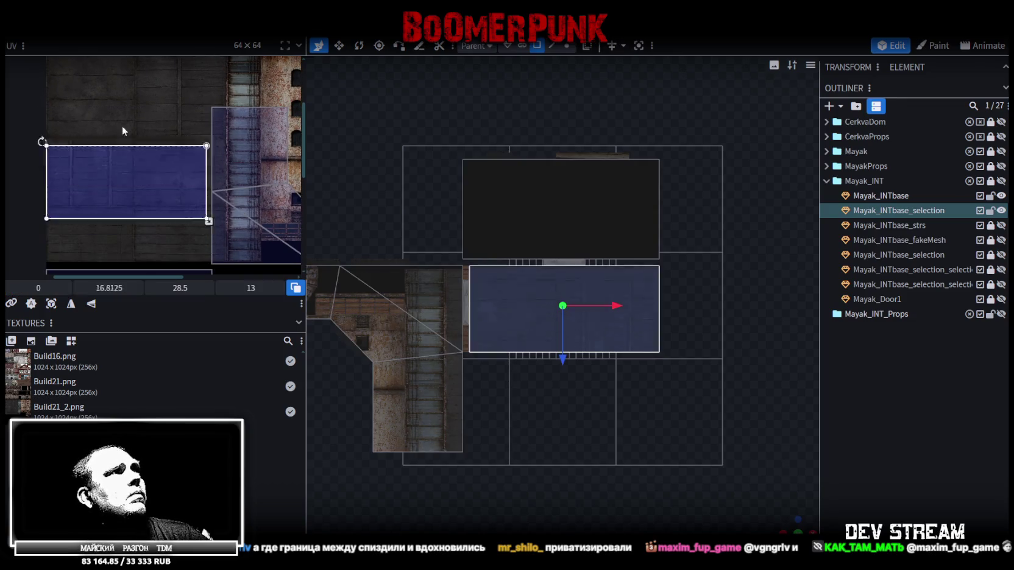
pyautogui.scroll(5, 82, 155)
pyautogui.scroll(-3, 122, 183)
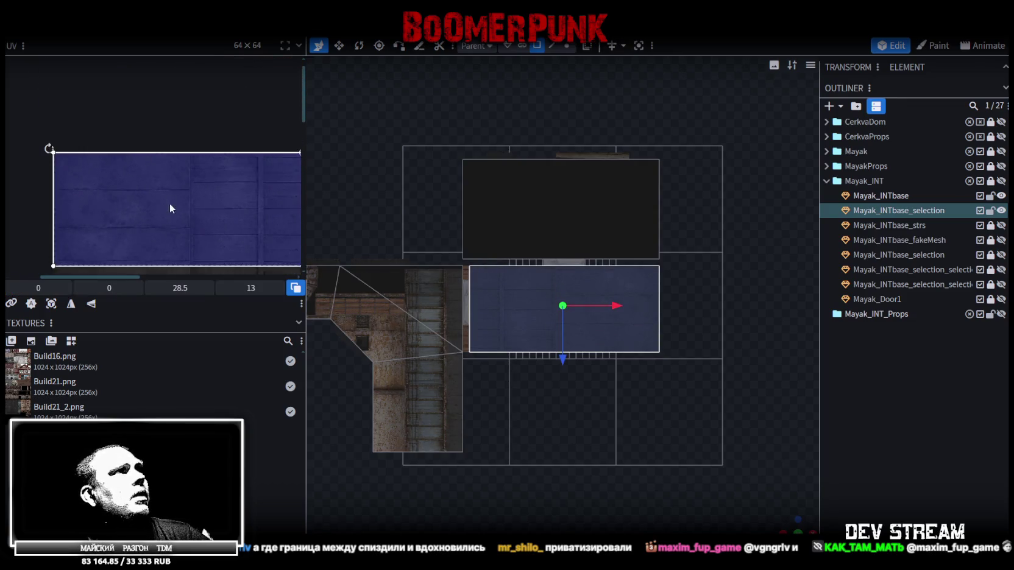
pyautogui.moveTo(163, 203); pyautogui.dragTo(133, 164, button='middle')
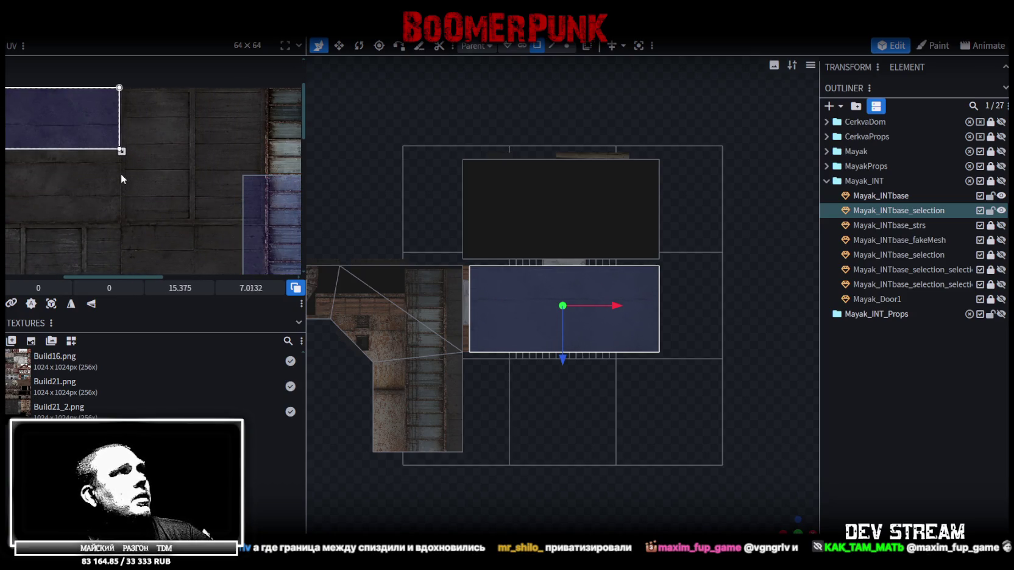
pyautogui.moveTo(68, 144); pyautogui.dragTo(122, 129, button='middle')
pyautogui.scroll(3, 154, 163)
pyautogui.scroll(-2, 172, 162)
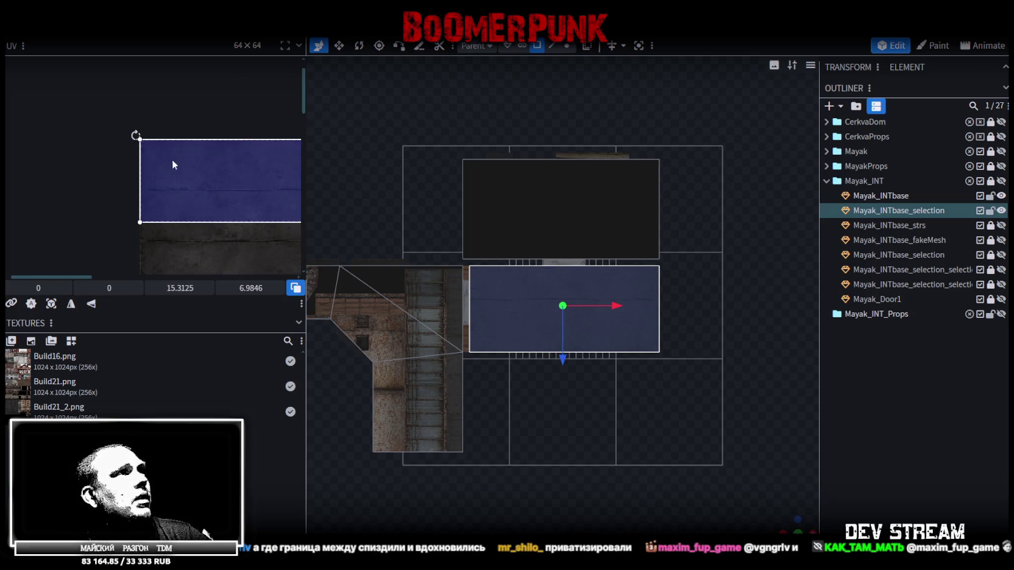
pyautogui.moveTo(231, 174); pyautogui.dragTo(93, 134, button='middle')
pyautogui.scroll(-2, 151, 153)
pyautogui.moveTo(151, 153); pyautogui.dragTo(124, 139, button='middle')
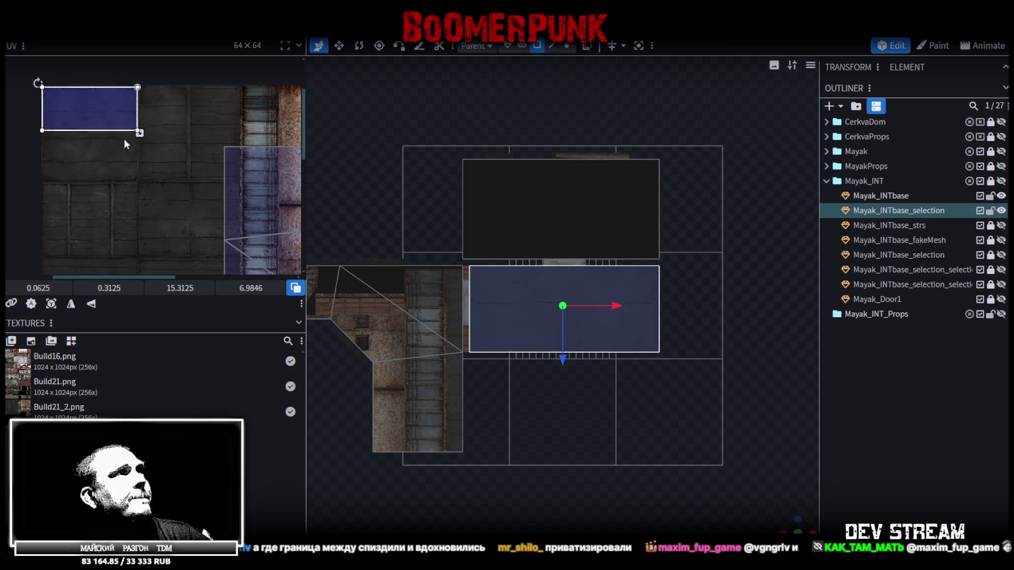
pyautogui.moveTo(124, 139); pyautogui.dragTo(156, 170)
# Step: Rotate the front roof face's UV 90° and resize it to fit the dark blue panel
pyautogui.rightClick(157, 170)
pyautogui.click(198, 380)
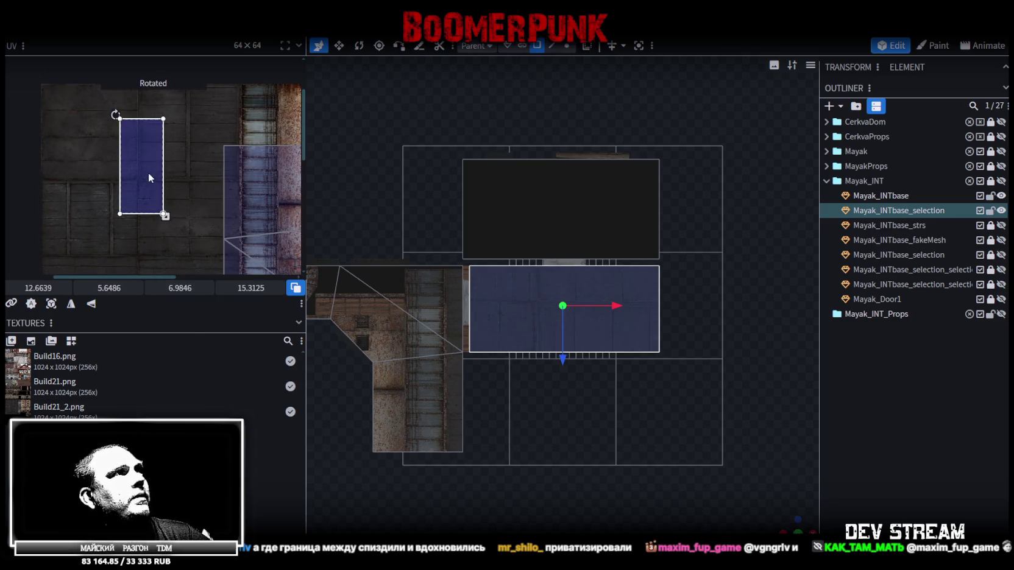
pyautogui.moveTo(166, 132); pyautogui.dragTo(164, 97)
pyautogui.scroll(2, 165, 97)
pyautogui.scroll(2, 135, 105)
pyautogui.moveTo(135, 106)
pyautogui.mouseDown(button='middle')
pyautogui.moveTo(137, 172)
pyautogui.moveTo(135, 141)
pyautogui.mouseUp(button='middle')
pyautogui.scroll(2, 142, 164)
pyautogui.moveTo(134, 141)
pyautogui.mouseDown()
pyautogui.moveTo(139, 149)
pyautogui.moveTo(130, 141)
pyautogui.mouseUp()
pyautogui.scroll(1, 139, 149)
pyautogui.moveTo(131, 142)
pyautogui.mouseDown(button='middle')
pyautogui.moveTo(137, 169)
pyautogui.moveTo(159, 180)
pyautogui.mouseUp(button='middle')
pyautogui.scroll(-2, 159, 180)
pyautogui.scroll(2, 209, 204)
pyautogui.moveTo(210, 204); pyautogui.dragTo(187, 177, button='middle')
pyautogui.scroll(2, 187, 176)
pyautogui.moveTo(159, 166); pyautogui.dragTo(249, 186)
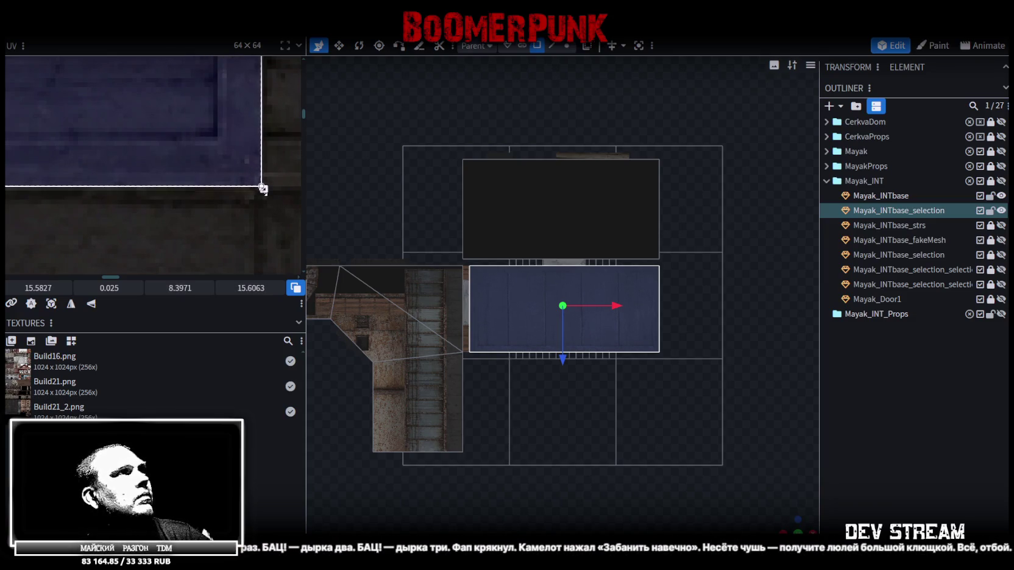
pyautogui.moveTo(262, 189)
pyautogui.mouseDown()
pyautogui.moveTo(250, 188)
pyautogui.moveTo(255, 161)
pyautogui.mouseUp()
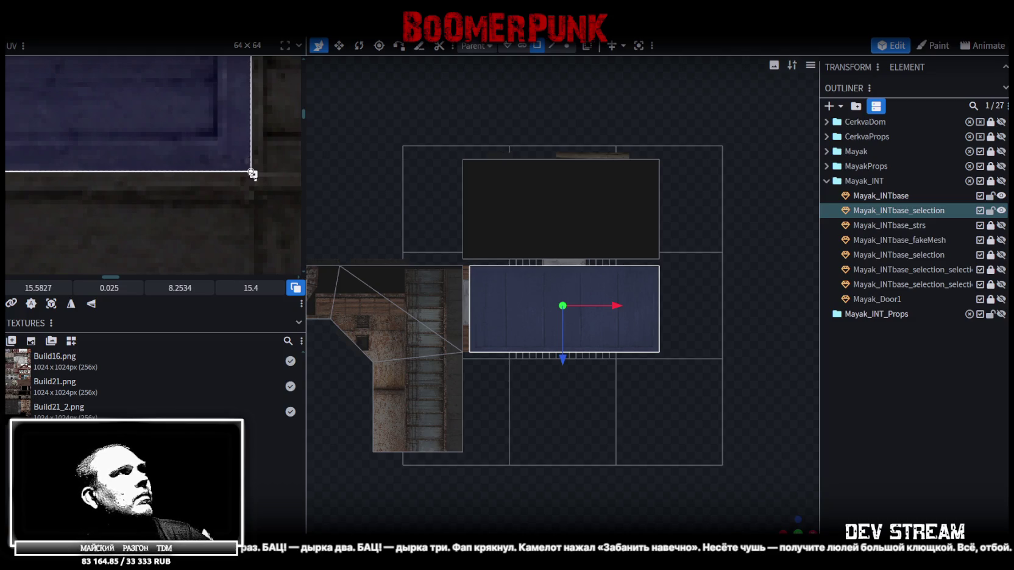
pyautogui.scroll(-5, 239, 172)
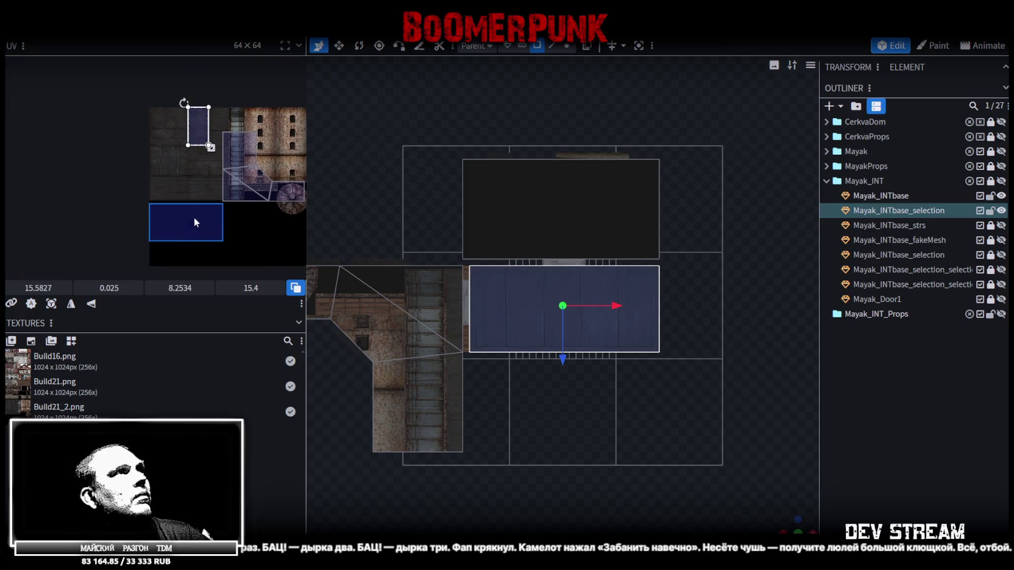
# Step: Rotate the floor face's UV a quarter turn right and slide it onto the dark planks
pyautogui.moveTo(194, 222)
pyautogui.mouseDown()
pyautogui.moveTo(219, 198)
pyautogui.moveTo(217, 106)
pyautogui.mouseUp()
pyautogui.rightClick(219, 198)
pyautogui.click(252, 402)
pyautogui.scroll(5, 201, 100)
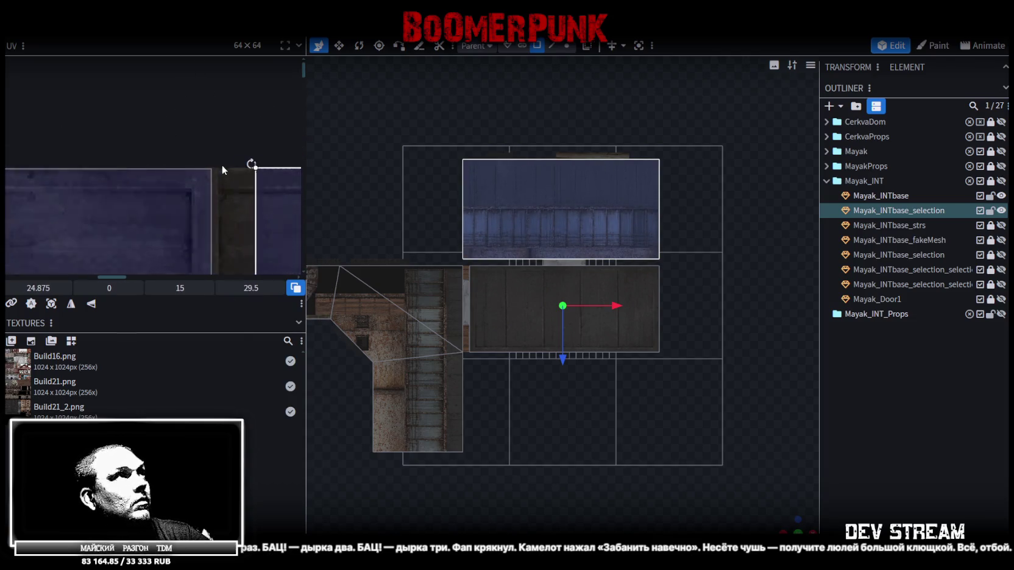
pyautogui.scroll(2, 218, 165)
pyautogui.moveTo(230, 186); pyautogui.dragTo(131, 181)
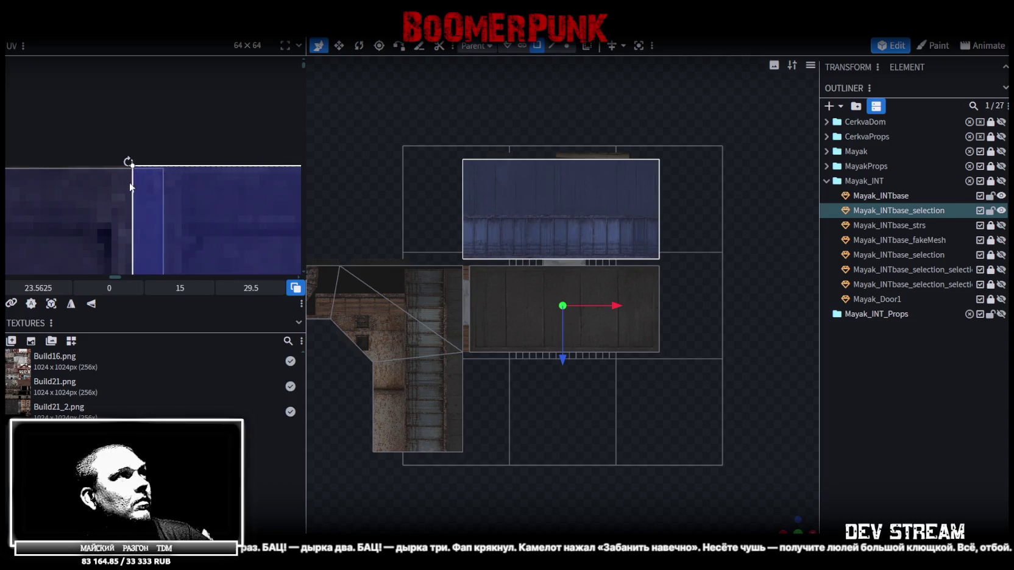
pyautogui.moveTo(190, 168); pyautogui.dragTo(180, 170)
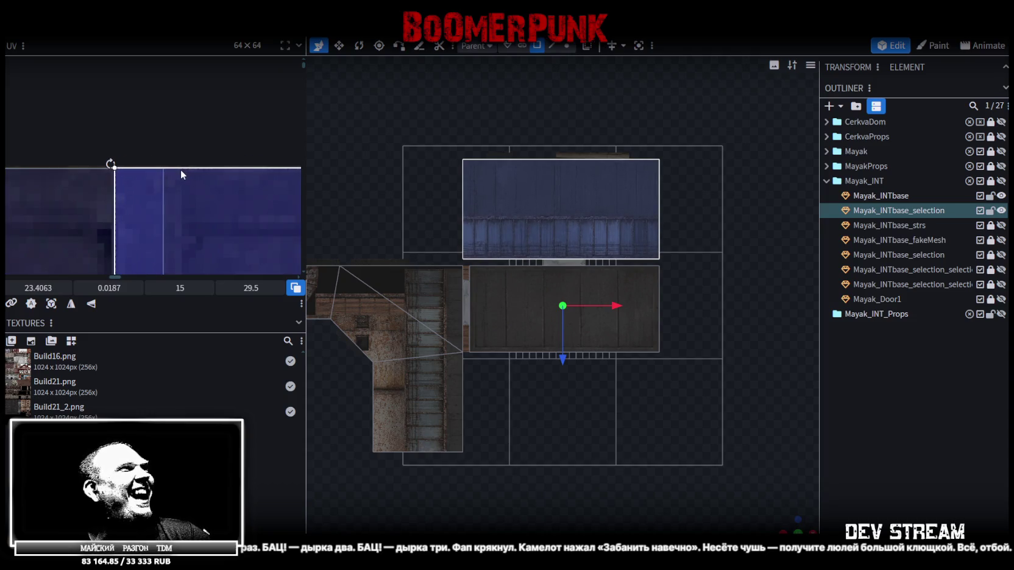
pyautogui.scroll(-2, 181, 172)
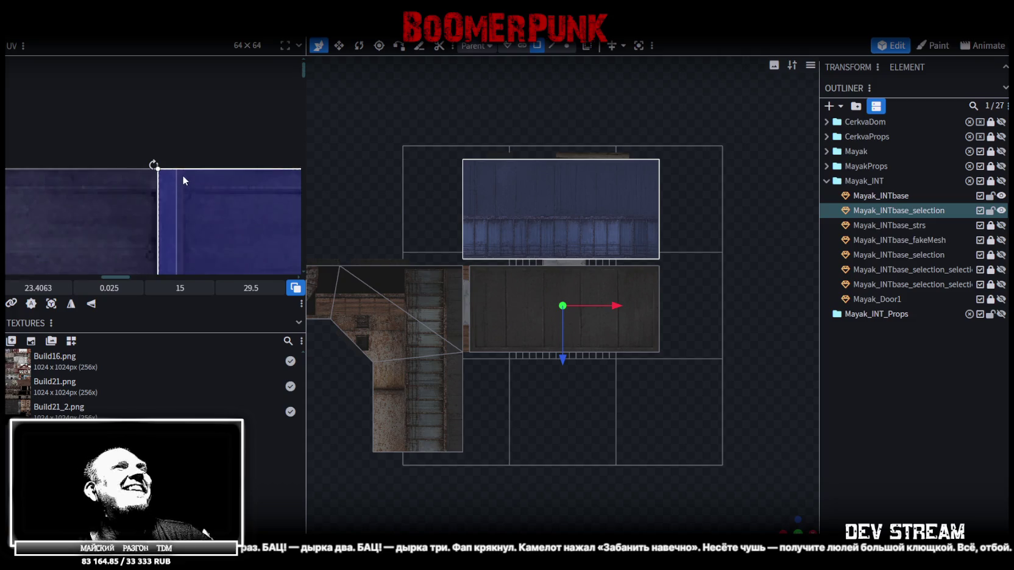
pyautogui.scroll(-2, 186, 172)
pyautogui.scroll(-3, 195, 165)
pyautogui.scroll(2, 192, 140)
pyautogui.scroll(2, 184, 164)
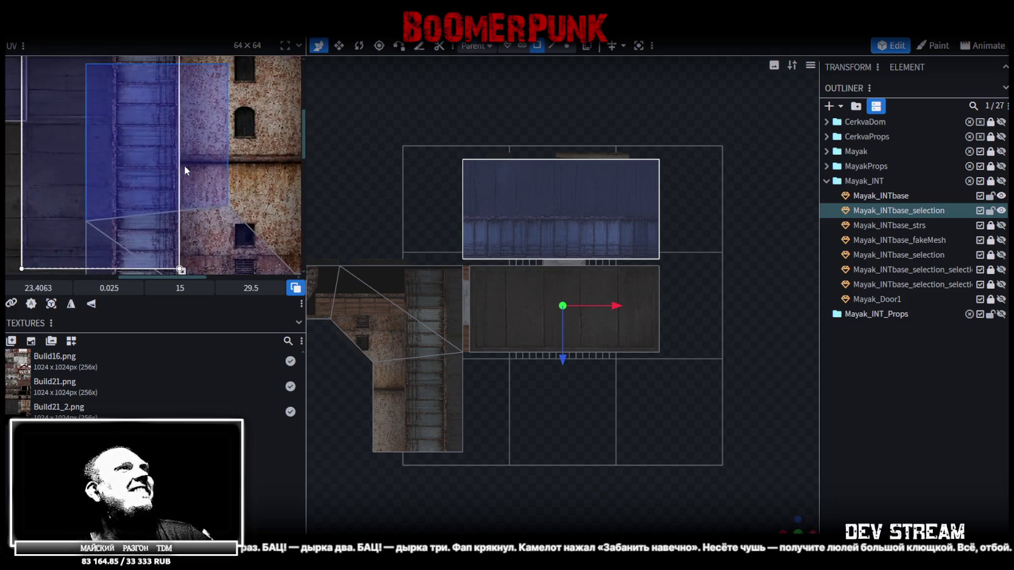
pyautogui.scroll(1, 196, 242)
# Step: Shrink the floor face's UV area to about half and trim its height slightly
pyautogui.moveTo(197, 247); pyautogui.dragTo(130, 160)
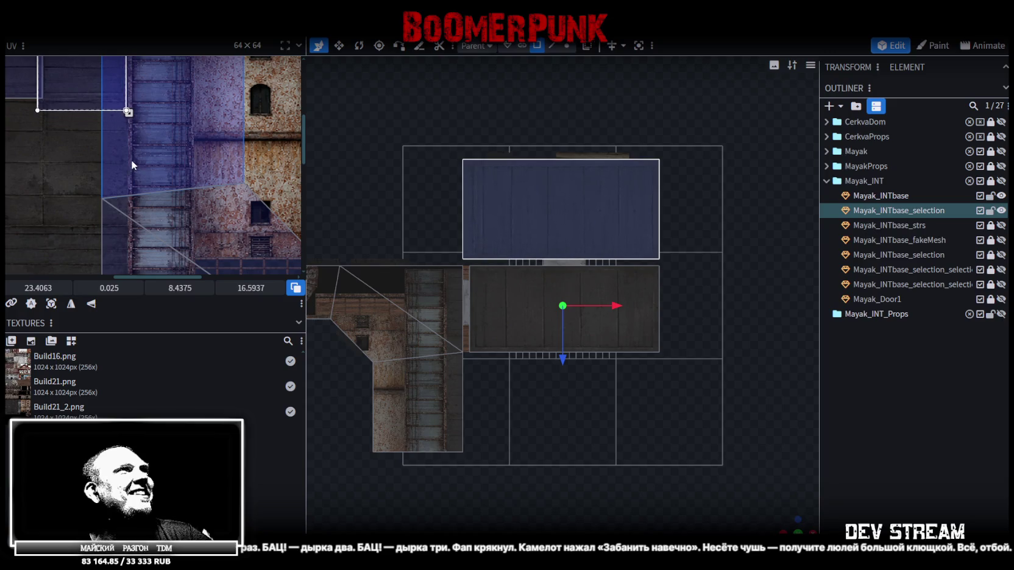
pyautogui.scroll(1, 115, 89)
pyautogui.scroll(2, 134, 116)
pyautogui.moveTo(152, 140)
pyautogui.mouseDown(button='middle')
pyautogui.moveTo(232, 214)
pyautogui.moveTo(260, 202)
pyautogui.moveTo(135, 196)
pyautogui.mouseUp(button='middle')
pyautogui.moveTo(221, 218)
pyautogui.mouseDown()
pyautogui.moveTo(219, 174)
pyautogui.moveTo(198, 195)
pyautogui.mouseUp()
pyautogui.scroll(1, 208, 170)
pyautogui.scroll(1, 168, 170)
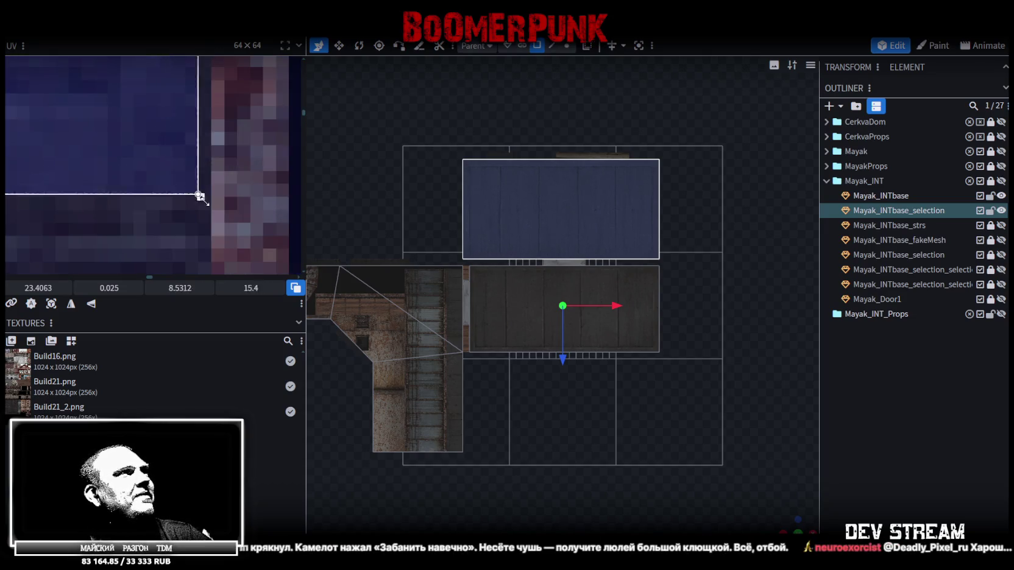
pyautogui.scroll(-1, 204, 190)
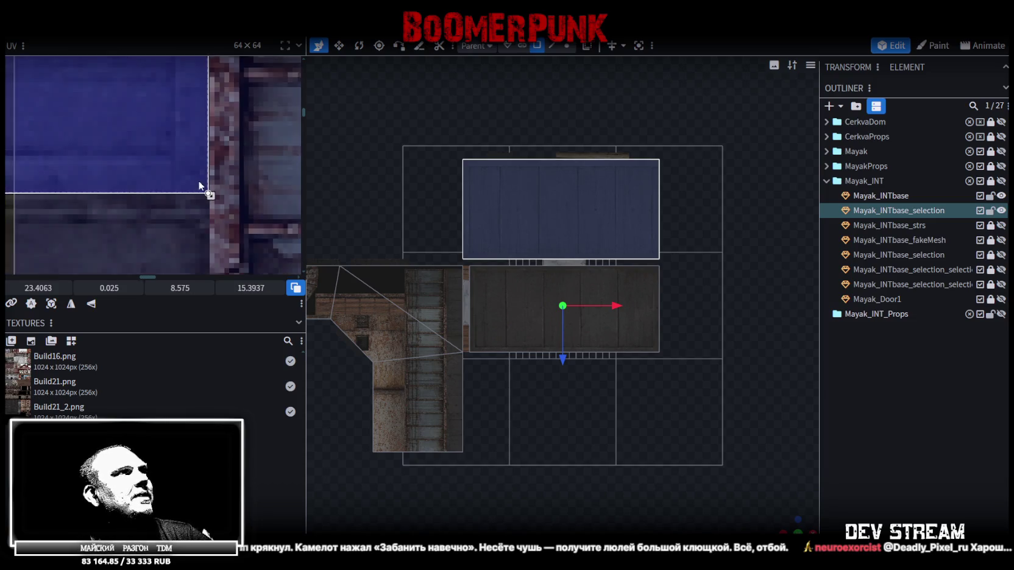
pyautogui.scroll(-1, 201, 181)
pyautogui.scroll(-1, 221, 209)
pyautogui.scroll(-1, 125, 195)
pyautogui.click(279, 146)
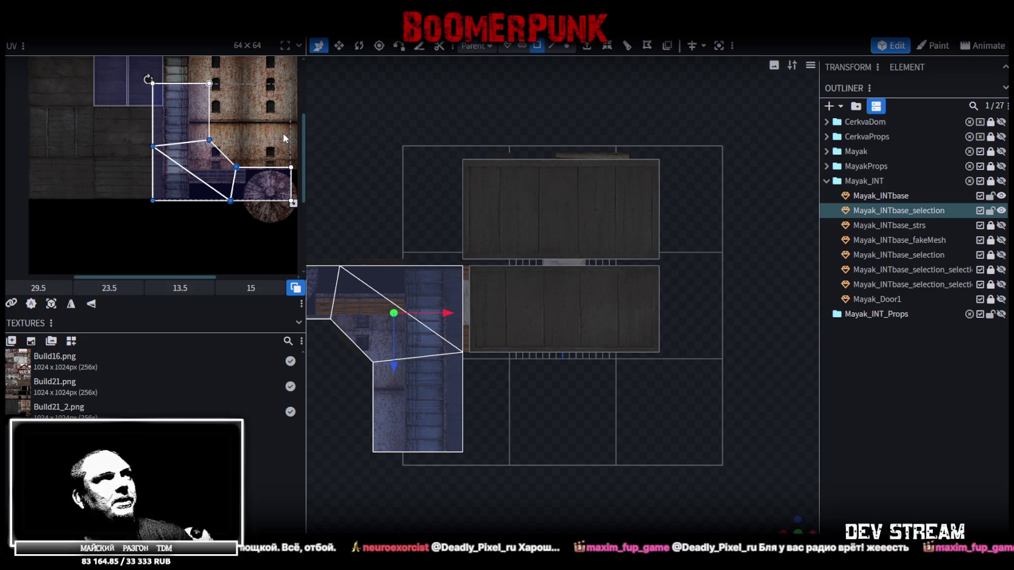
# Step: Box-select the angled L-shaped UV island and drag it down-left onto the plain dark blue area
pyautogui.scroll(3, 241, 138)
pyautogui.scroll(-3, 237, 168)
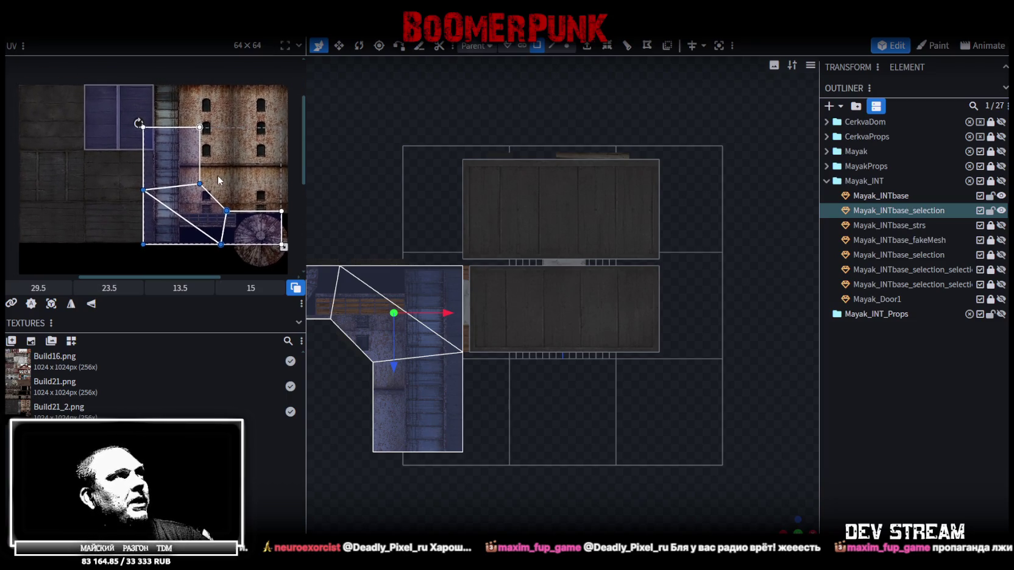
pyautogui.moveTo(244, 162); pyautogui.dragTo(244, 163)
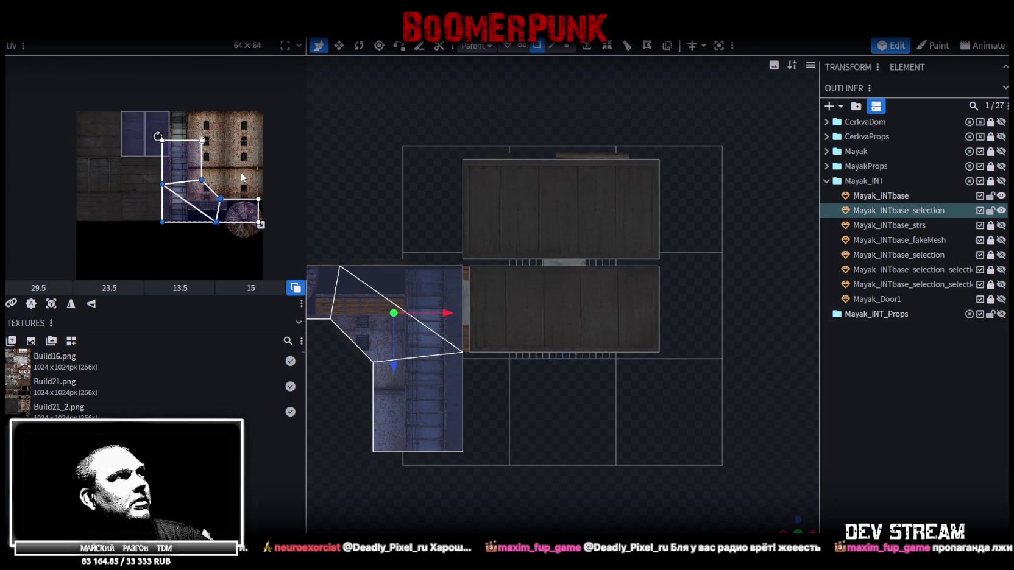
pyautogui.moveTo(197, 199); pyautogui.dragTo(153, 240)
pyautogui.scroll(2, 133, 184)
pyautogui.scroll(1, 192, 168)
pyautogui.scroll(1, 198, 166)
pyautogui.scroll(1, 216, 195)
pyautogui.moveTo(216, 195); pyautogui.dragTo(209, 152, button='middle')
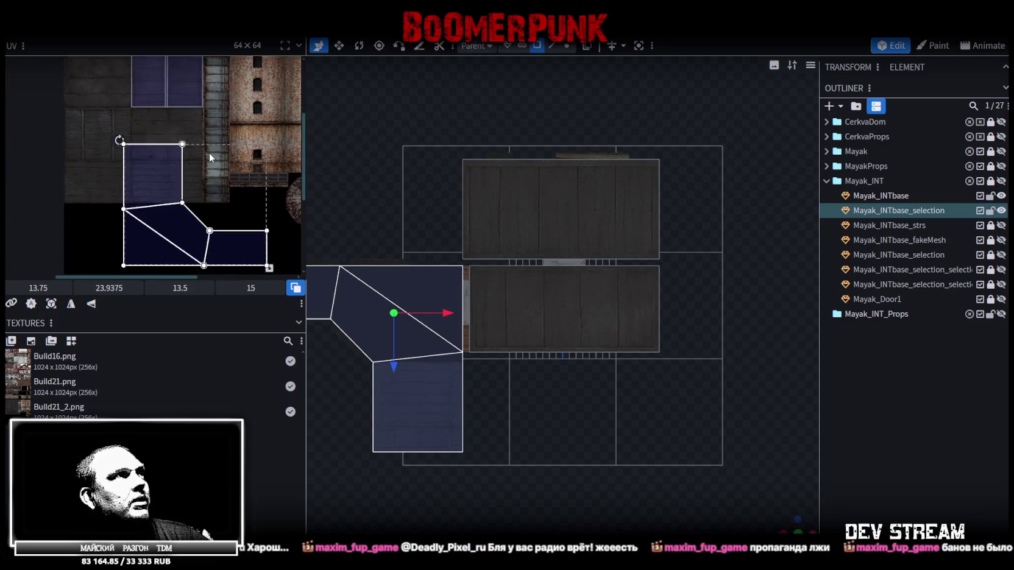
pyautogui.scroll(-1, 92, 180)
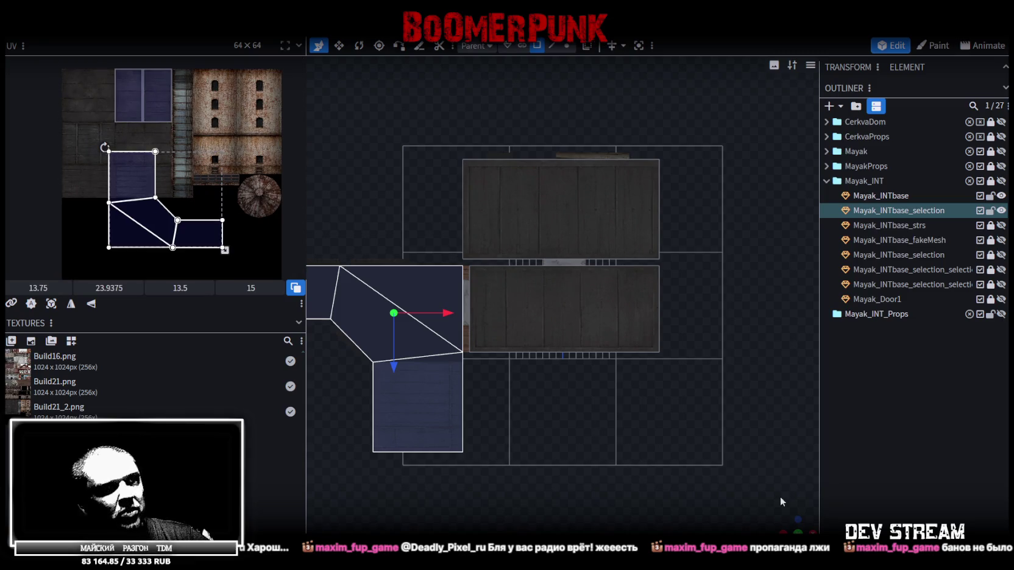
pyautogui.moveTo(756, 488)
pyautogui.mouseDown()
pyautogui.moveTo(760, 496)
pyautogui.moveTo(647, 418)
pyautogui.moveTo(735, 460)
pyautogui.moveTo(596, 452)
pyautogui.moveTo(636, 501)
pyautogui.moveTo(652, 505)
pyautogui.moveTo(826, 444)
pyautogui.moveTo(472, 453)
pyautogui.moveTo(678, 473)
pyautogui.moveTo(669, 473)
pyautogui.mouseUp()
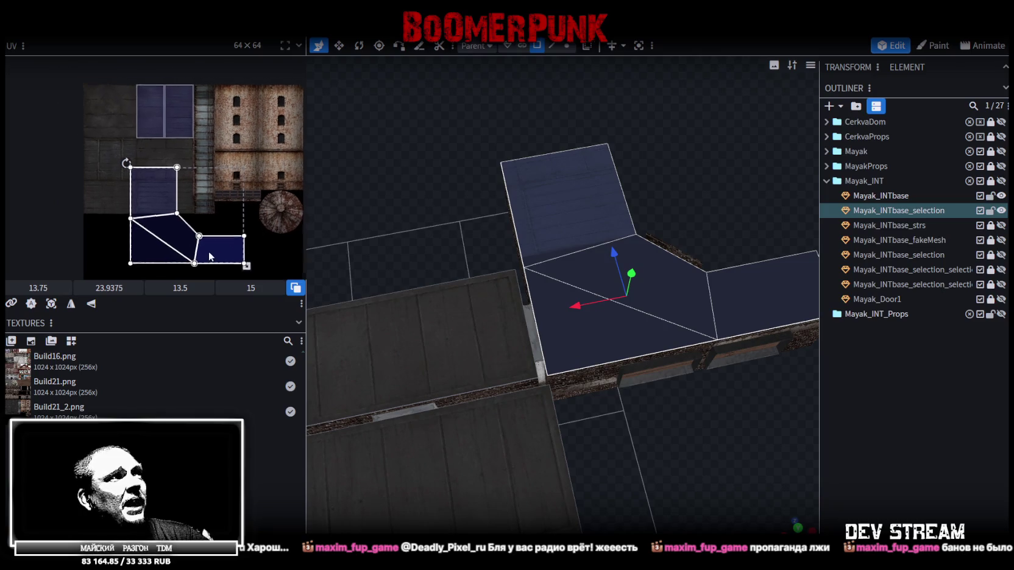
# Step: Rotate the angled faces' UV island a quarter turn and place it at 13,0 on the plank region
pyautogui.scroll(-2, 191, 223)
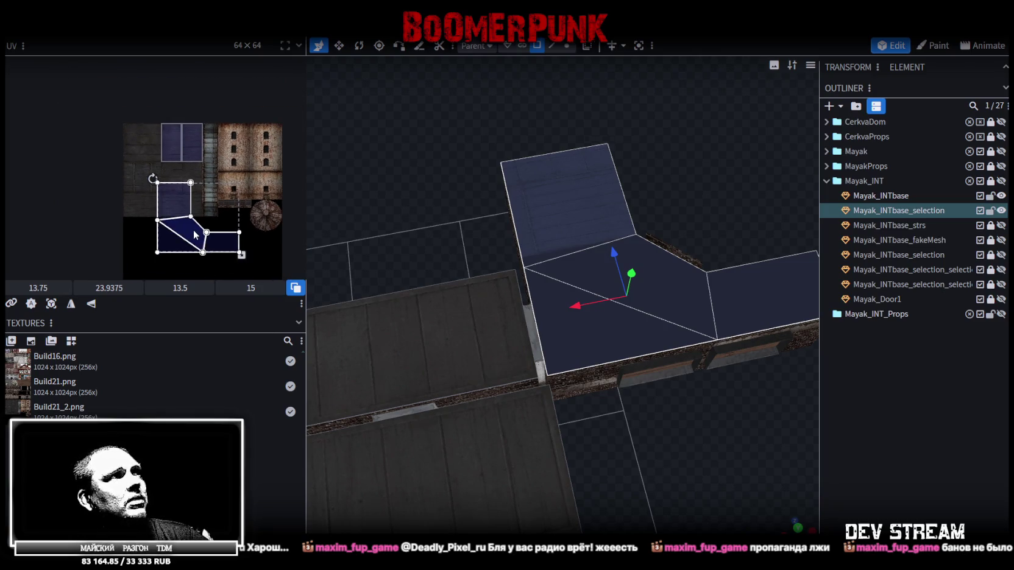
pyautogui.rightClick(195, 234)
pyautogui.click(187, 379)
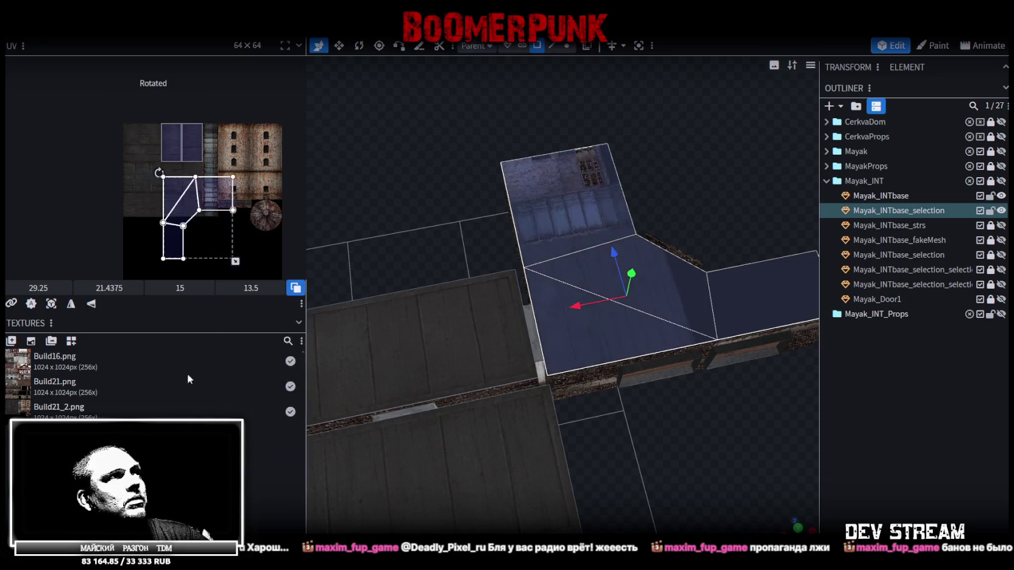
pyautogui.moveTo(190, 220); pyautogui.dragTo(151, 168)
pyautogui.scroll(2, 193, 167)
pyautogui.scroll(3, 193, 167)
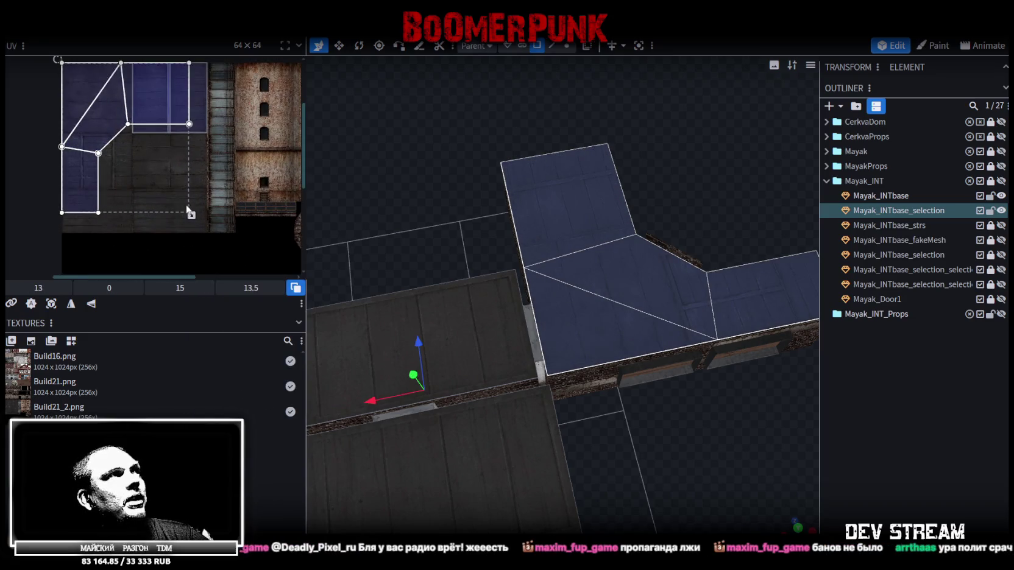
pyautogui.moveTo(190, 210); pyautogui.dragTo(249, 258, button='middle')
# Step: Scale the island down to roughly half size, fine-tune its corner, and deselect the faces
pyautogui.moveTo(257, 263); pyautogui.dragTo(192, 200)
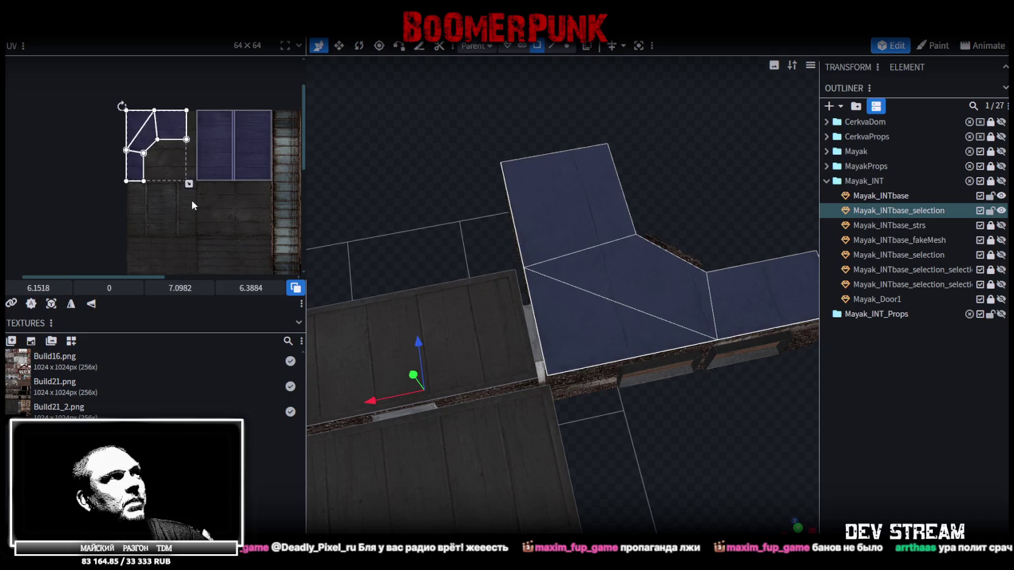
pyautogui.scroll(3, 156, 173)
pyautogui.scroll(2, 123, 161)
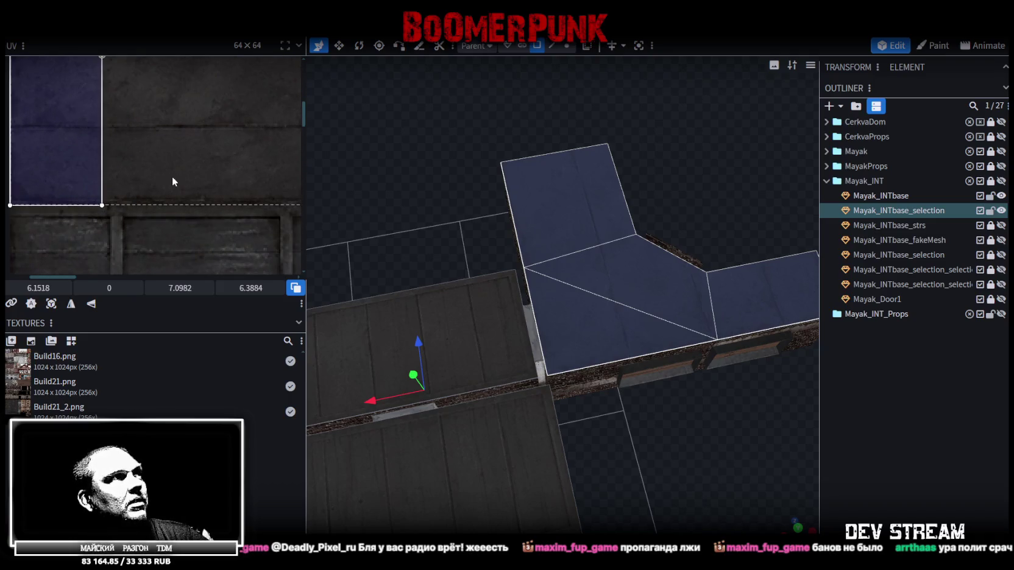
pyautogui.scroll(-1, 134, 183)
pyautogui.moveTo(134, 183); pyautogui.dragTo(178, 229, button='middle')
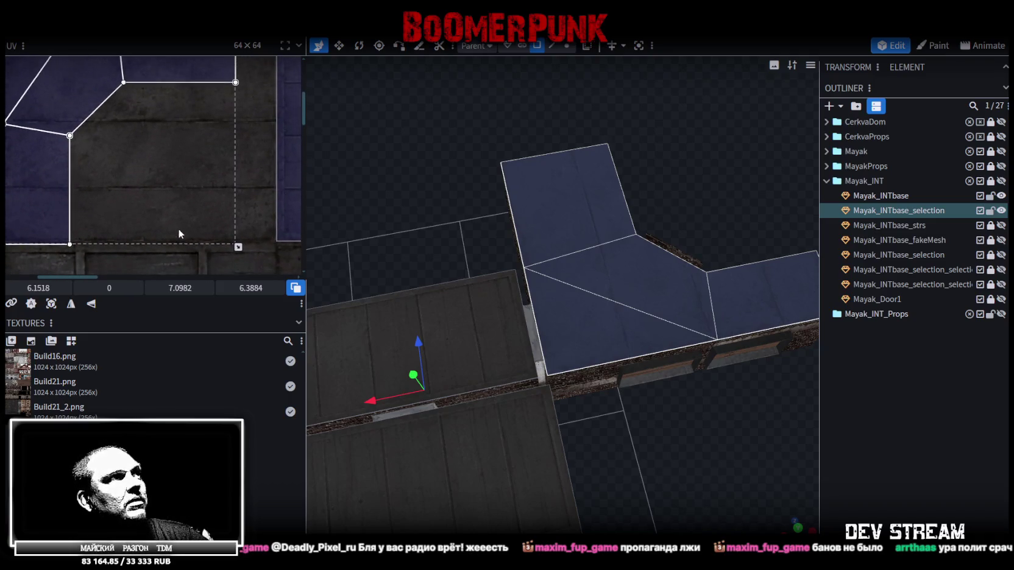
pyautogui.moveTo(239, 246); pyautogui.dragTo(233, 241)
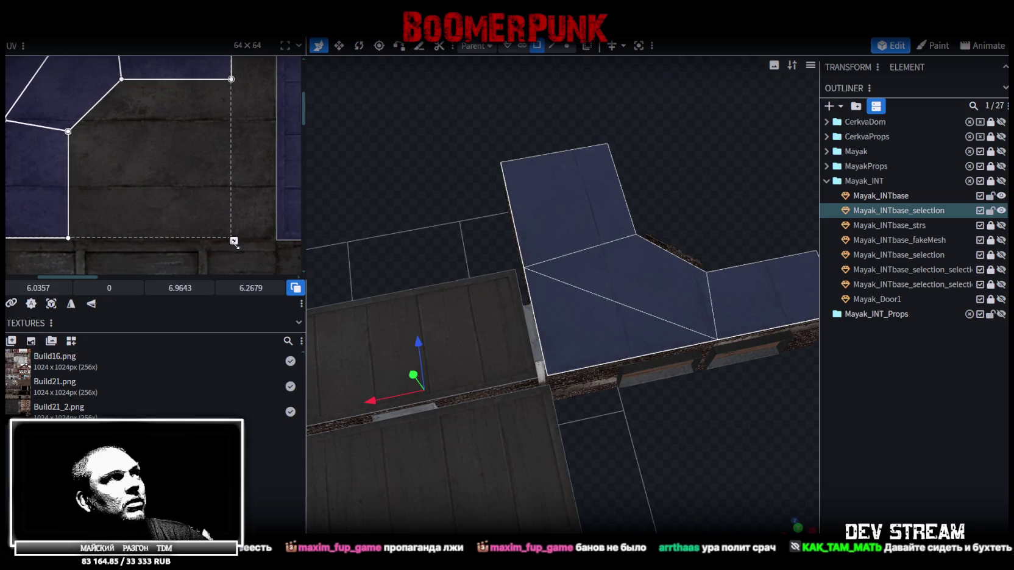
pyautogui.scroll(3, 233, 237)
pyautogui.moveTo(228, 227); pyautogui.dragTo(223, 220)
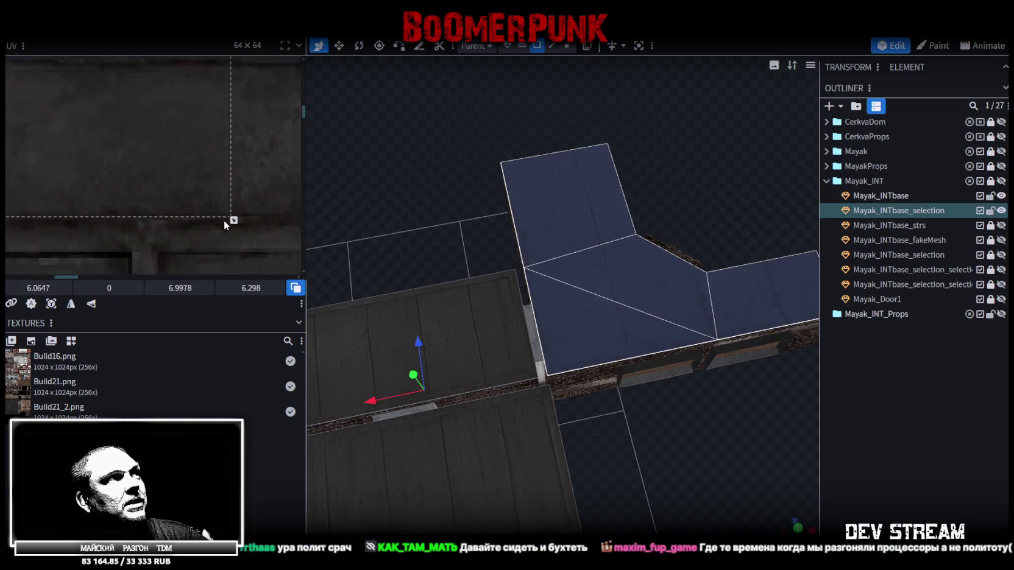
pyautogui.scroll(-3, 223, 220)
pyautogui.moveTo(222, 216); pyautogui.dragTo(230, 230, button='middle')
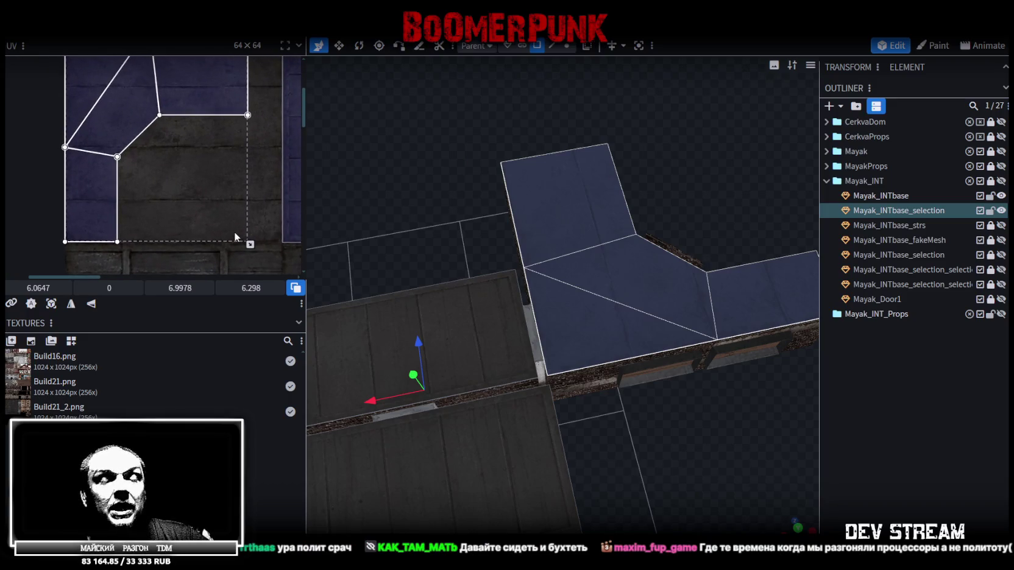
pyautogui.scroll(1, 235, 226)
pyautogui.scroll(1, 245, 223)
pyautogui.scroll(2, 250, 228)
pyautogui.scroll(2, 249, 245)
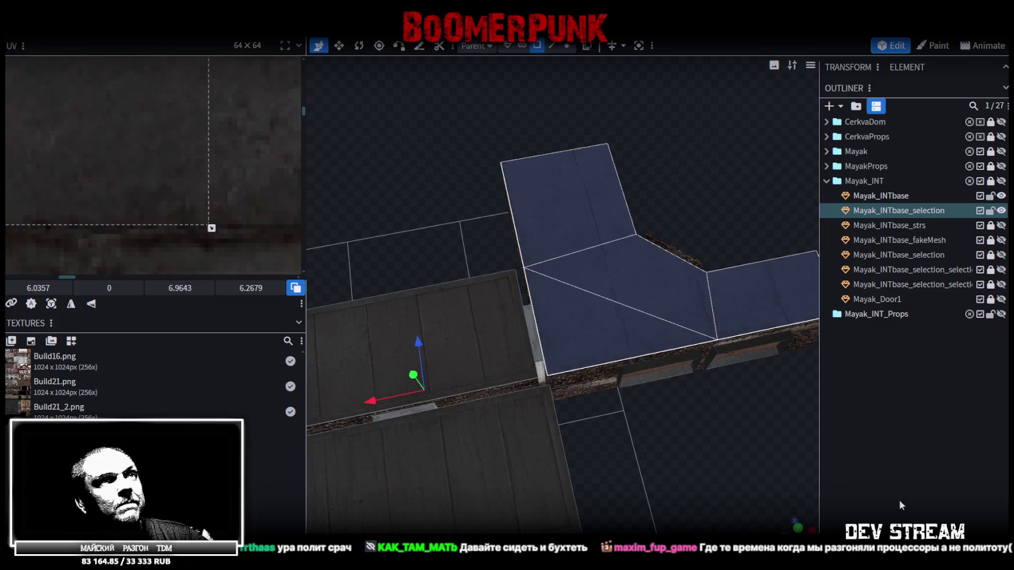
pyautogui.click(710, 430)
pyautogui.scroll(-3, 682, 425)
pyautogui.moveTo(655, 420); pyautogui.dragTo(554, 366)
pyautogui.scroll(4, 552, 373)
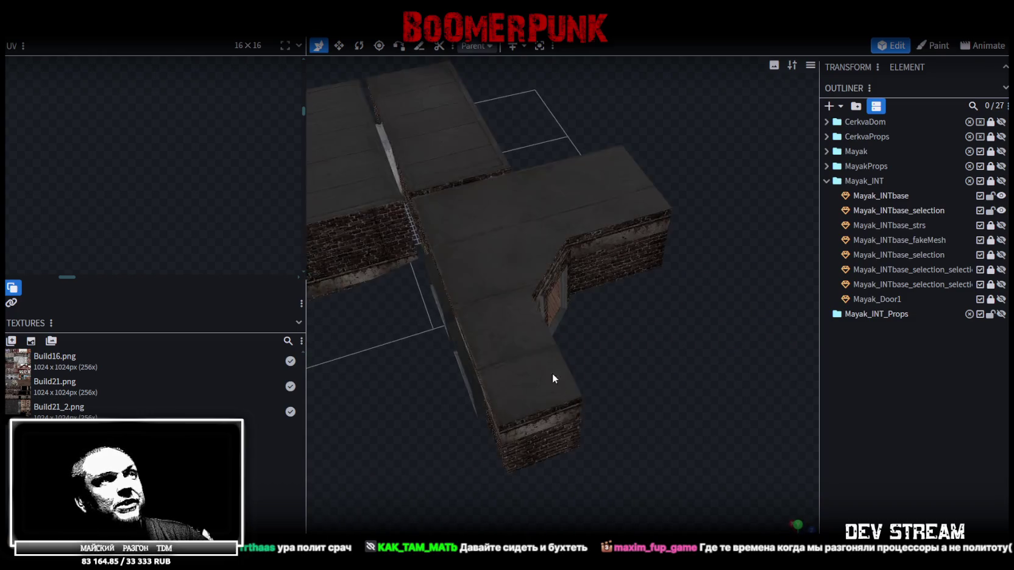
# Step: Select the roof mesh's L-shaped UV island, rotate it a quarter turn right and reposition it
pyautogui.click(509, 338)
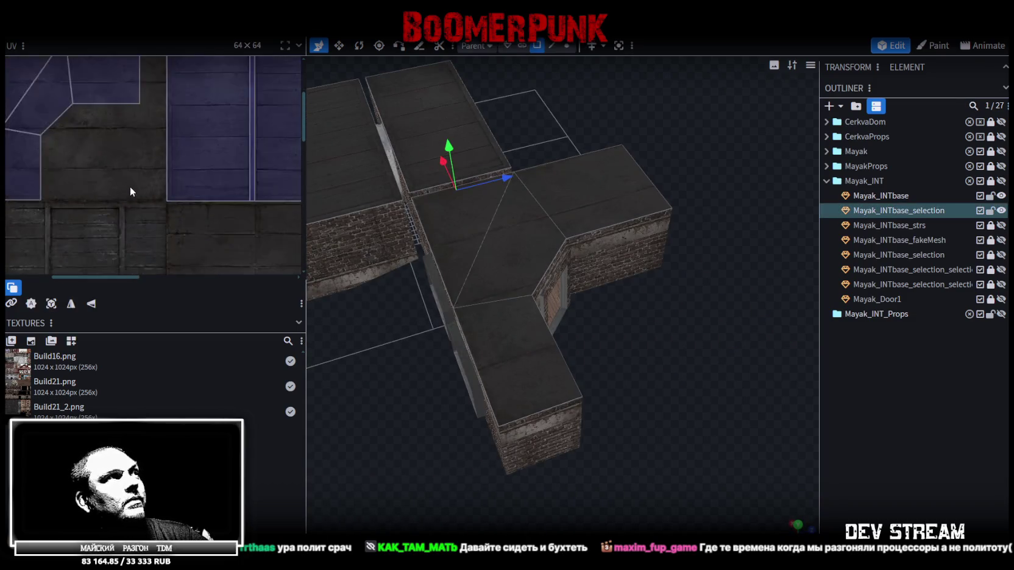
pyautogui.scroll(-3, 130, 186)
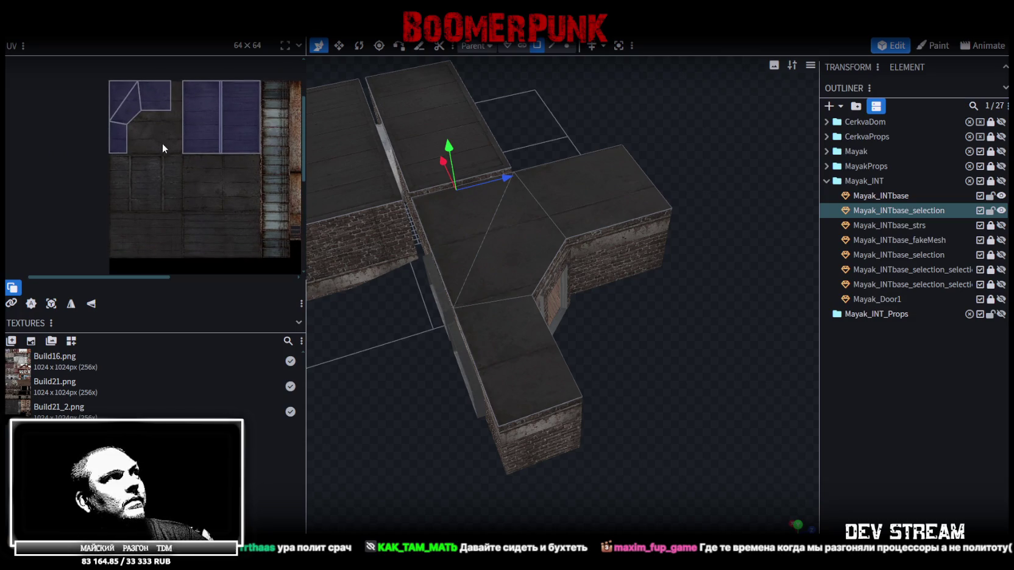
pyautogui.moveTo(162, 147); pyautogui.dragTo(93, 77)
pyautogui.moveTo(191, 163); pyautogui.dragTo(194, 140, button='middle')
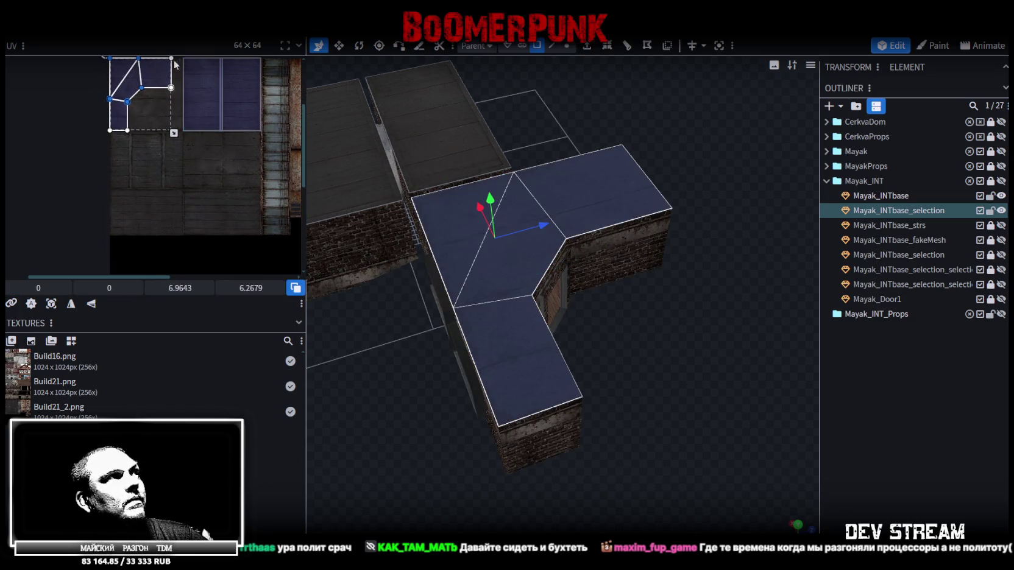
pyautogui.moveTo(162, 87); pyautogui.dragTo(214, 195)
pyautogui.rightClick(210, 175)
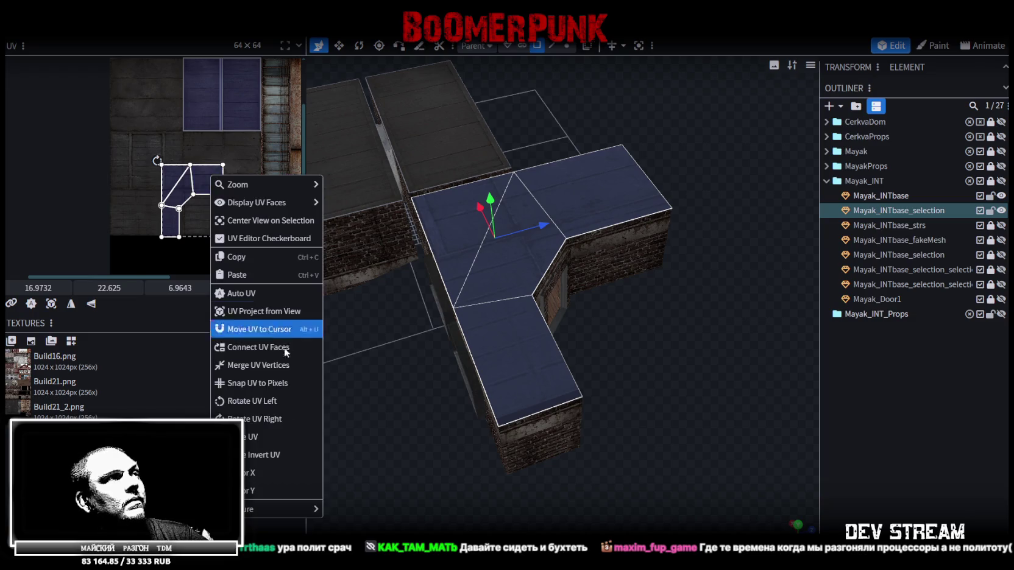
pyautogui.click(254, 425)
pyautogui.moveTo(173, 152)
pyautogui.mouseDown()
pyautogui.moveTo(192, 138)
pyautogui.moveTo(166, 130)
pyautogui.mouseUp()
# Step: Place the roof island onto the dark roofing area and stretch it shorter and wider
pyautogui.scroll(3, 192, 138)
pyautogui.scroll(3, 188, 152)
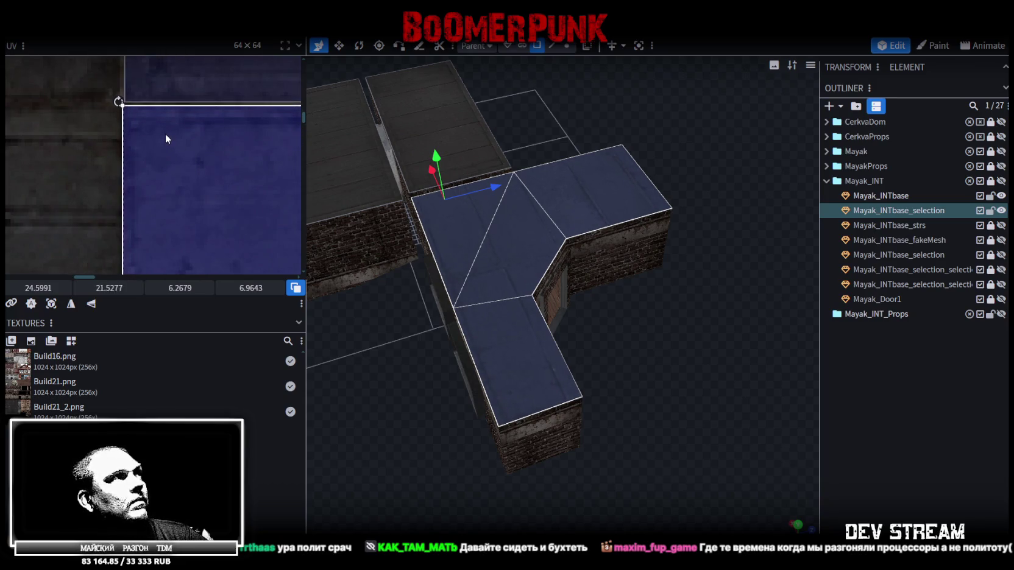
pyautogui.moveTo(167, 131); pyautogui.dragTo(166, 130)
pyautogui.moveTo(256, 229)
pyautogui.mouseDown()
pyautogui.moveTo(177, 137)
pyautogui.moveTo(129, 110)
pyautogui.mouseUp()
pyautogui.scroll(-3, 130, 115)
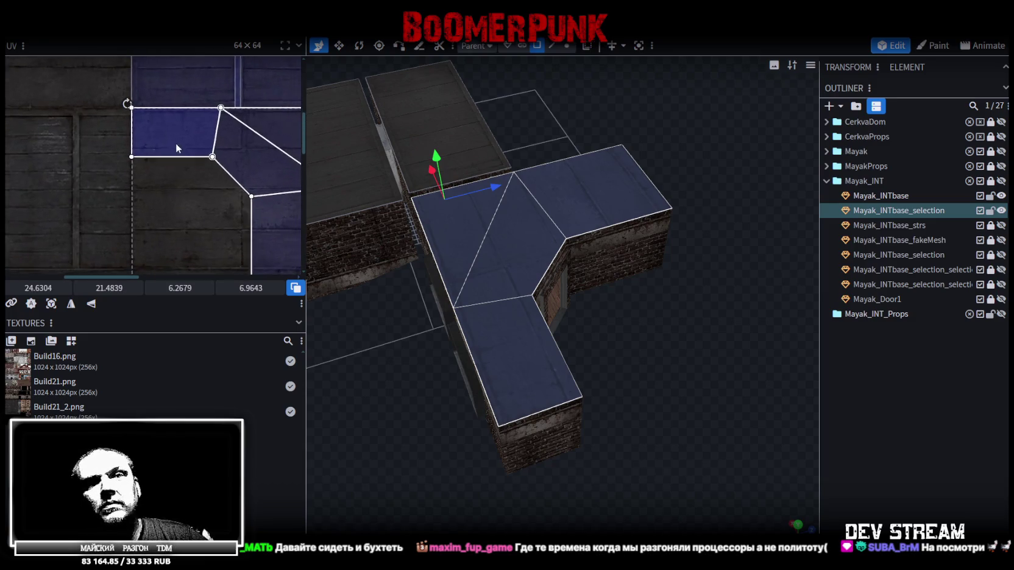
pyautogui.scroll(-2, 145, 137)
pyautogui.scroll(-2, 201, 171)
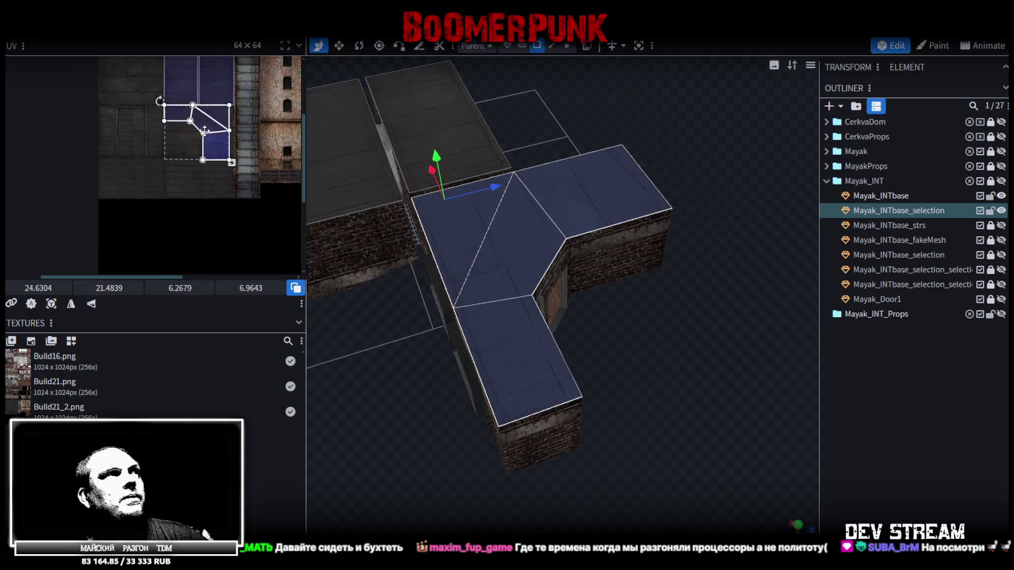
pyautogui.scroll(5, 243, 196)
pyautogui.scroll(-3, 233, 207)
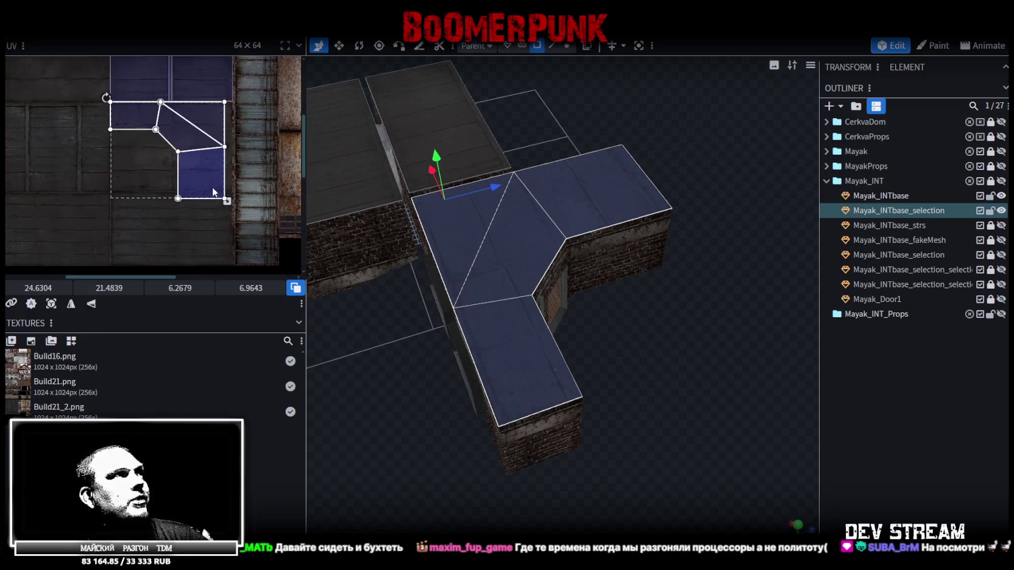
pyautogui.scroll(2, 192, 201)
pyautogui.scroll(2, 258, 198)
pyautogui.scroll(2, 212, 166)
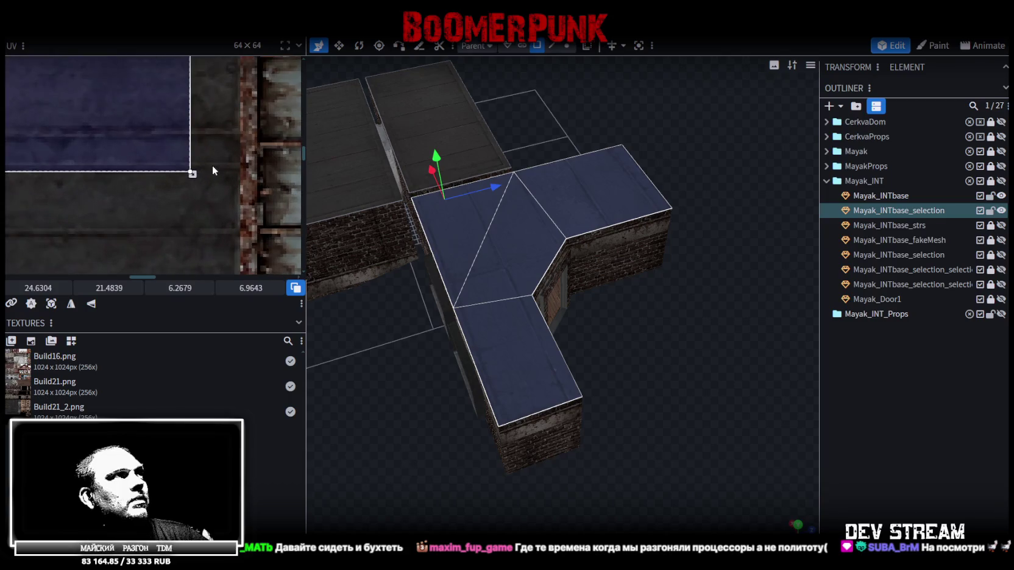
pyautogui.moveTo(193, 174)
pyautogui.mouseDown()
pyautogui.moveTo(213, 101)
pyautogui.moveTo(240, 134)
pyautogui.mouseUp()
# Step: Enlarge the roof island slightly to fit, deselect to check the grey roof, then reselect the roof mesh
pyautogui.scroll(-2, 238, 137)
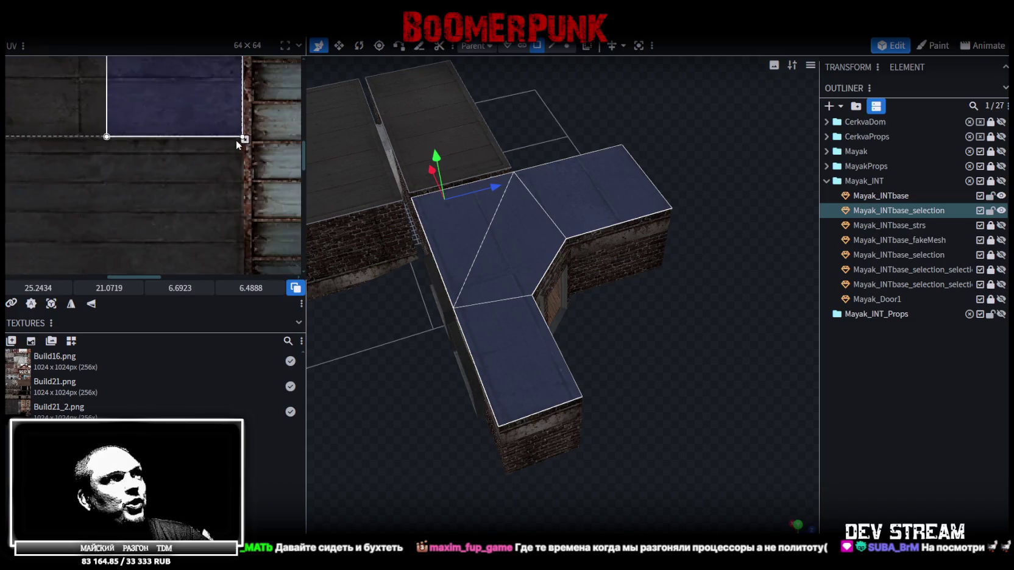
pyautogui.scroll(-1, 241, 143)
pyautogui.scroll(2, 253, 155)
pyautogui.scroll(2, 256, 160)
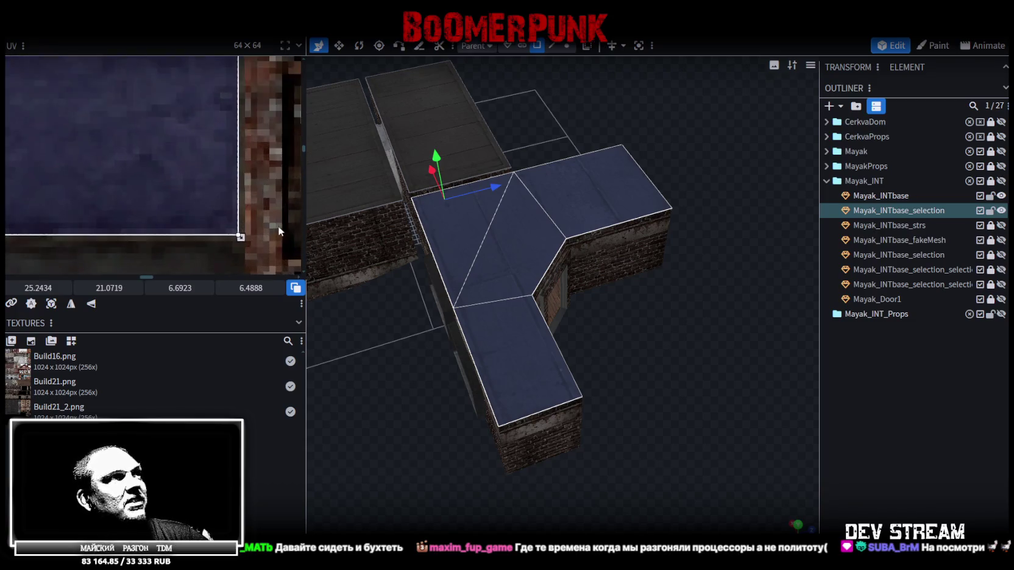
pyautogui.scroll(1, 231, 227)
pyautogui.moveTo(210, 228); pyautogui.dragTo(217, 232)
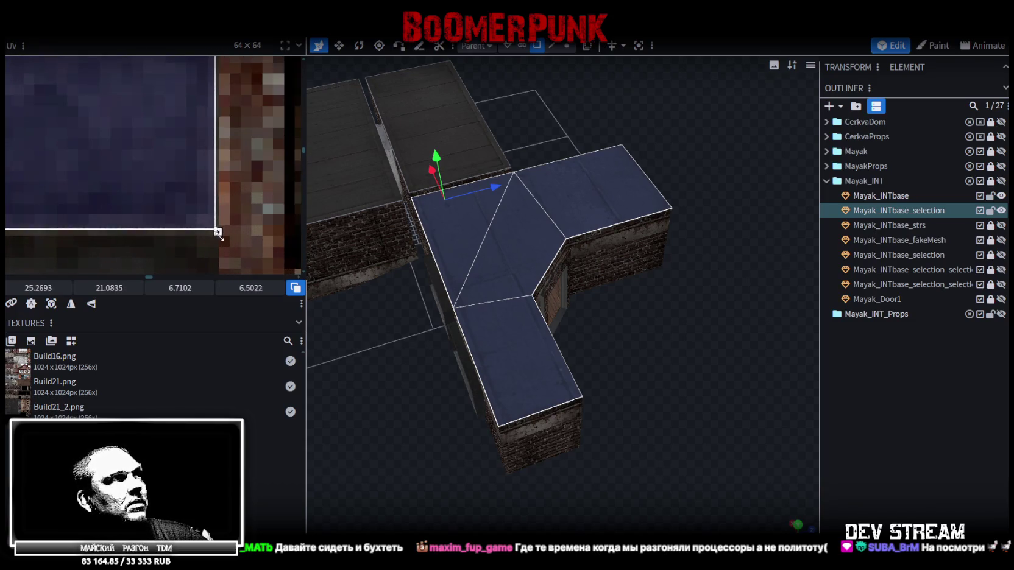
pyautogui.scroll(-3, 141, 155)
pyautogui.scroll(-1, 272, 176)
pyautogui.scroll(1, 170, 141)
pyautogui.click(828, 419)
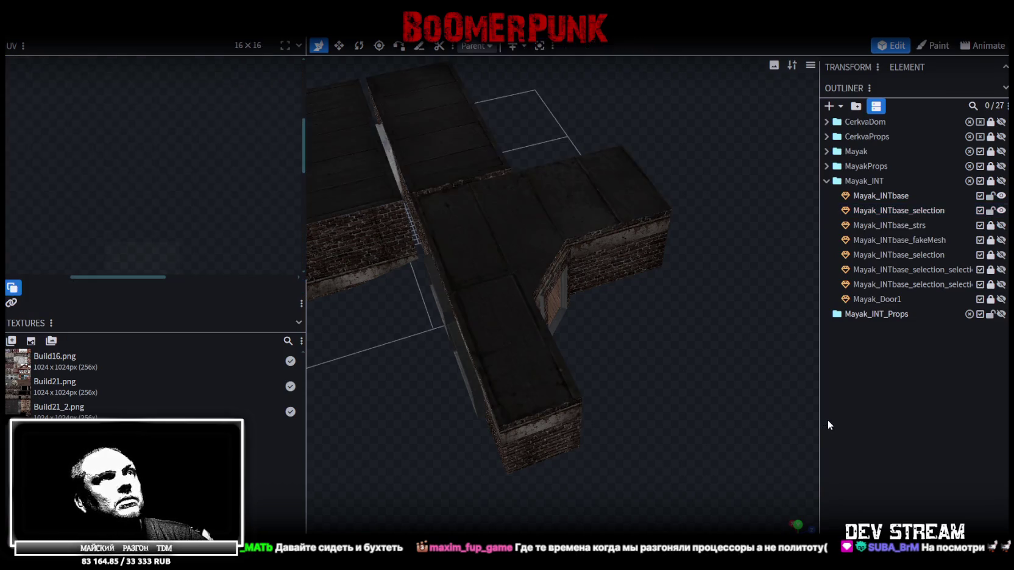
pyautogui.click(795, 522)
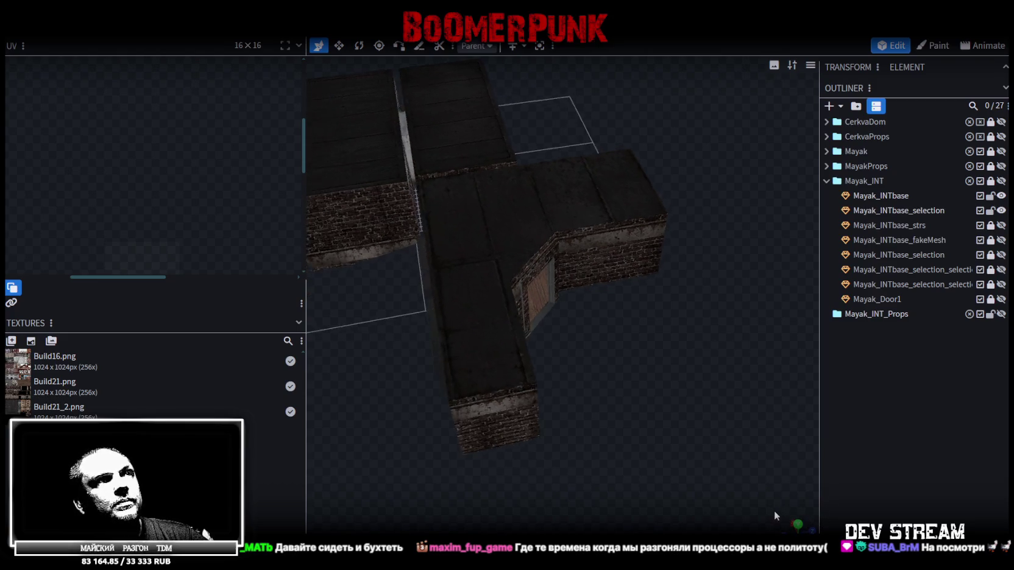
pyautogui.click(576, 210)
# Step: Orbit to a tilted view and hide the Mayak_INTbase_selection roof mesh to expose the brick walls
pyautogui.moveTo(624, 366)
pyautogui.mouseDown()
pyautogui.moveTo(618, 377)
pyautogui.moveTo(634, 335)
pyautogui.moveTo(610, 297)
pyautogui.moveTo(618, 276)
pyautogui.moveTo(620, 313)
pyautogui.mouseUp()
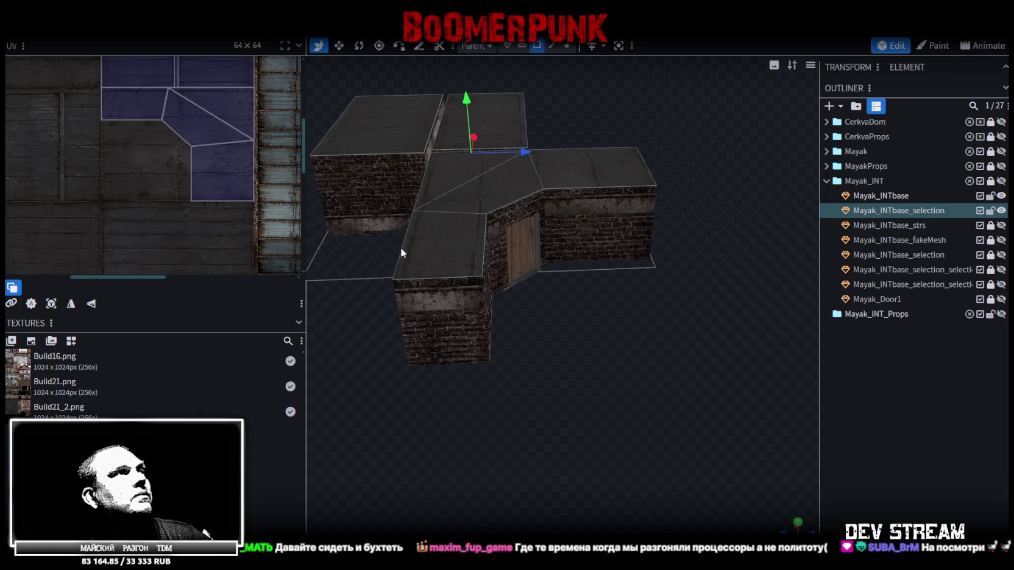
pyautogui.moveTo(307, 242)
pyautogui.mouseDown()
pyautogui.moveTo(542, 387)
pyautogui.moveTo(602, 355)
pyautogui.moveTo(621, 357)
pyautogui.moveTo(650, 305)
pyautogui.moveTo(632, 276)
pyautogui.moveTo(541, 393)
pyautogui.mouseUp()
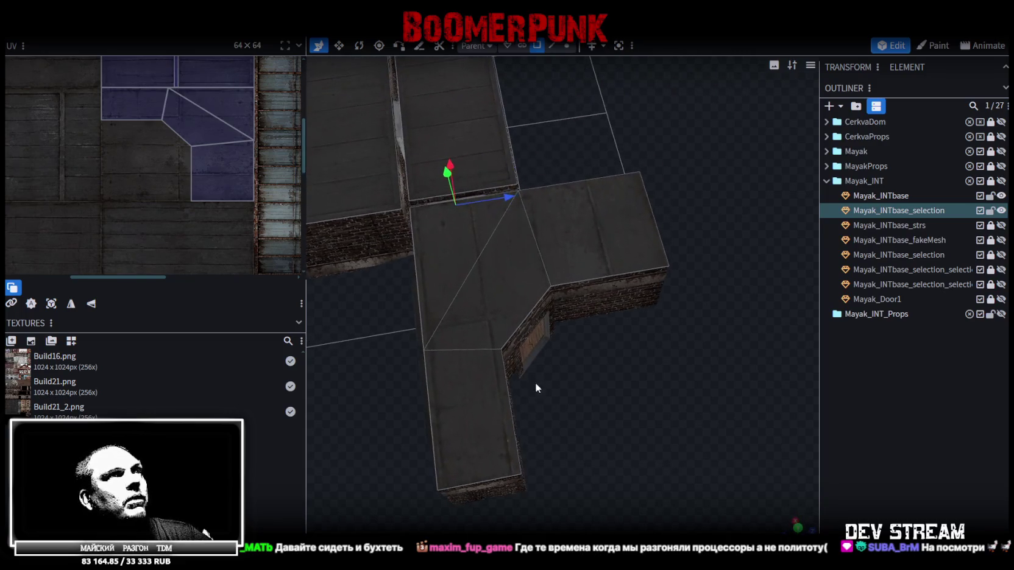
pyautogui.click(483, 269)
pyautogui.moveTo(483, 268)
pyautogui.mouseDown()
pyautogui.moveTo(616, 371)
pyautogui.moveTo(716, 340)
pyautogui.moveTo(498, 377)
pyautogui.moveTo(528, 366)
pyautogui.moveTo(556, 293)
pyautogui.moveTo(578, 331)
pyautogui.moveTo(683, 315)
pyautogui.mouseUp()
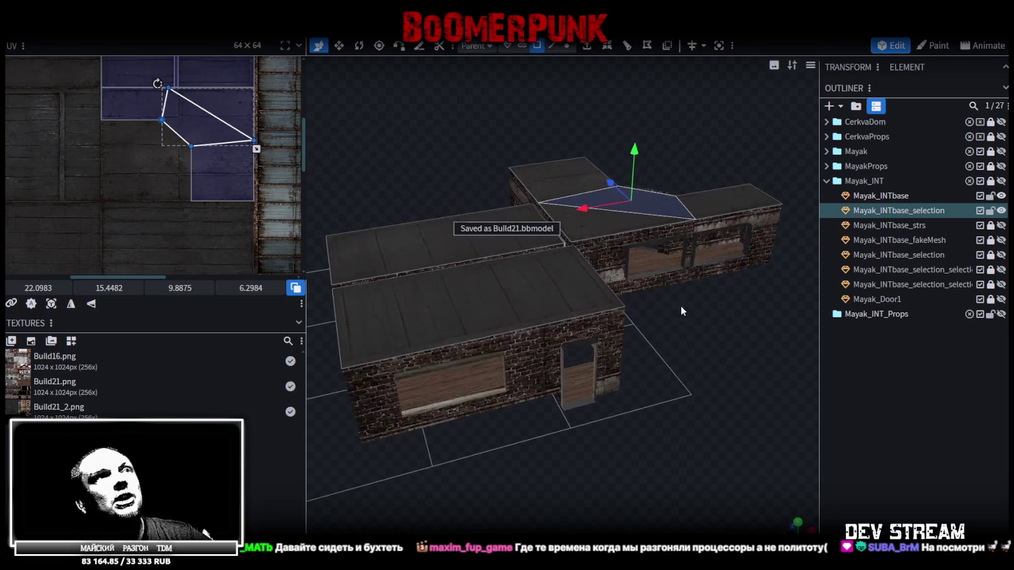
pyautogui.click(1001, 211)
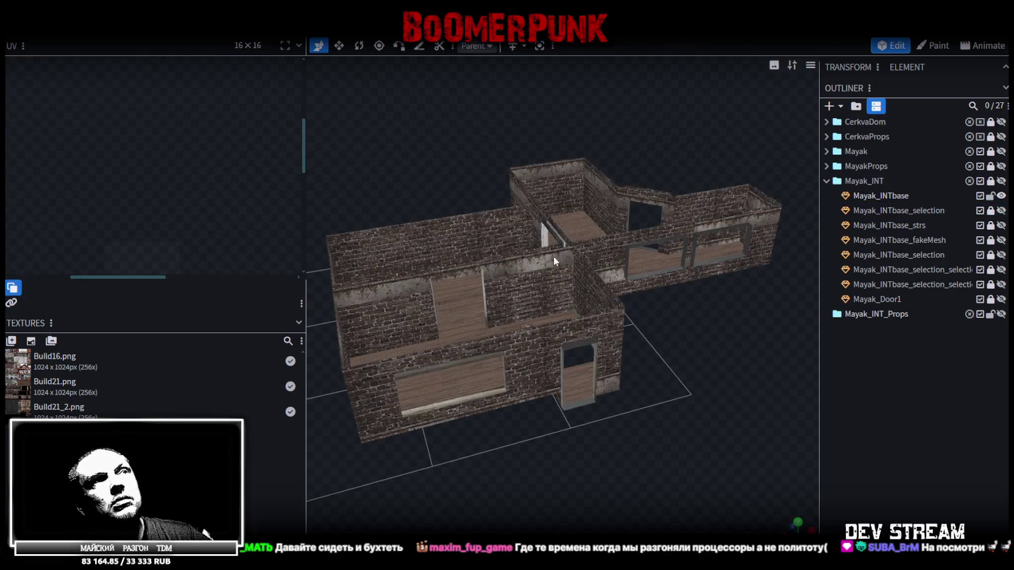
# Step: Select the Mayak_INTbase mesh and its first two interior floor faces
pyautogui.click(431, 320)
pyautogui.moveTo(503, 267)
pyautogui.mouseDown()
pyautogui.moveTo(486, 241)
pyautogui.moveTo(612, 254)
pyautogui.moveTo(422, 224)
pyautogui.moveTo(475, 208)
pyautogui.mouseUp()
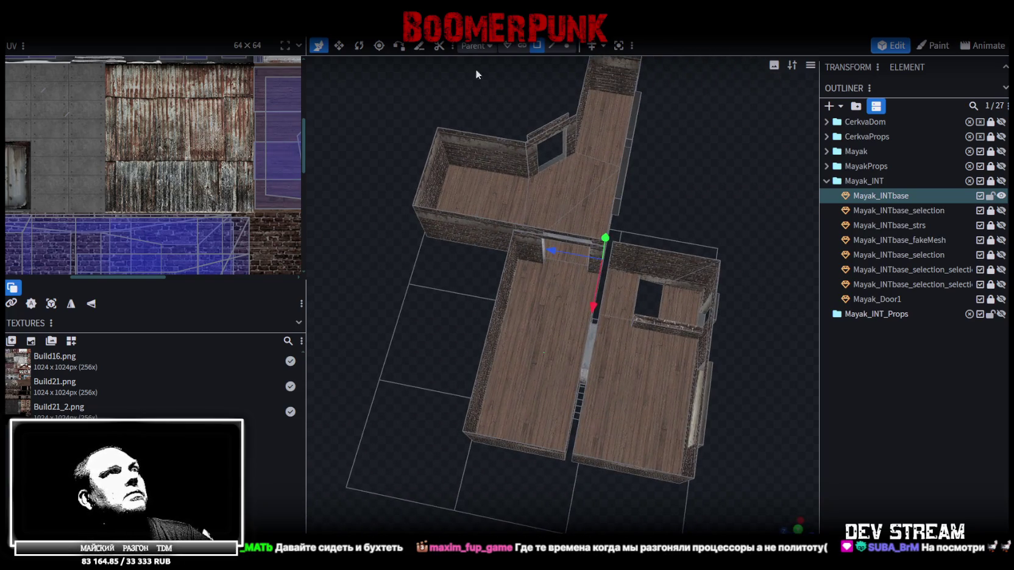
pyautogui.click(469, 184)
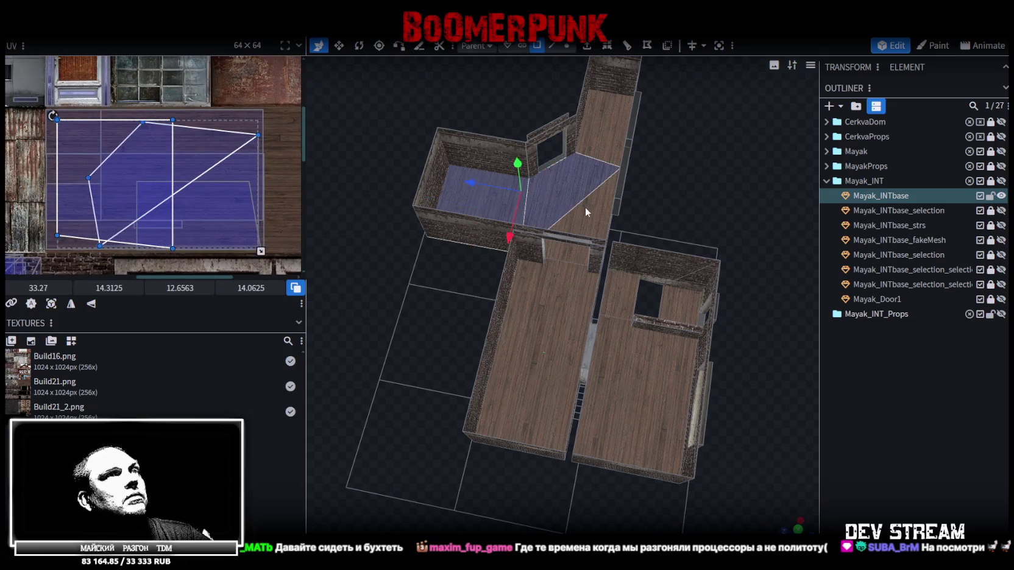
pyautogui.keyDown('shift'); pyautogui.click(598, 125); pyautogui.keyUp('shift')
pyautogui.moveTo(622, 164); pyautogui.dragTo(566, 238)
pyautogui.scroll(5, 662, 251)
pyautogui.moveTo(661, 251); pyautogui.dragTo(584, 338)
pyautogui.scroll(-2, 588, 330)
pyautogui.scroll(-3, 588, 309)
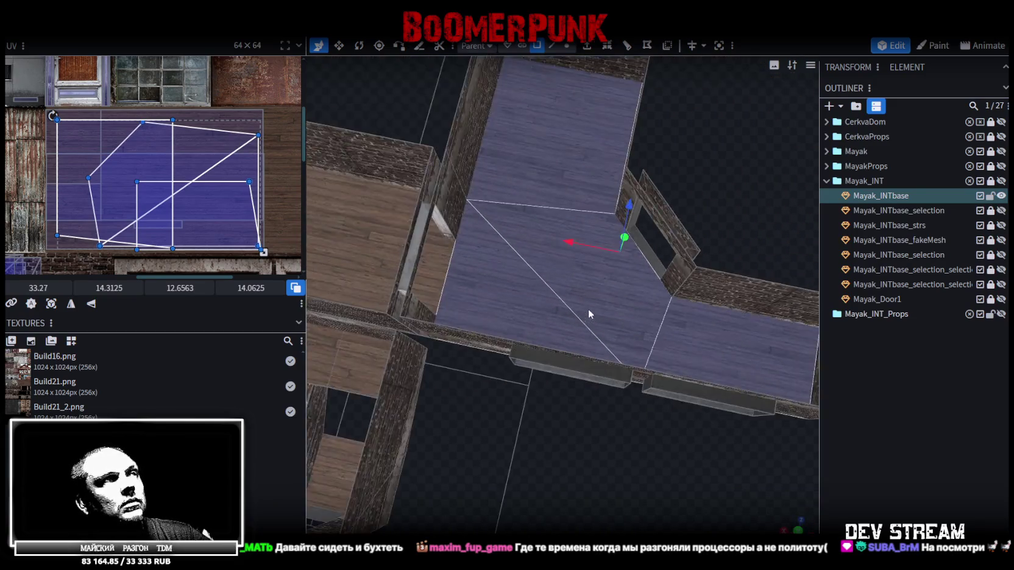
pyautogui.scroll(-3, 579, 396)
# Step: Add the upper-left and lower-left floor faces and apply UV Project from View
pyautogui.moveTo(579, 396)
pyautogui.mouseDown()
pyautogui.moveTo(598, 365)
pyautogui.moveTo(442, 239)
pyautogui.mouseUp()
pyautogui.keyDown('shift'); pyautogui.click(442, 238); pyautogui.keyUp('shift')
pyautogui.keyDown('shift'); pyautogui.click(410, 338); pyautogui.keyUp('shift')
pyautogui.moveTo(584, 317); pyautogui.dragTo(598, 271)
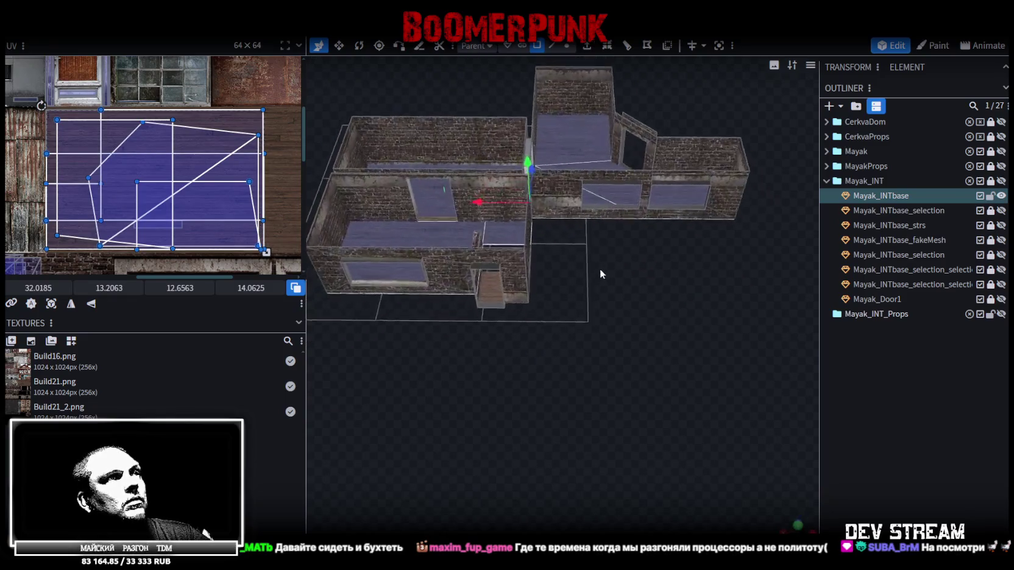
pyautogui.scroll(3, 630, 251)
pyautogui.scroll(3, 703, 274)
pyautogui.scroll(2, 703, 274)
pyautogui.moveTo(620, 320)
pyautogui.mouseDown()
pyautogui.moveTo(693, 191)
pyautogui.moveTo(681, 143)
pyautogui.moveTo(545, 238)
pyautogui.moveTo(603, 396)
pyautogui.mouseUp()
pyautogui.scroll(-3, 555, 253)
pyautogui.scroll(-3, 606, 403)
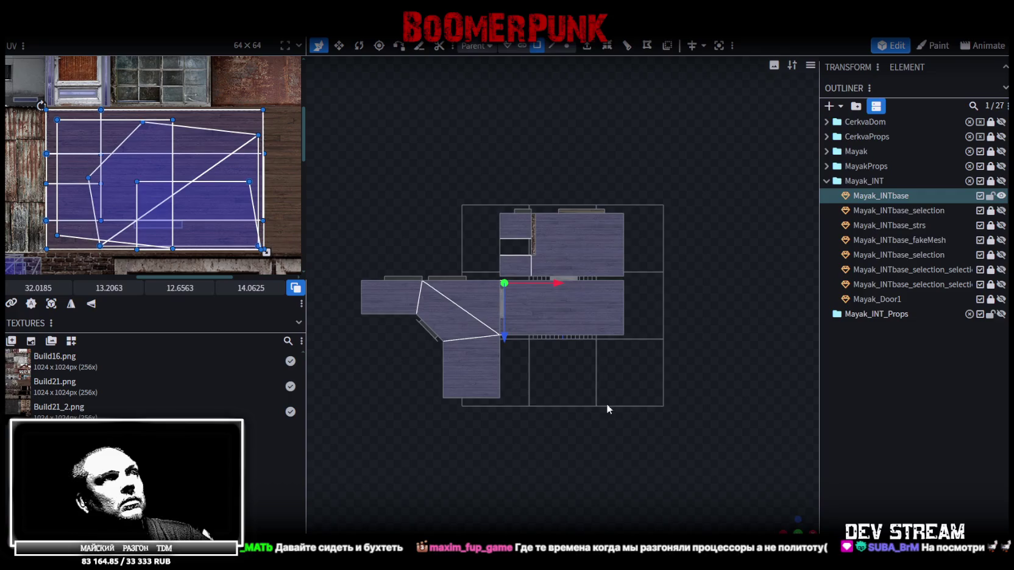
pyautogui.click(51, 308)
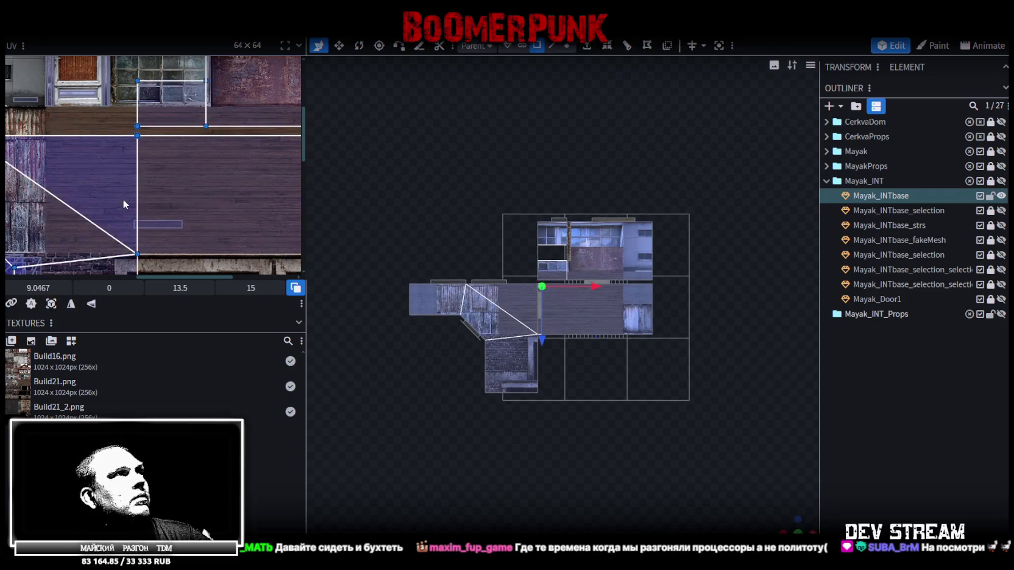
# Step: Orbit and pan around the building to inspect the newly projected floor textures
pyautogui.scroll(-3, 123, 198)
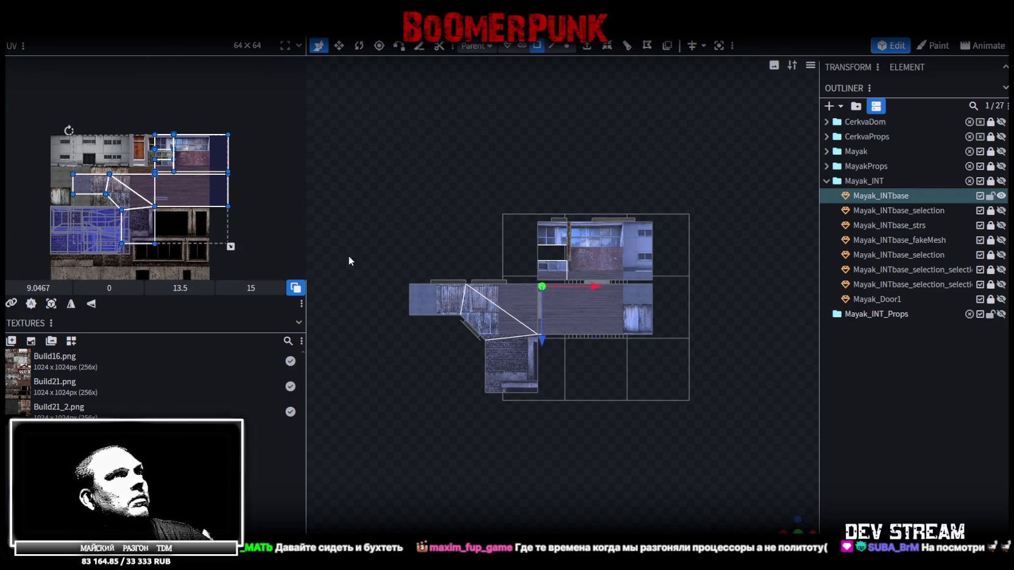
pyautogui.scroll(2, 609, 311)
pyautogui.scroll(4, 604, 320)
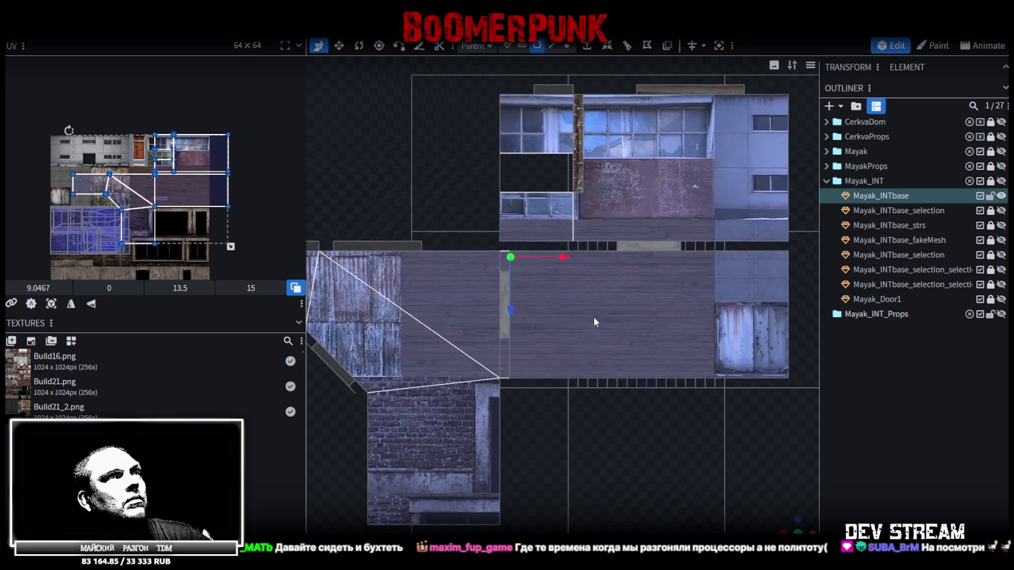
pyautogui.moveTo(798, 518); pyautogui.dragTo(795, 524)
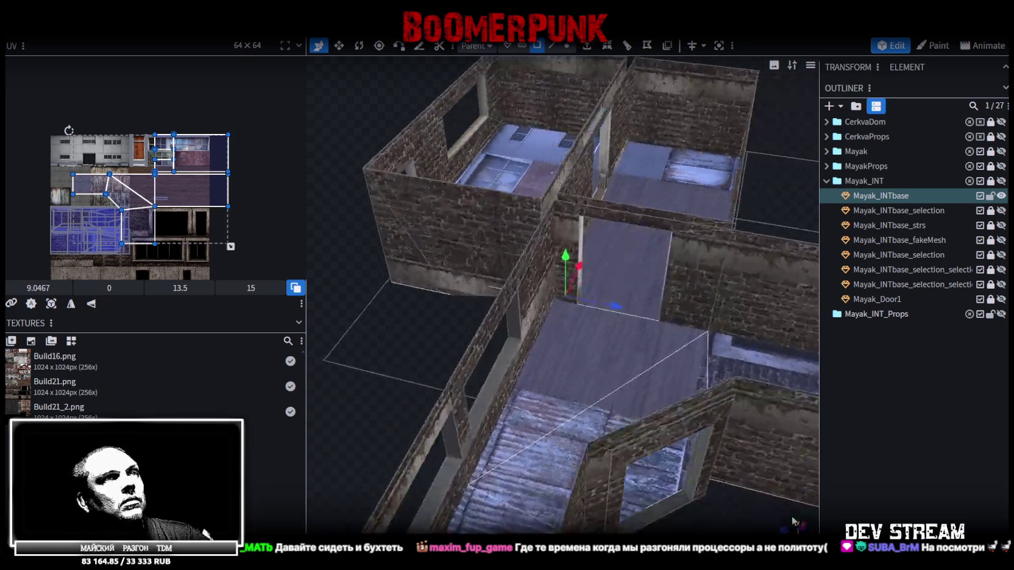
pyautogui.moveTo(422, 326); pyautogui.dragTo(357, 228)
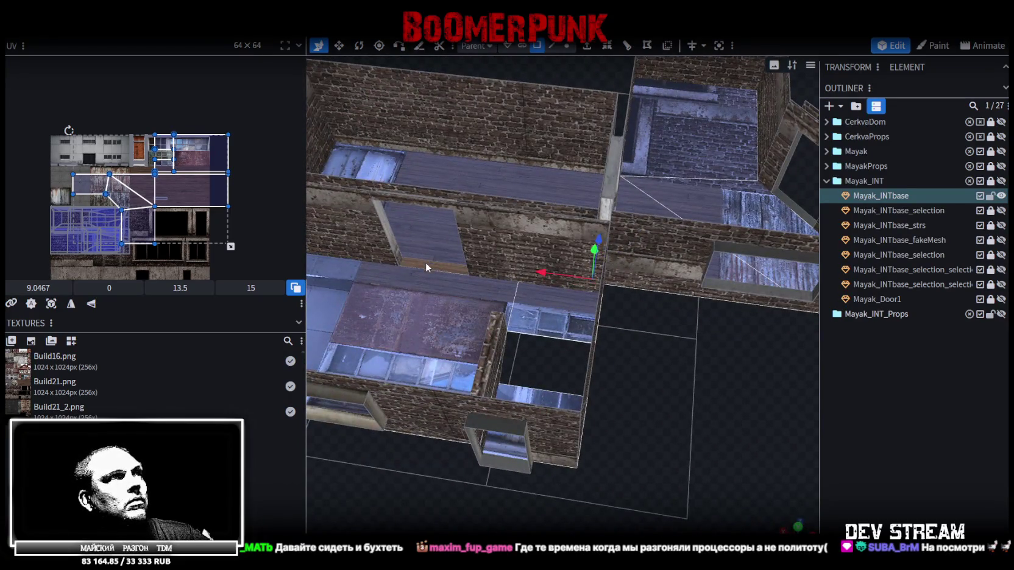
pyautogui.moveTo(660, 437)
pyautogui.mouseDown()
pyautogui.moveTo(607, 449)
pyautogui.moveTo(541, 445)
pyautogui.moveTo(658, 422)
pyautogui.mouseUp()
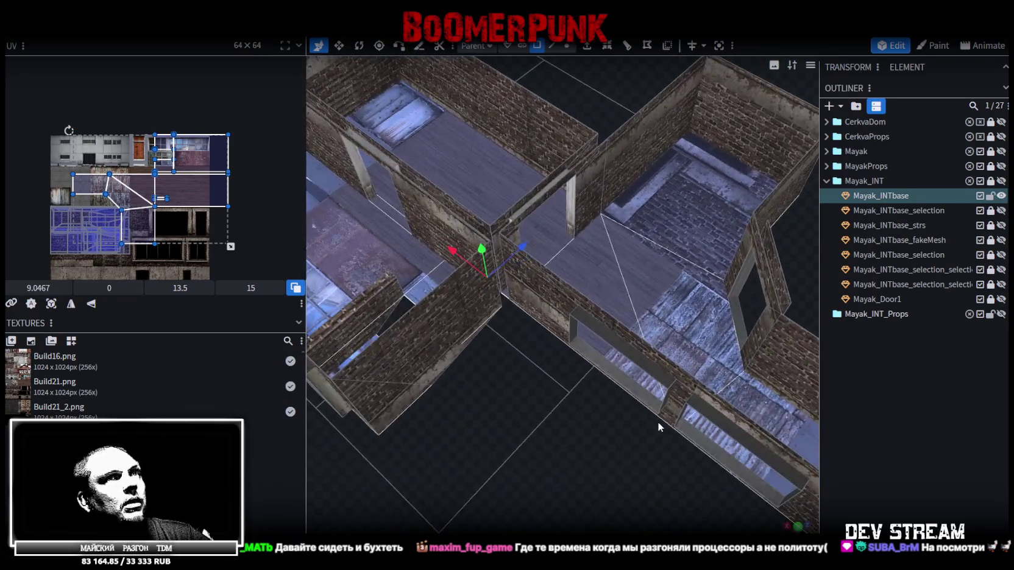
pyautogui.moveTo(549, 423)
pyautogui.mouseDown(button='right')
pyautogui.moveTo(532, 362)
pyautogui.moveTo(527, 393)
pyautogui.mouseUp(button='right')
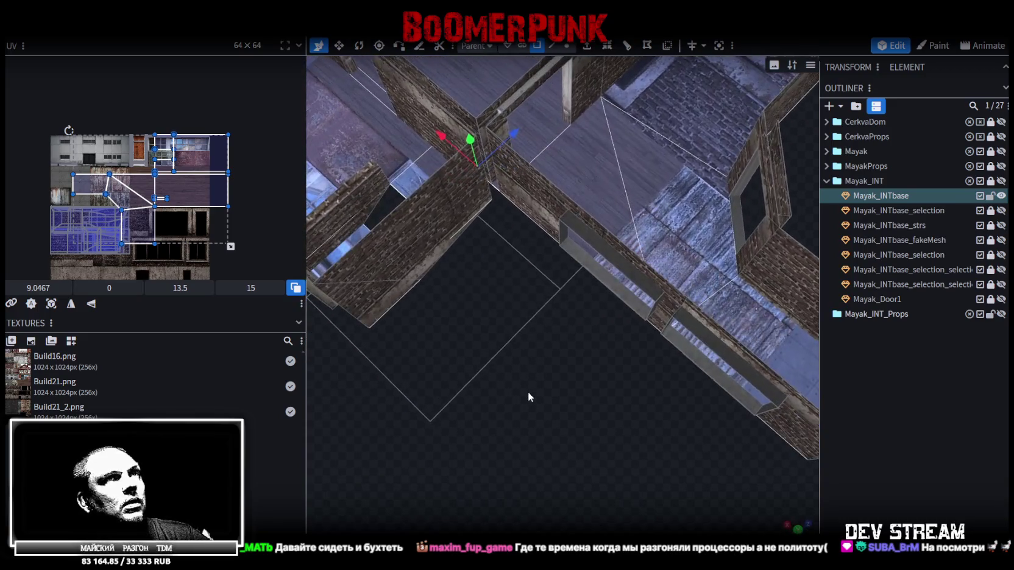
pyautogui.moveTo(736, 227)
pyautogui.mouseDown()
pyautogui.moveTo(585, 392)
pyautogui.moveTo(600, 408)
pyautogui.moveTo(673, 351)
pyautogui.mouseUp()
pyautogui.moveTo(537, 377)
pyautogui.mouseDown()
pyautogui.moveTo(662, 419)
pyautogui.moveTo(627, 457)
pyautogui.moveTo(517, 449)
pyautogui.moveTo(728, 440)
pyautogui.moveTo(772, 504)
pyautogui.mouseUp()
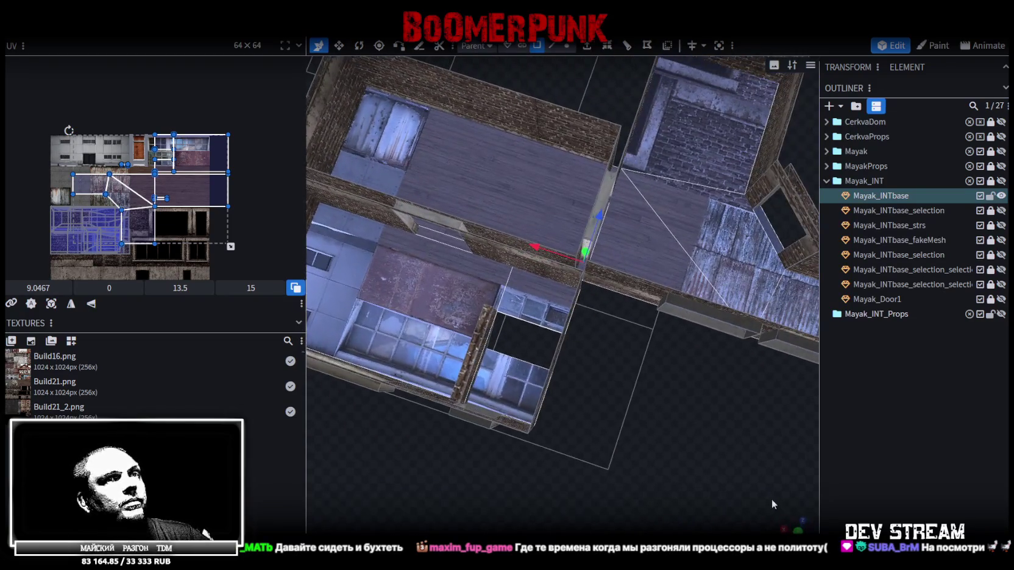
# Step: In top view, set the floor UV X to 10.2749 and resize it to 9.0045 × 10.005
pyautogui.press('KP_8')
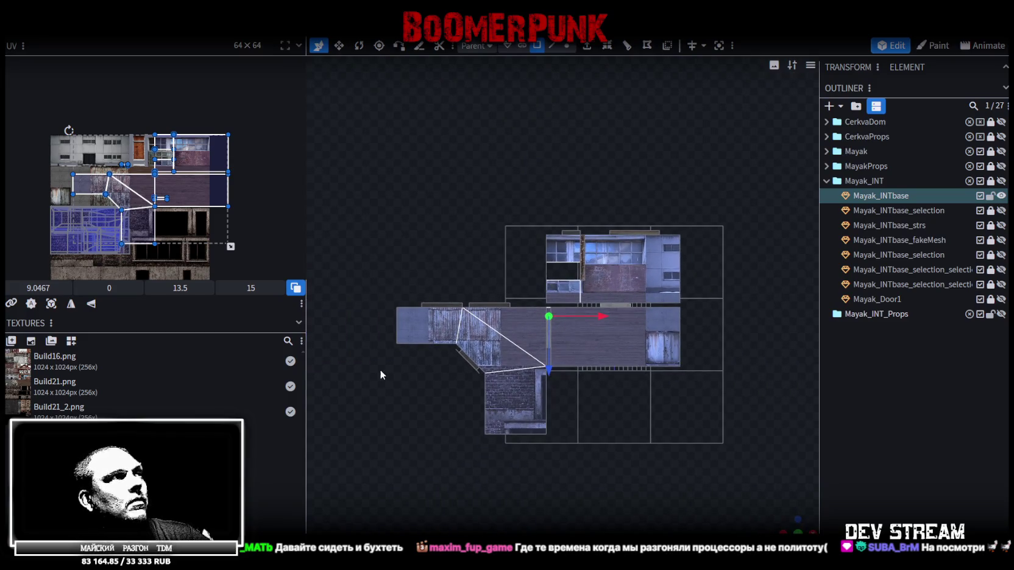
pyautogui.moveTo(58, 293); pyautogui.dragTo(70, 293)
pyautogui.scroll(-2, 158, 201)
pyautogui.scroll(2, 157, 227)
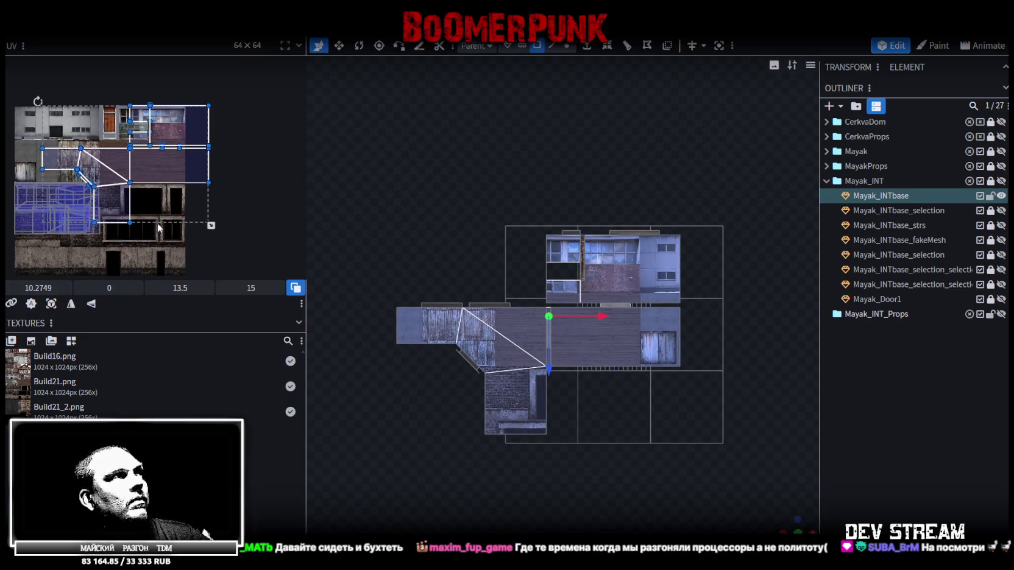
pyautogui.moveTo(212, 225); pyautogui.dragTo(159, 188)
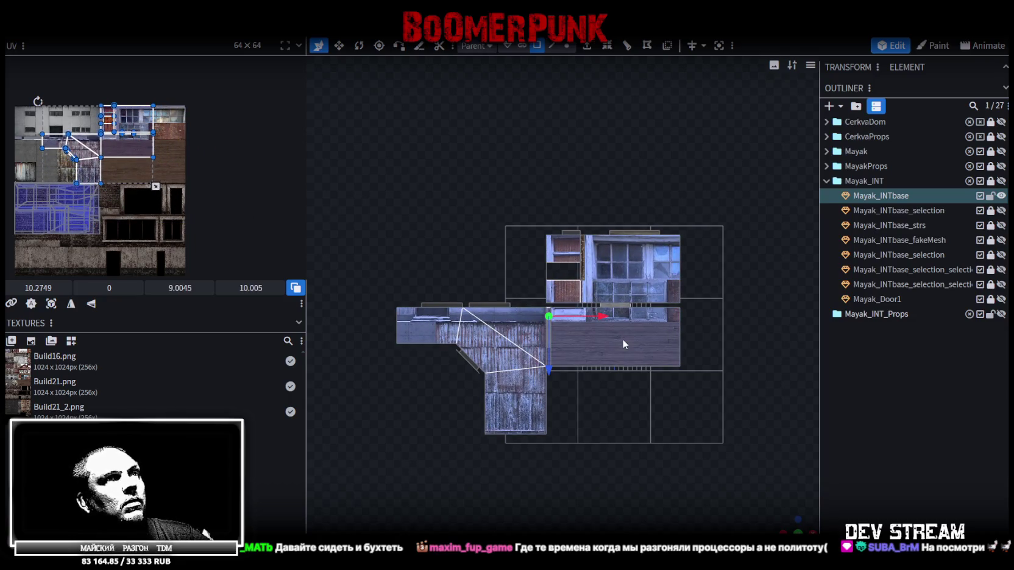
pyautogui.rightClick(622, 339)
# Step: Split the chosen wall faces into a new mesh and move their enlarged UV onto the window facade
pyautogui.click(655, 349)
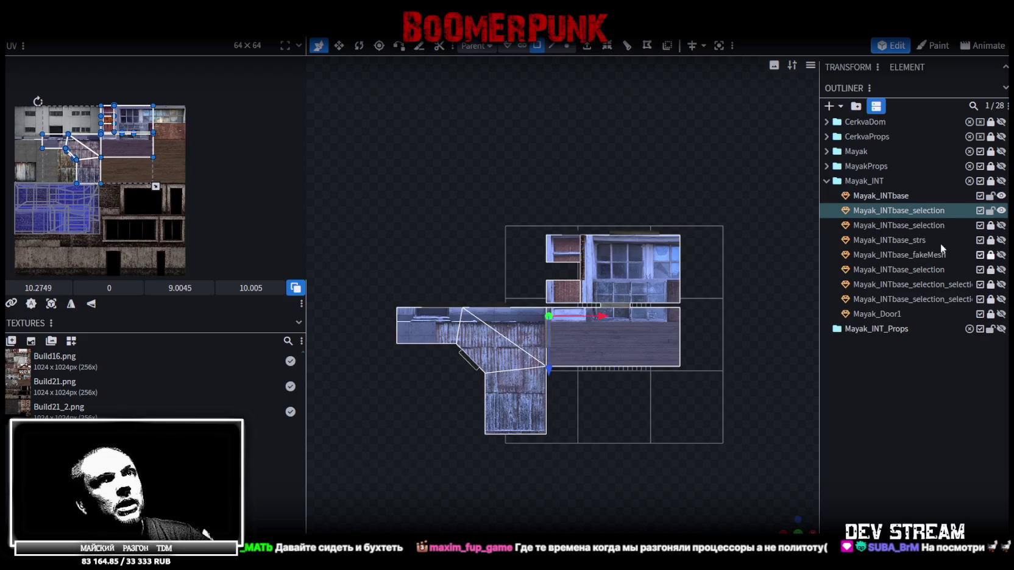
pyautogui.scroll(2, 91, 146)
pyautogui.scroll(1, 117, 139)
pyautogui.scroll(-2, 167, 142)
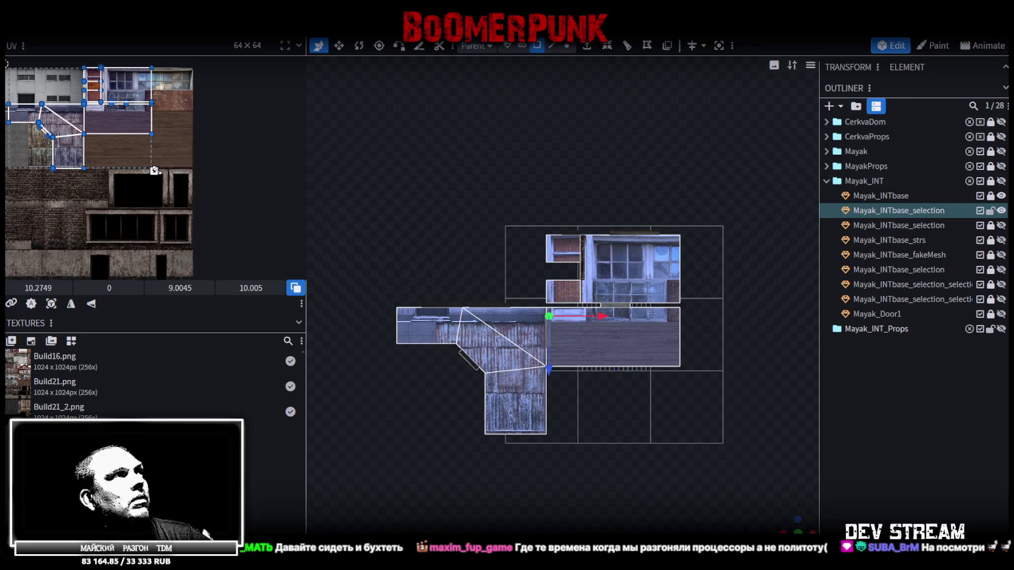
pyautogui.moveTo(155, 172); pyautogui.dragTo(192, 197)
pyautogui.moveTo(136, 84)
pyautogui.mouseDown()
pyautogui.moveTo(175, 197)
pyautogui.moveTo(164, 206)
pyautogui.mouseUp()
# Step: Resize the wall UV region so it covers the whole window
pyautogui.scroll(3, 178, 220)
pyautogui.scroll(2, 178, 220)
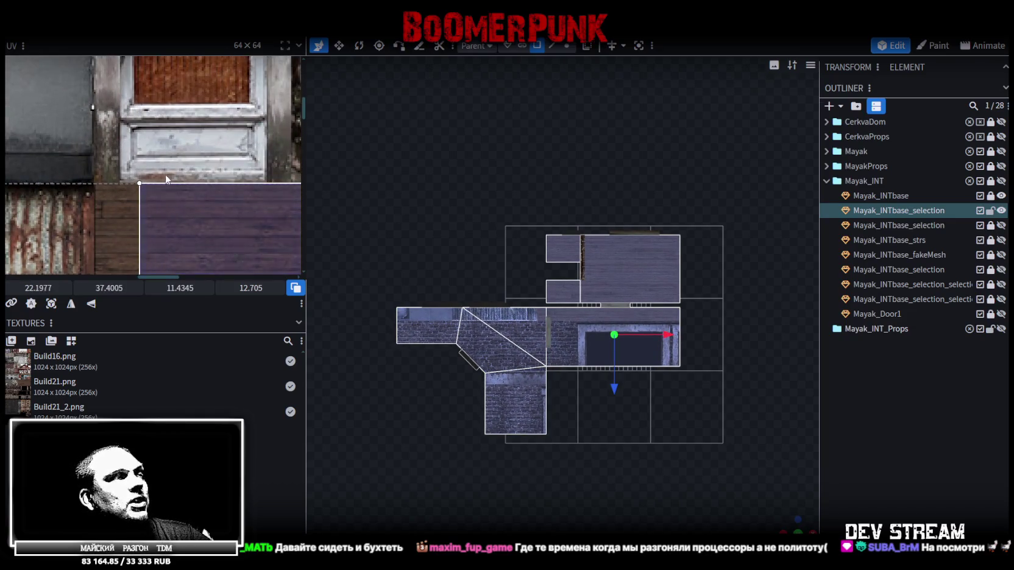
pyautogui.scroll(-5, 166, 180)
pyautogui.scroll(2, 226, 223)
pyautogui.scroll(2, 226, 224)
pyautogui.scroll(2, 202, 178)
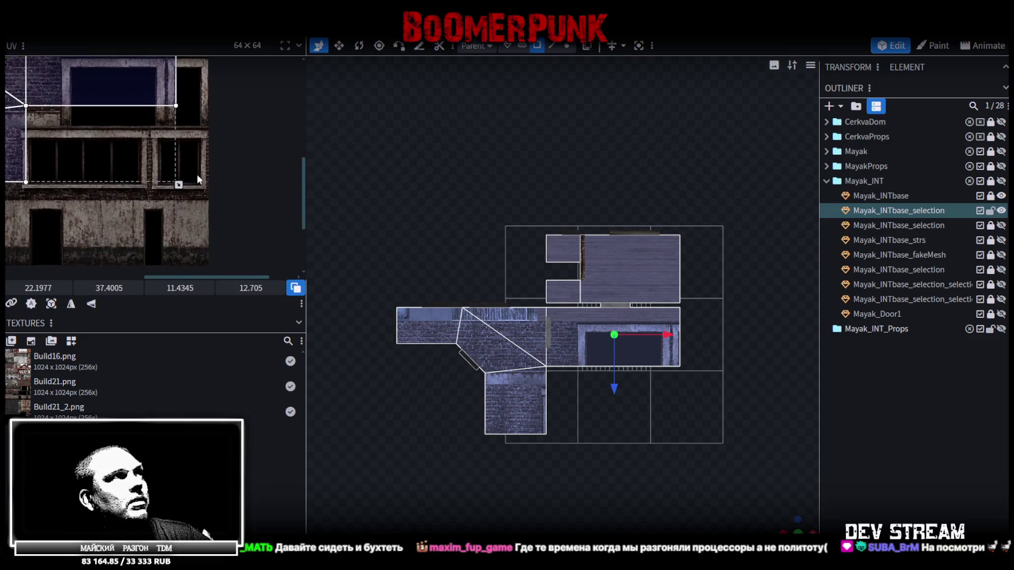
pyautogui.moveTo(178, 184); pyautogui.dragTo(196, 202)
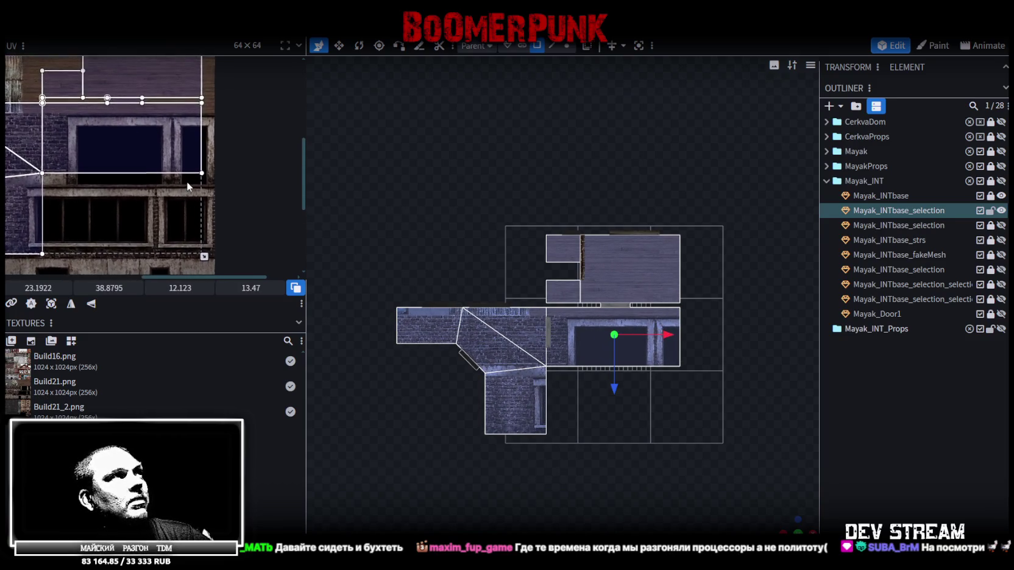
pyautogui.scroll(1, 201, 195)
pyautogui.moveTo(207, 239); pyautogui.dragTo(247, 262)
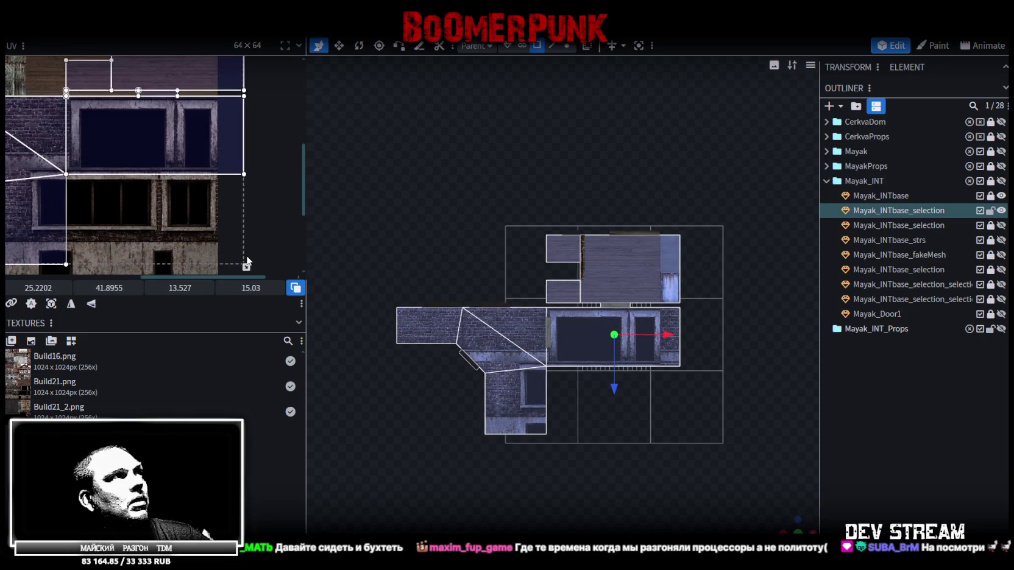
# Step: Fine-tune the wall UV to about 13.4 × 14.9 at x 35, then mirror it vertically
pyautogui.keyDown('ctrl'); pyautogui.scroll(2, 178, 140); pyautogui.keyUp('ctrl')
pyautogui.keyDown('ctrl'); pyautogui.scroll(2, 198, 174); pyautogui.keyUp('ctrl')
pyautogui.keyDown('ctrl'); pyautogui.scroll(2, 195, 201); pyautogui.keyUp('ctrl')
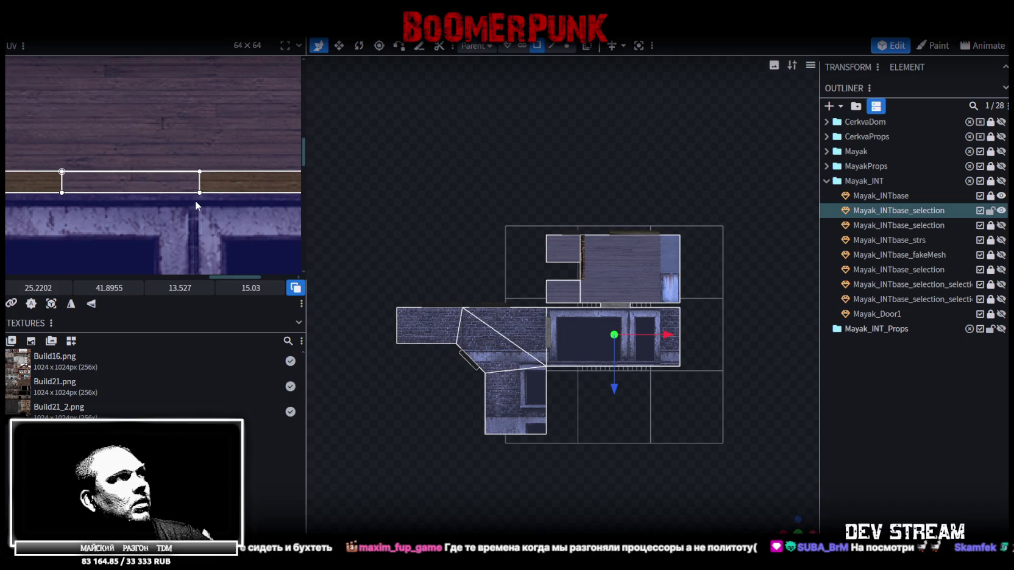
pyautogui.keyDown('ctrl'); pyautogui.scroll(2, 206, 209); pyautogui.keyUp('ctrl')
pyautogui.keyDown('ctrl'); pyautogui.scroll(-3, 212, 208); pyautogui.keyUp('ctrl')
pyautogui.keyDown('ctrl'); pyautogui.scroll(2, 119, 161); pyautogui.keyUp('ctrl')
pyautogui.keyDown('ctrl'); pyautogui.scroll(2, 104, 183); pyautogui.keyUp('ctrl')
pyautogui.keyDown('ctrl'); pyautogui.scroll(1, 111, 187); pyautogui.keyUp('ctrl')
pyautogui.keyDown('ctrl'); pyautogui.scroll(-2, 111, 188); pyautogui.keyUp('ctrl')
pyautogui.keyDown('ctrl'); pyautogui.scroll(-2, 146, 189); pyautogui.keyUp('ctrl')
pyautogui.keyDown('ctrl'); pyautogui.scroll(3, 188, 190); pyautogui.keyUp('ctrl')
pyautogui.moveTo(216, 214); pyautogui.dragTo(214, 211)
pyautogui.keyDown('ctrl'); pyautogui.scroll(2, 149, 158); pyautogui.keyUp('ctrl')
pyautogui.keyDown('ctrl'); pyautogui.scroll(2, 187, 191); pyautogui.keyUp('ctrl')
pyautogui.keyDown('ctrl'); pyautogui.scroll(-2, 187, 192); pyautogui.keyUp('ctrl')
pyautogui.keyDown('ctrl'); pyautogui.scroll(-2, 201, 182); pyautogui.keyUp('ctrl')
pyautogui.keyDown('ctrl'); pyautogui.scroll(-2, 195, 178); pyautogui.keyUp('ctrl')
pyautogui.keyDown('ctrl'); pyautogui.scroll(-2, 179, 173); pyautogui.keyUp('ctrl')
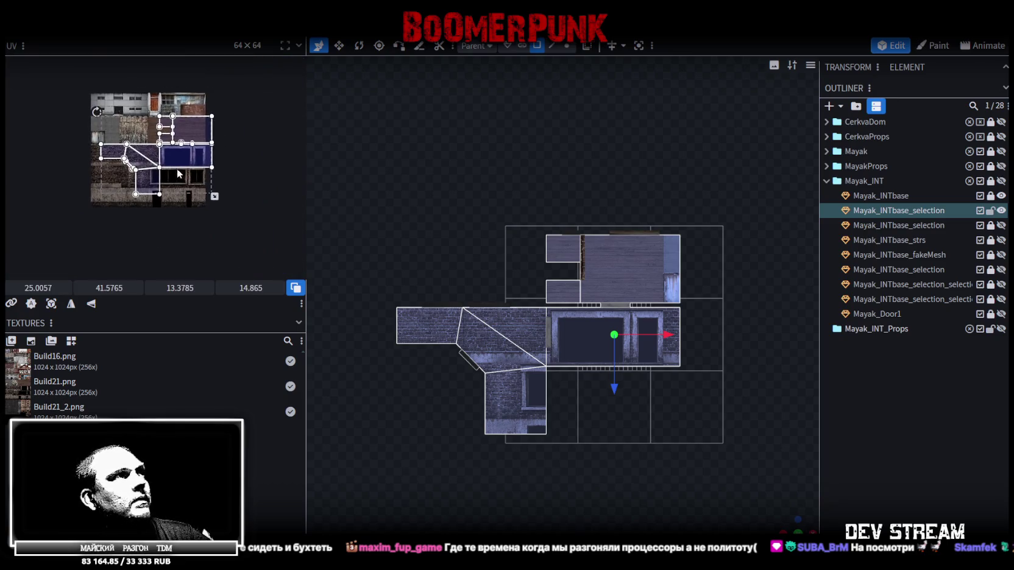
pyautogui.keyDown('ctrl'); pyautogui.scroll(3, 202, 185); pyautogui.keyUp('ctrl')
pyautogui.moveTo(221, 206); pyautogui.dragTo(221, 207)
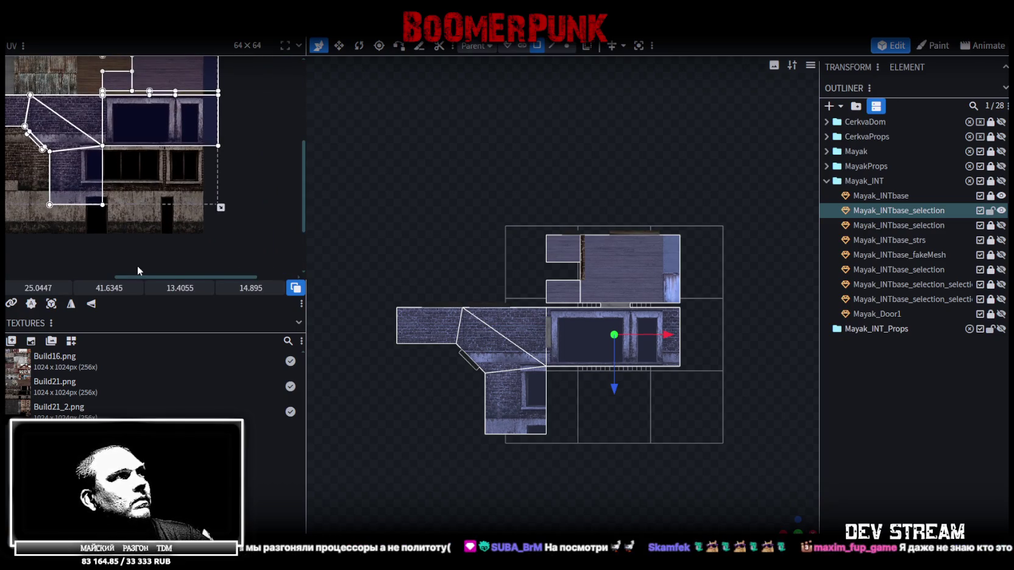
pyautogui.click(91, 304)
# Step: Move the mirrored wall UV region across the facade onto the brick wall
pyautogui.moveTo(167, 182); pyautogui.dragTo(63, 138)
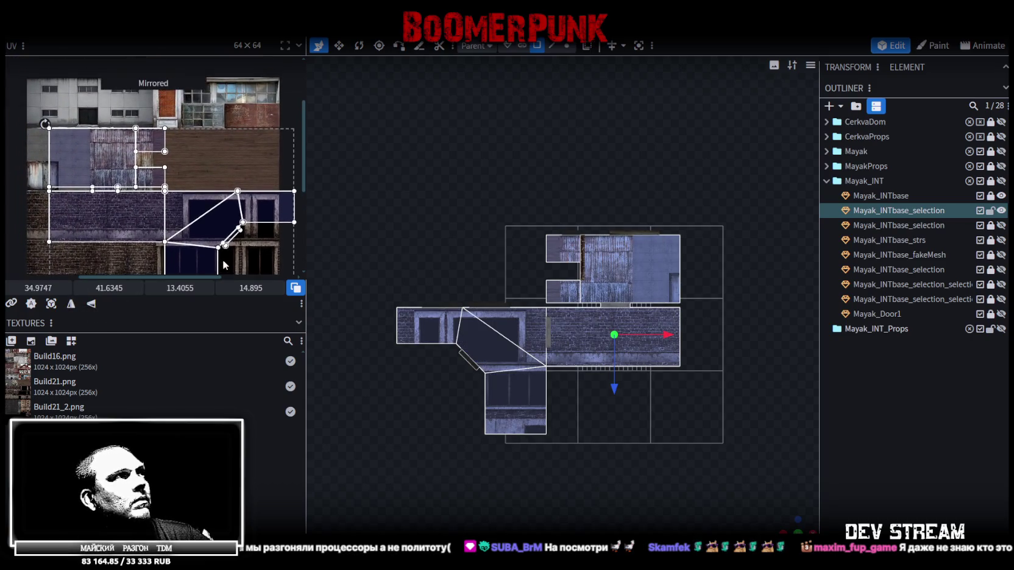
pyautogui.keyDown('ctrl'); pyautogui.scroll(-5, 132, 169); pyautogui.keyUp('ctrl')
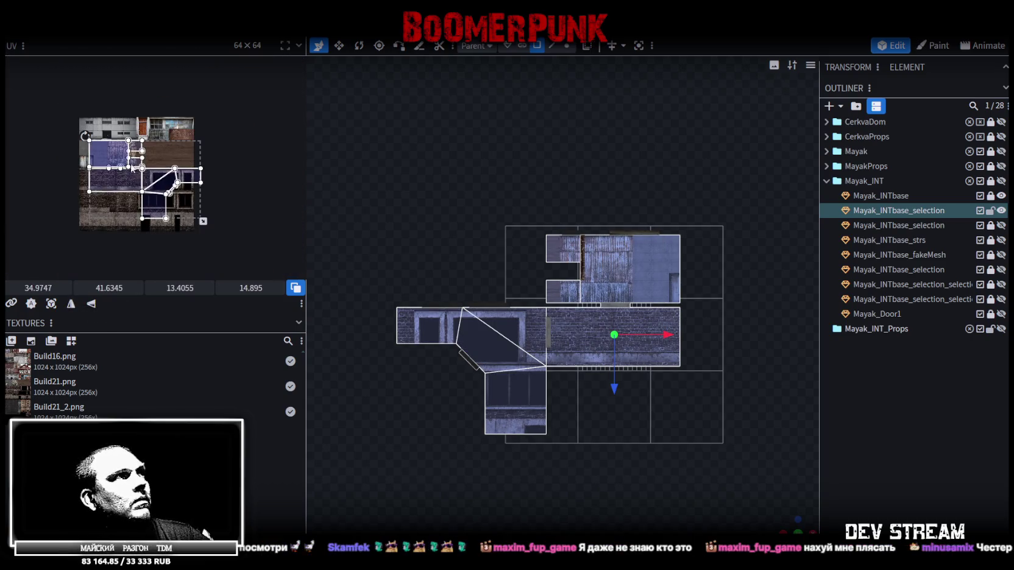
pyautogui.moveTo(161, 192); pyautogui.dragTo(151, 206)
pyautogui.keyDown('ctrl'); pyautogui.scroll(3, 153, 201); pyautogui.keyUp('ctrl')
pyautogui.keyDown('ctrl'); pyautogui.scroll(2, 190, 146); pyautogui.keyUp('ctrl')
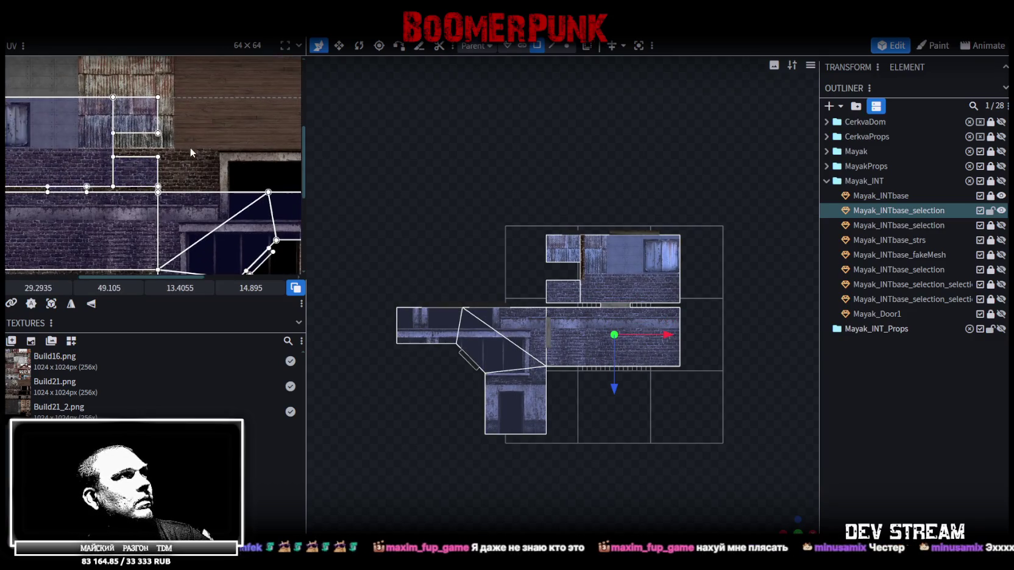
pyautogui.keyDown('ctrl'); pyautogui.scroll(-2, 186, 156); pyautogui.keyUp('ctrl')
pyautogui.keyDown('ctrl'); pyautogui.scroll(-1, 195, 149); pyautogui.keyUp('ctrl')
# Step: Map the upper floor faces onto the purple planks, nudging and slightly enlarging the region
pyautogui.click(200, 143)
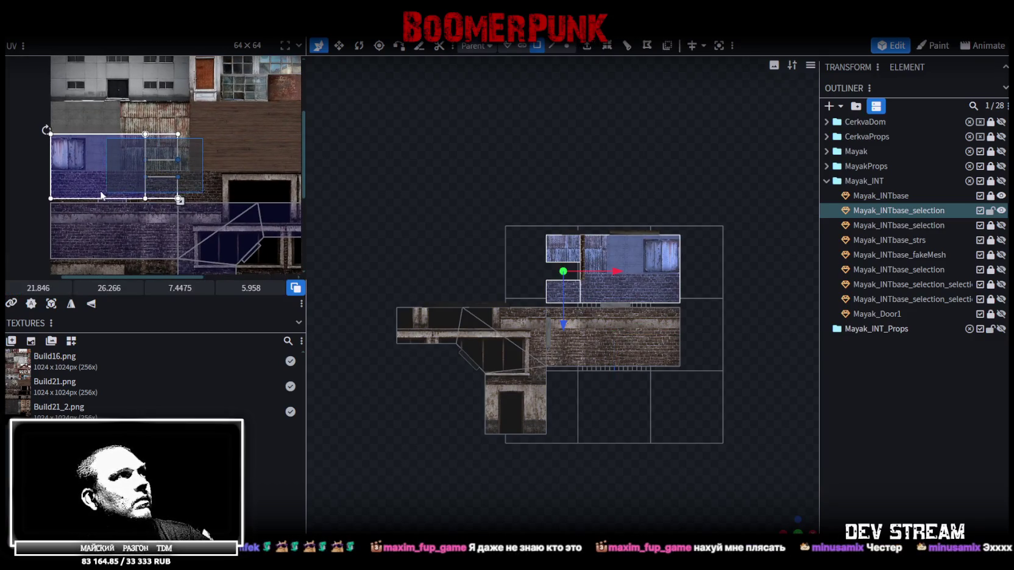
pyautogui.moveTo(72, 176); pyautogui.dragTo(206, 137)
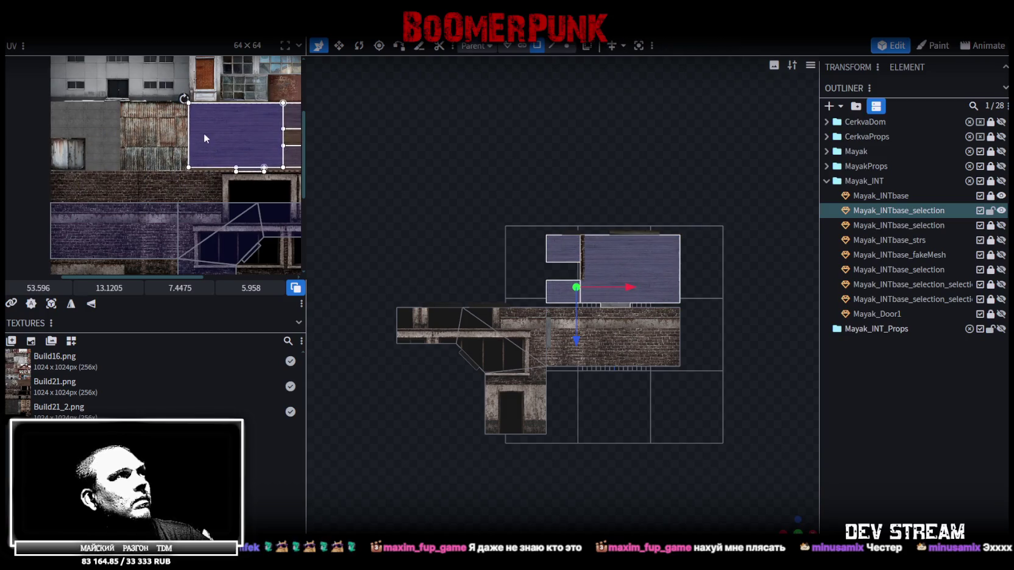
pyautogui.keyDown('ctrl'); pyautogui.scroll(2, 177, 87); pyautogui.keyUp('ctrl')
pyautogui.keyDown('ctrl'); pyautogui.scroll(2, 153, 106); pyautogui.keyUp('ctrl')
pyautogui.keyDown('ctrl'); pyautogui.scroll(2, 172, 174); pyautogui.keyUp('ctrl')
pyautogui.click(183, 178)
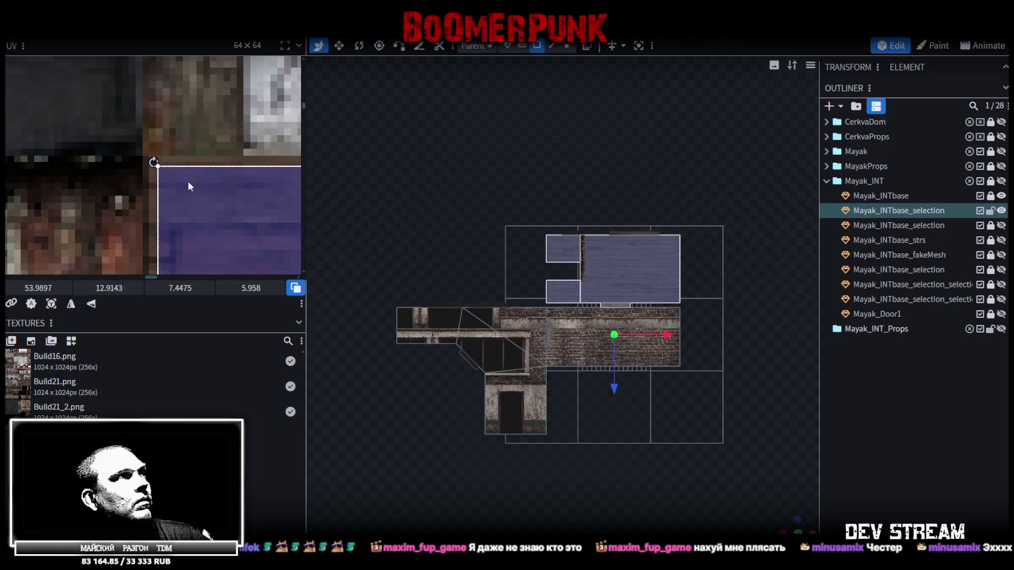
pyautogui.moveTo(187, 173); pyautogui.dragTo(174, 172)
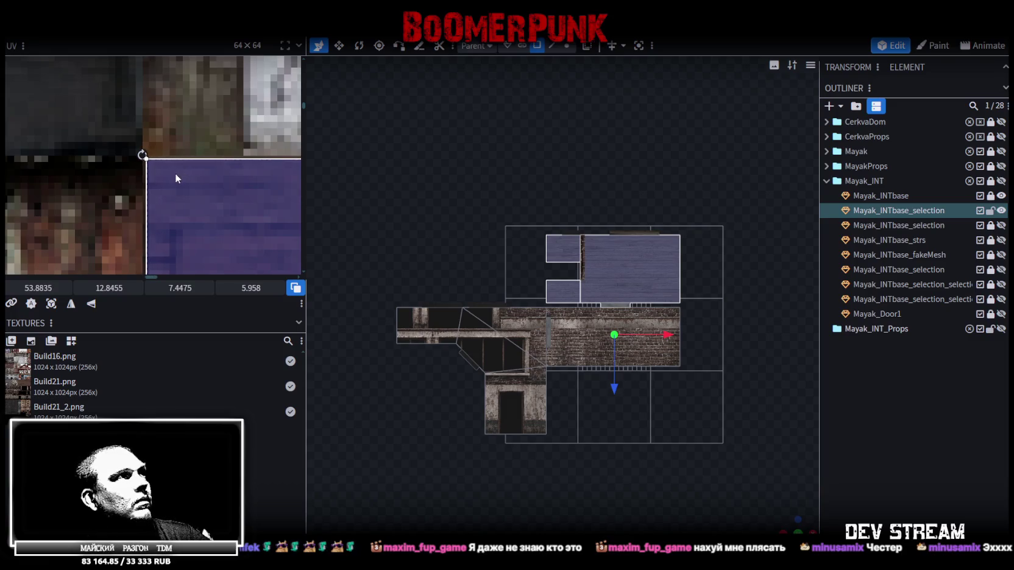
pyautogui.keyDown('ctrl'); pyautogui.scroll(-2, 195, 171); pyautogui.keyUp('ctrl')
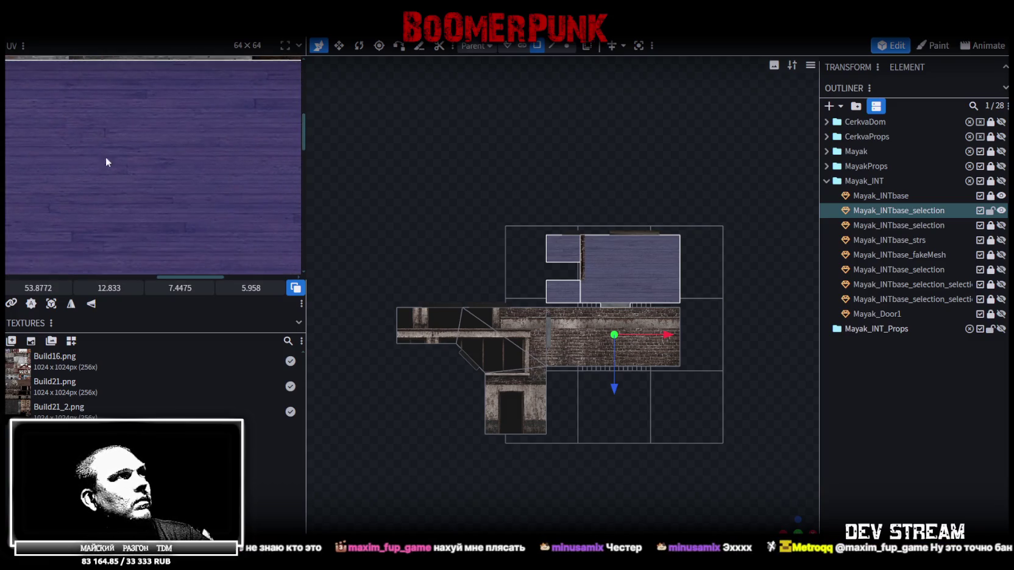
pyautogui.keyDown('ctrl'); pyautogui.scroll(2, 82, 142); pyautogui.keyUp('ctrl')
pyautogui.keyDown('ctrl'); pyautogui.scroll(2, 228, 175); pyautogui.keyUp('ctrl')
pyautogui.keyDown('ctrl'); pyautogui.scroll(-1, 119, 171); pyautogui.keyUp('ctrl')
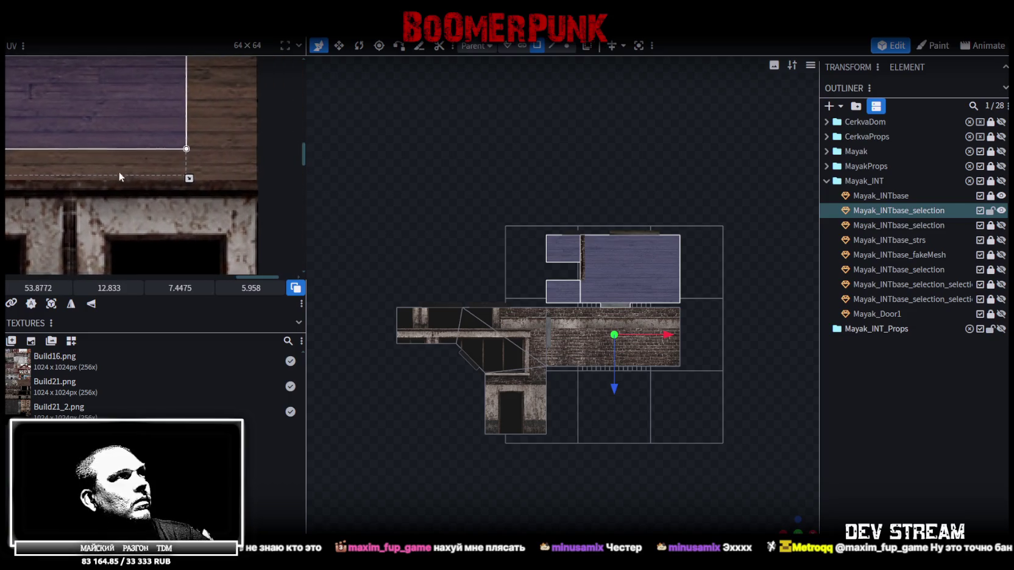
pyautogui.keyDown('ctrl'); pyautogui.scroll(2, 214, 190); pyautogui.keyUp('ctrl')
pyautogui.moveTo(214, 178); pyautogui.dragTo(227, 184)
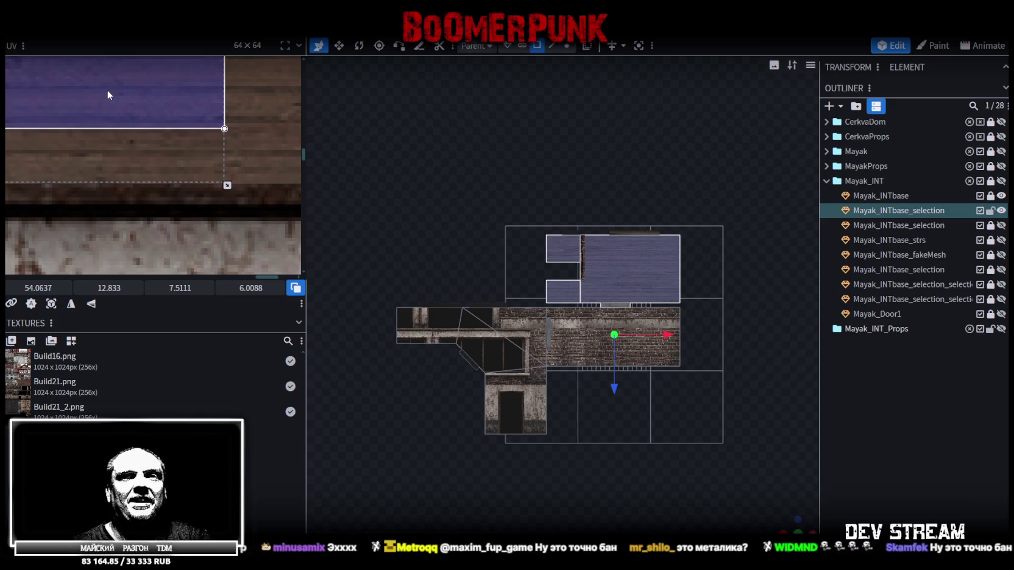
# Step: Select the lower room's floor face, whose UV sits at x 0, y 36.2, about 29.3 × 12.9
pyautogui.scroll(-2, 146, 183)
pyautogui.scroll(-2, 146, 164)
pyautogui.scroll(-2, 183, 152)
pyautogui.scroll(1, 278, 183)
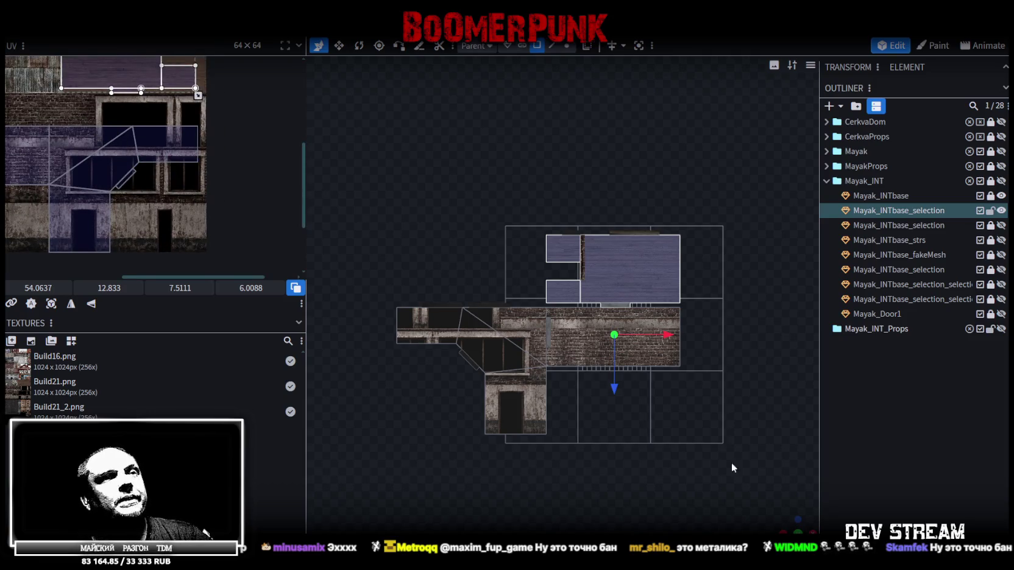
pyautogui.moveTo(463, 396)
pyautogui.mouseDown()
pyautogui.moveTo(477, 410)
pyautogui.moveTo(412, 454)
pyautogui.moveTo(578, 365)
pyautogui.mouseUp()
pyautogui.click(594, 321)
pyautogui.scroll(-2, 192, 241)
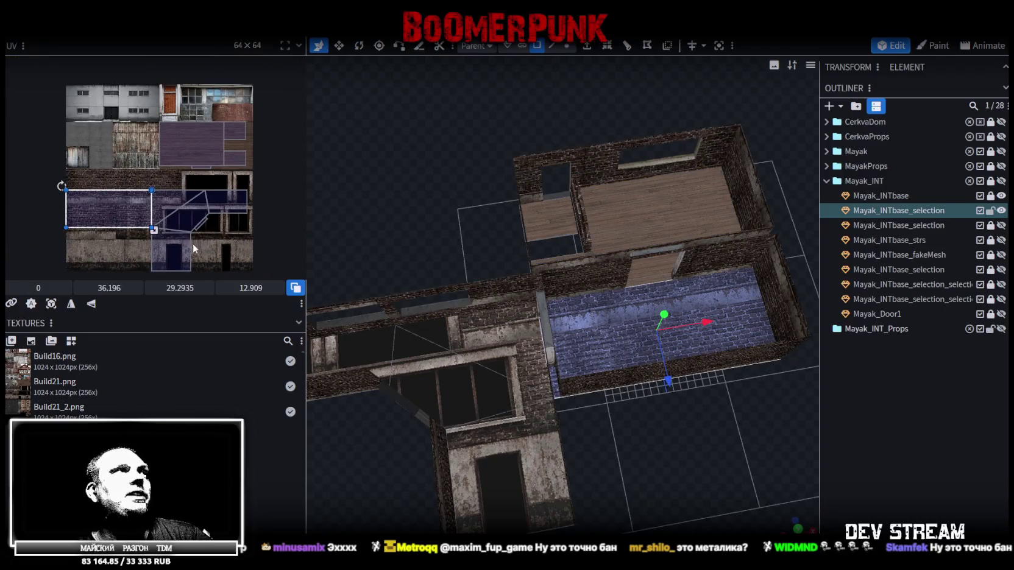
# Step: Move the lower-room floor's UV island onto the purple planks of the texture
pyautogui.scroll(-1, 201, 256)
pyautogui.scroll(2, 152, 201)
pyautogui.moveTo(100, 232)
pyautogui.mouseDown()
pyautogui.moveTo(224, 129)
pyautogui.moveTo(87, 187)
pyautogui.moveTo(121, 168)
pyautogui.mouseUp()
pyautogui.scroll(1, 116, 175)
pyautogui.scroll(2, 88, 174)
pyautogui.scroll(2, 105, 183)
pyautogui.scroll(3, 103, 171)
pyautogui.scroll(-2, 123, 161)
pyautogui.scroll(-2, 129, 169)
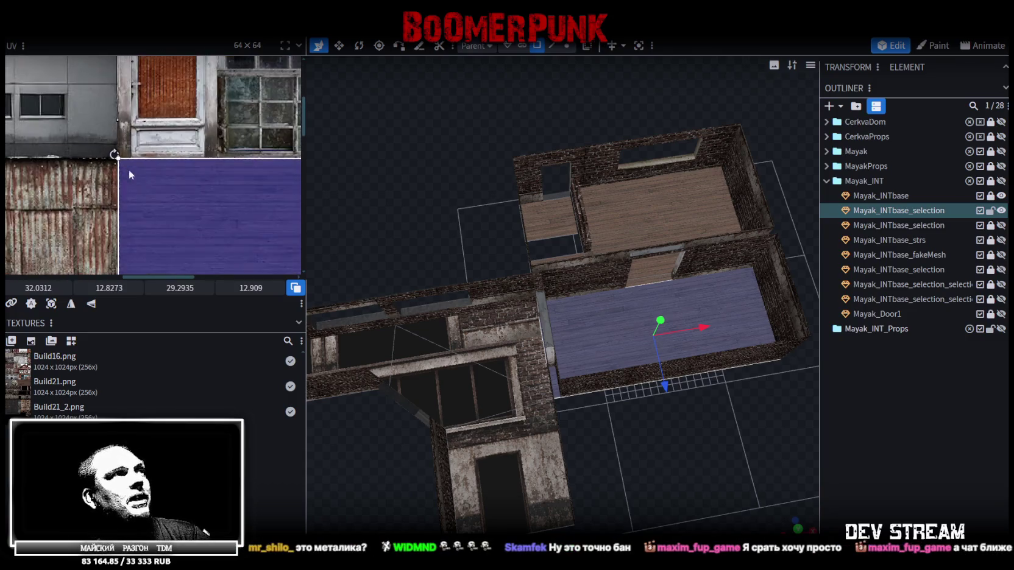
pyautogui.scroll(3, 86, 144)
pyautogui.scroll(-2, 60, 155)
pyautogui.scroll(2, 177, 208)
pyautogui.scroll(-2, 169, 172)
pyautogui.scroll(2, 151, 131)
# Step: Enlarge the floor UV to about 31.9 × 14.0 at x 32.06, y 14.82
pyautogui.moveTo(143, 116); pyautogui.dragTo(269, 169)
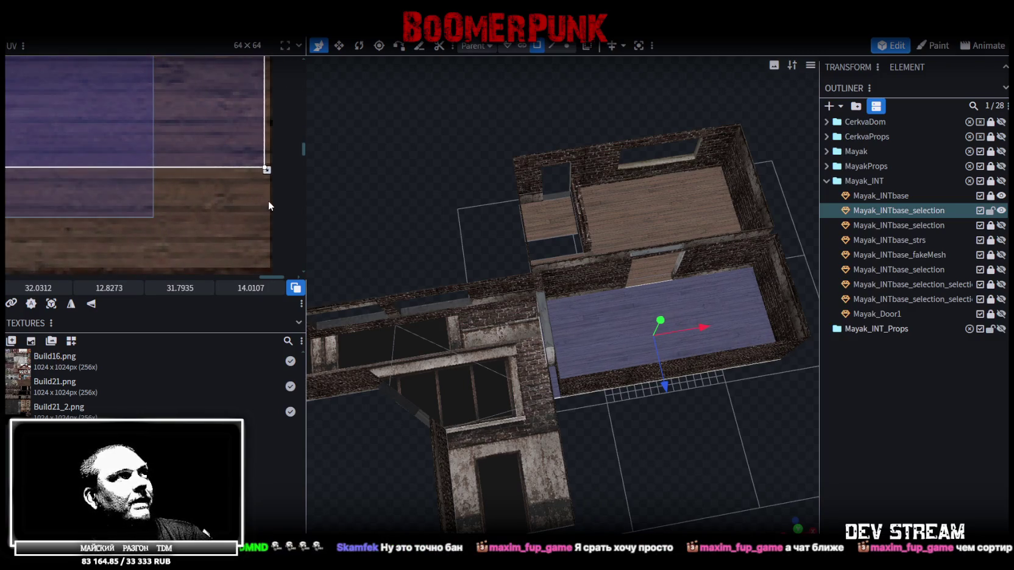
pyautogui.scroll(-1, 275, 197)
pyautogui.moveTo(241, 100); pyautogui.dragTo(238, 211)
pyautogui.scroll(1, 239, 182)
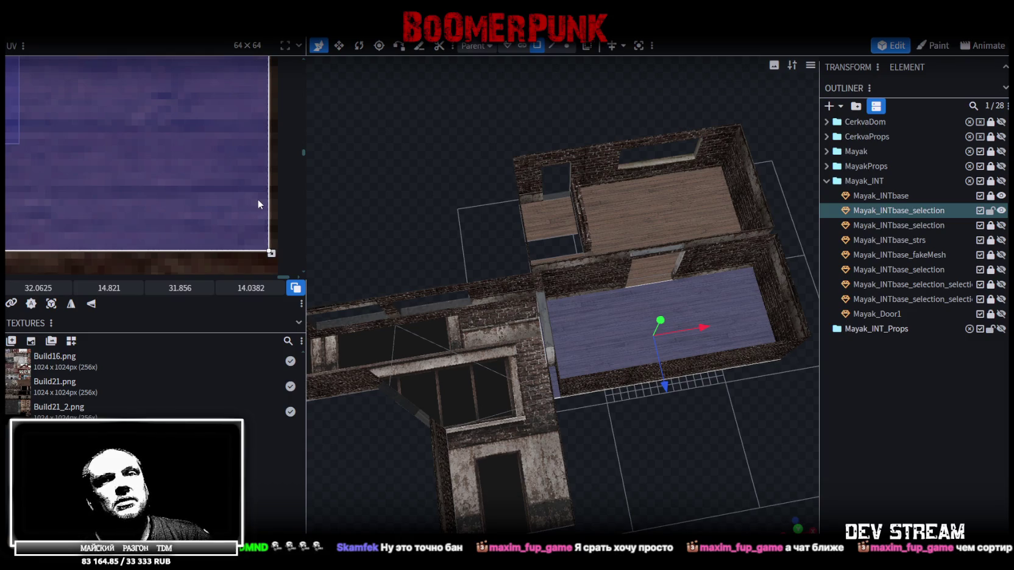
pyautogui.scroll(-2, 253, 187)
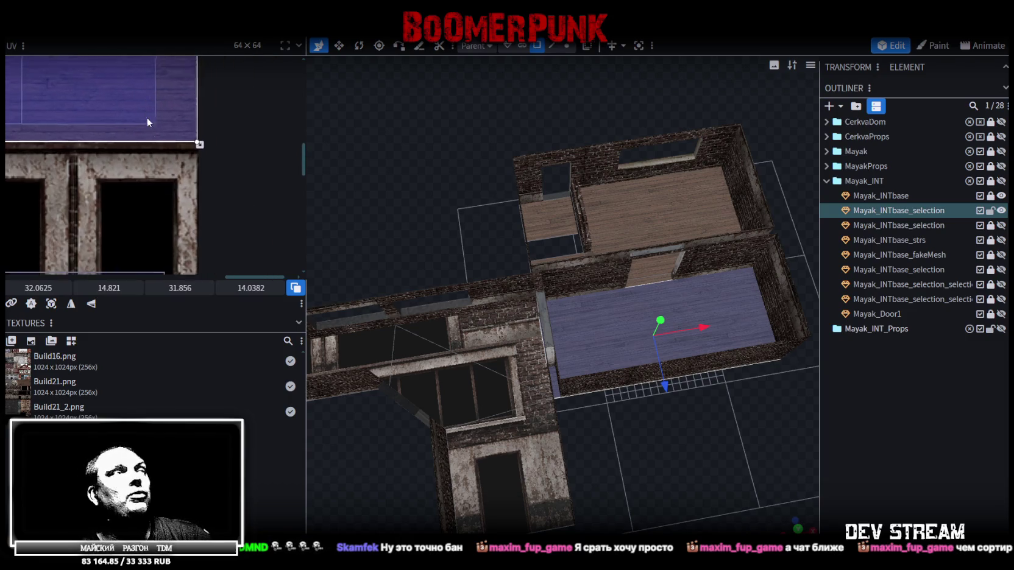
# Step: Mirror the floor texture vertically, deselect, and orbit to a top-down view of the rooms
pyautogui.click(95, 307)
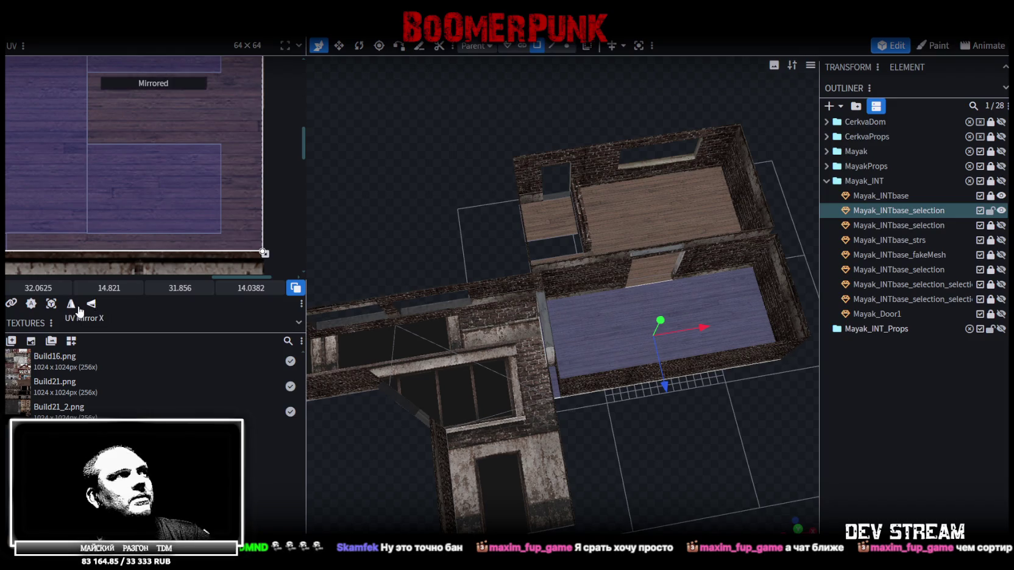
pyautogui.click(940, 491)
pyautogui.scroll(3, 664, 489)
pyautogui.moveTo(664, 489); pyautogui.dragTo(582, 419)
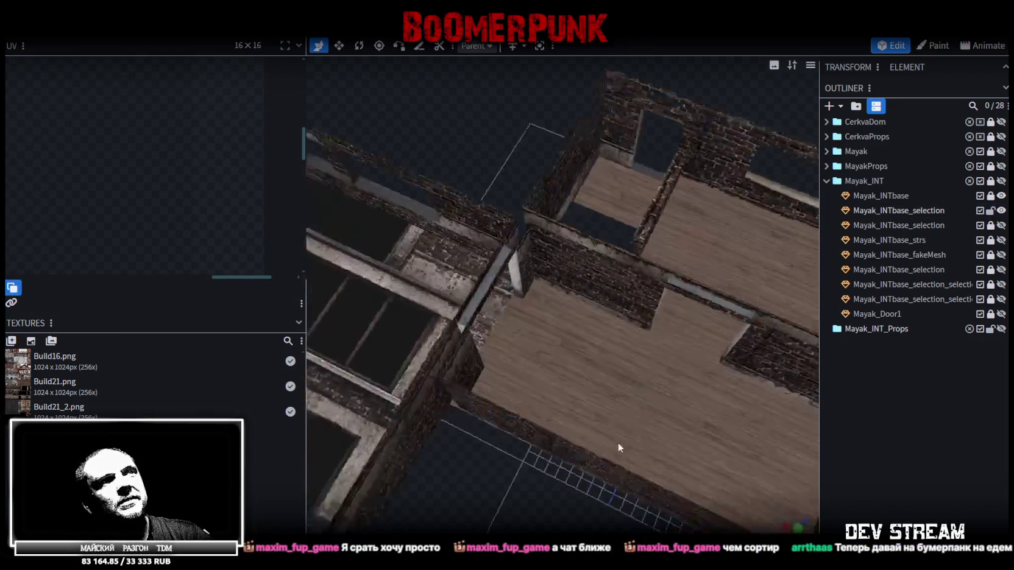
pyautogui.scroll(2, 708, 420)
pyautogui.scroll(-3, 708, 420)
pyautogui.moveTo(708, 420); pyautogui.dragTo(804, 427)
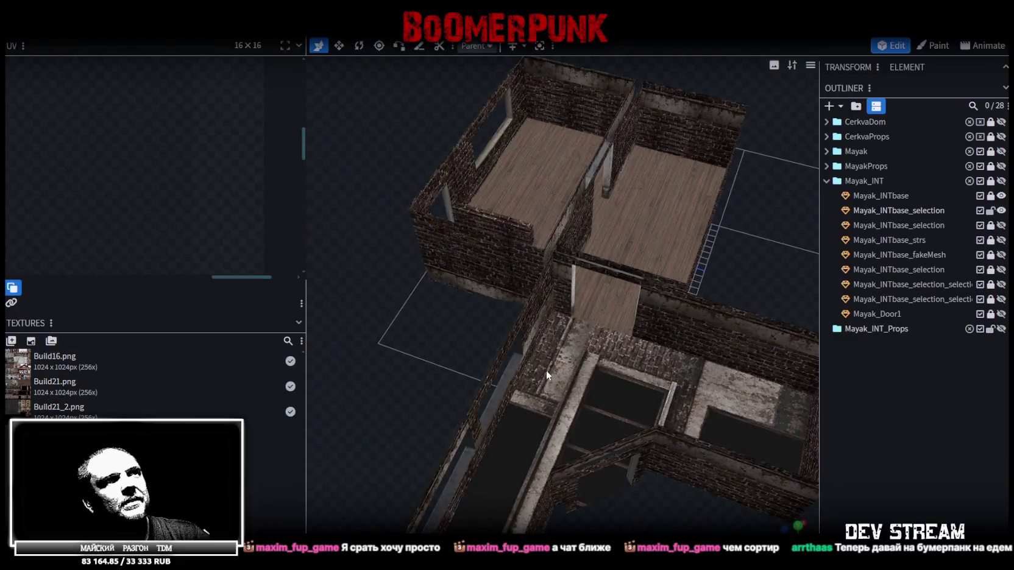
# Step: Select the L-shaped corridor floor face together with the surrounding dark faces
pyautogui.click(604, 387)
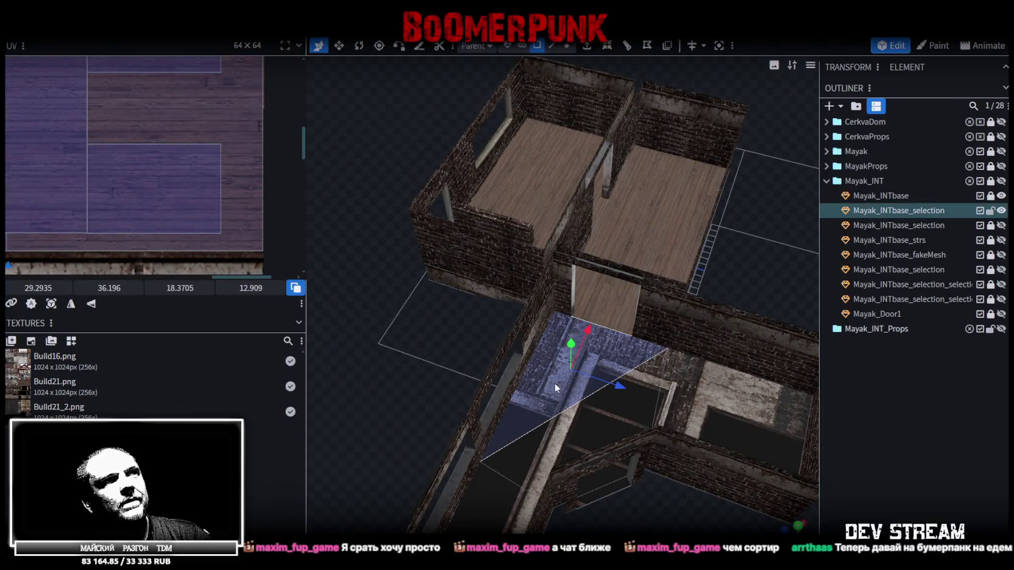
pyautogui.keyDown('shift'); pyautogui.click(590, 422); pyautogui.keyUp('shift')
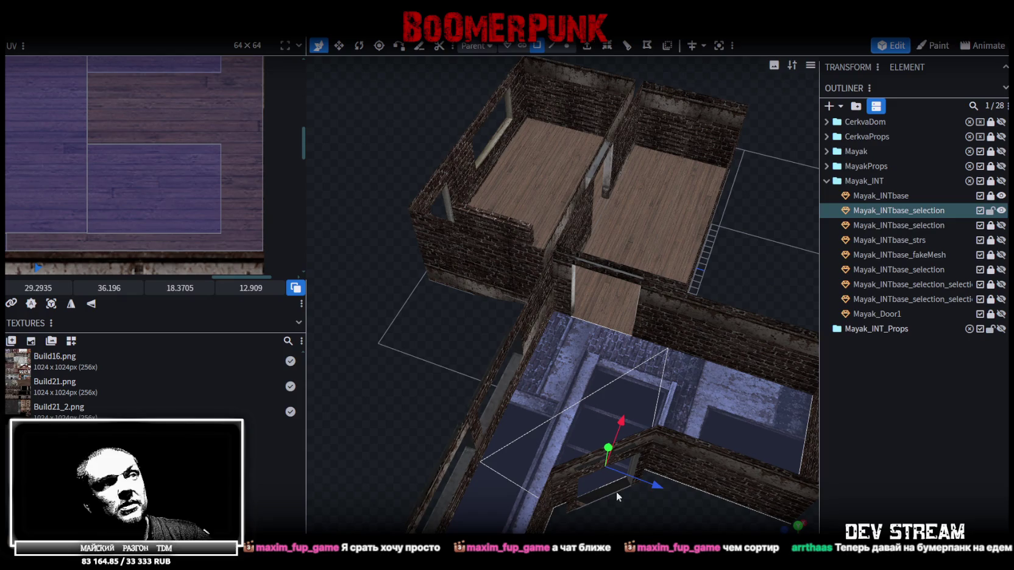
pyautogui.scroll(-3, 200, 239)
pyautogui.scroll(-2, 155, 248)
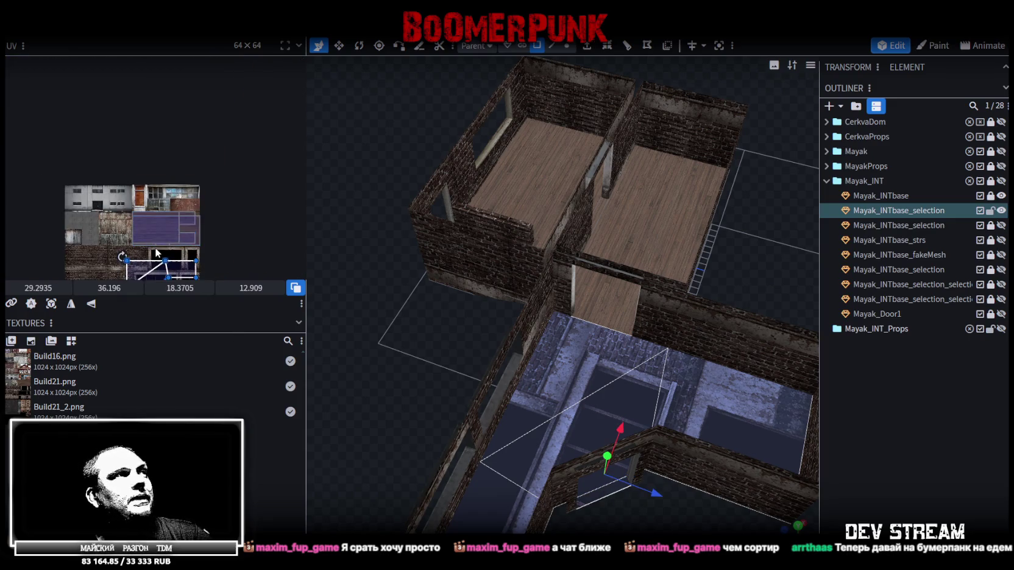
pyautogui.scroll(5, 184, 206)
pyautogui.scroll(-3, 184, 206)
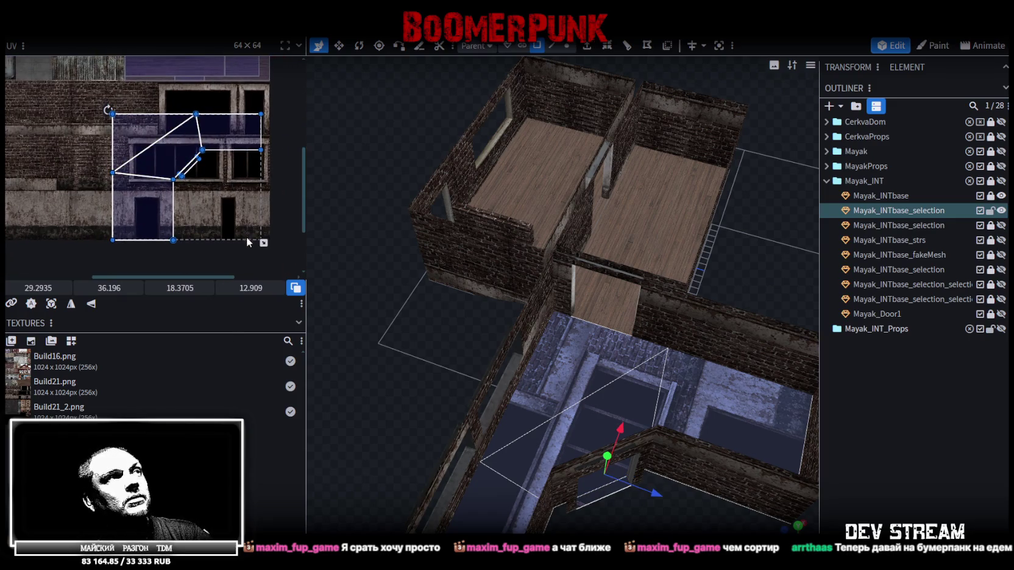
# Step: Move the corridor floor UVs onto the purple planks, nudging them slightly upward
pyautogui.moveTo(261, 246); pyautogui.dragTo(218, 214)
pyautogui.scroll(2, 218, 214)
pyautogui.scroll(2, 218, 215)
pyautogui.moveTo(136, 194); pyautogui.dragTo(150, 89)
pyautogui.scroll(2, 150, 92)
pyautogui.scroll(2, 150, 98)
pyautogui.scroll(2, 151, 116)
pyautogui.scroll(-2, 148, 113)
pyautogui.scroll(-2, 118, 99)
pyautogui.scroll(2, 128, 122)
pyautogui.scroll(2, 136, 150)
pyautogui.moveTo(137, 150); pyautogui.dragTo(246, 155)
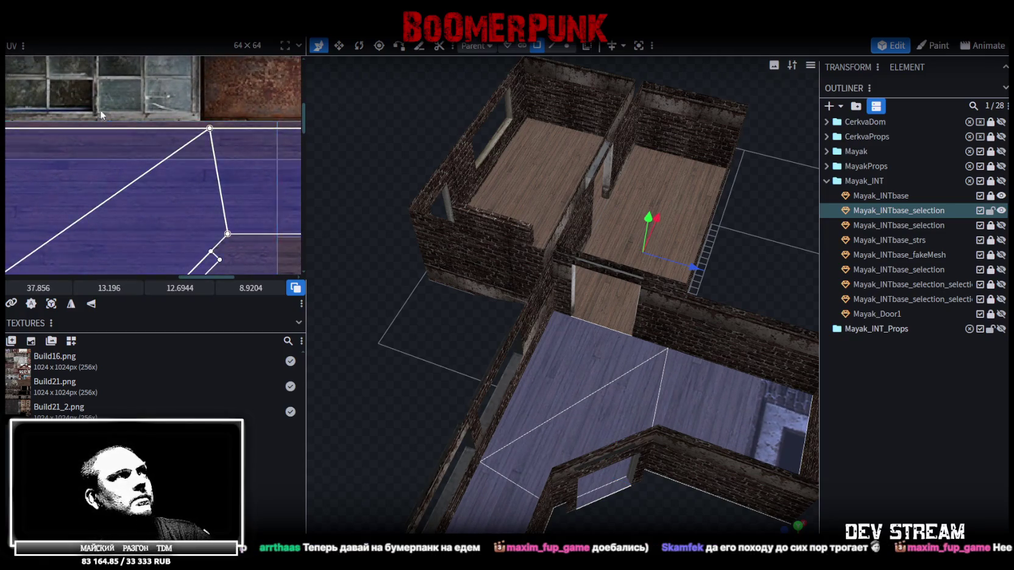
pyautogui.scroll(3, 103, 111)
pyautogui.moveTo(128, 167); pyautogui.dragTo(127, 162)
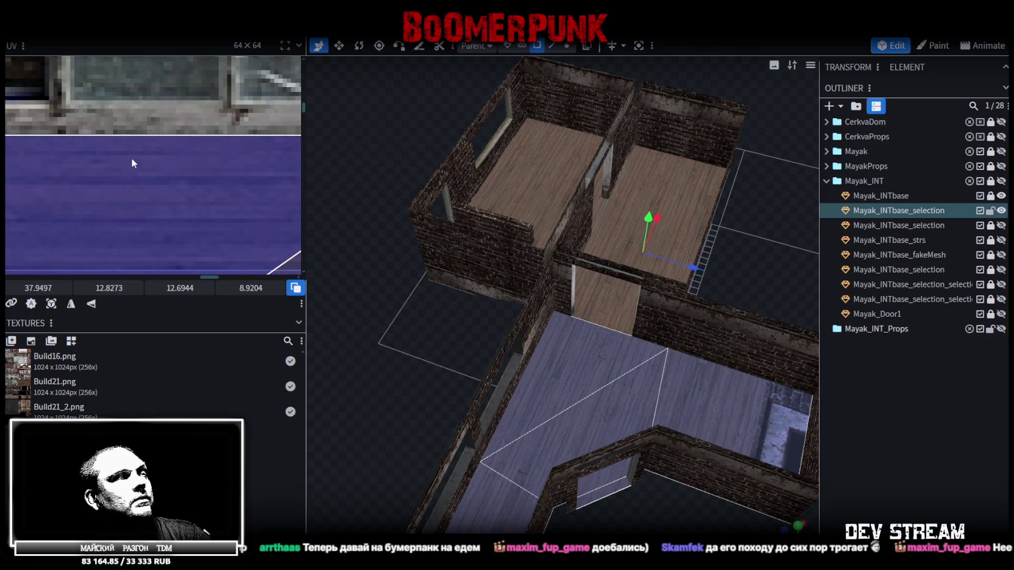
pyautogui.scroll(-3, 130, 158)
pyautogui.scroll(-1, 262, 189)
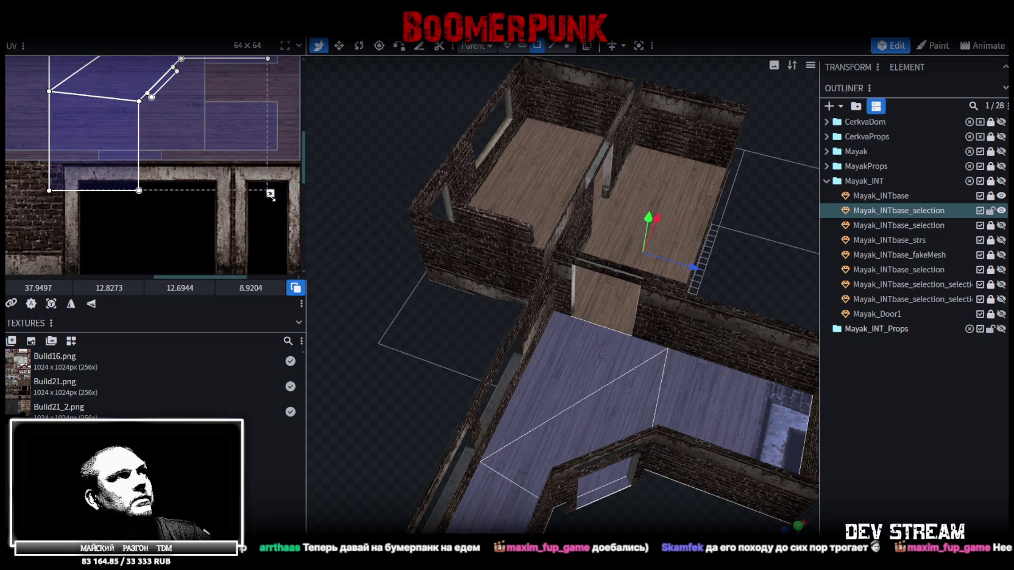
# Step: Shrink the corridor floor UVs to a smaller size
pyautogui.moveTo(270, 195); pyautogui.dragTo(236, 192)
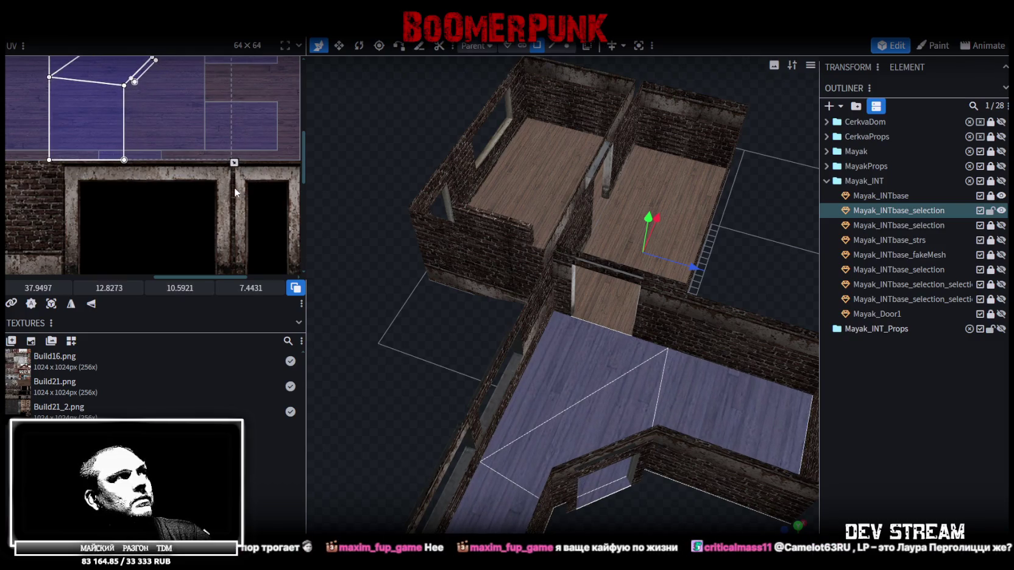
pyautogui.scroll(4, 243, 161)
pyautogui.scroll(2, 184, 162)
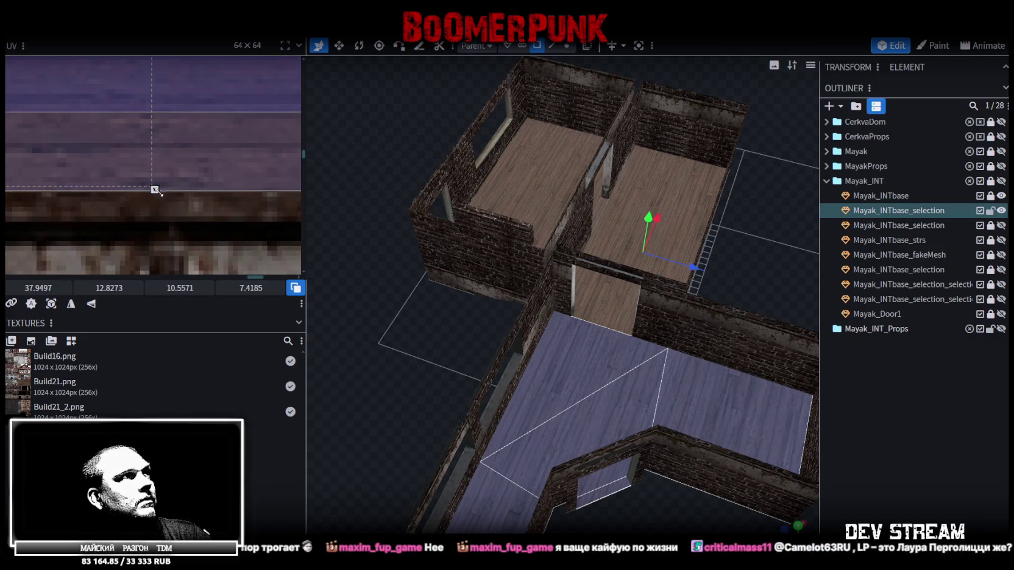
pyautogui.scroll(-2, 160, 183)
pyautogui.scroll(-3, 164, 163)
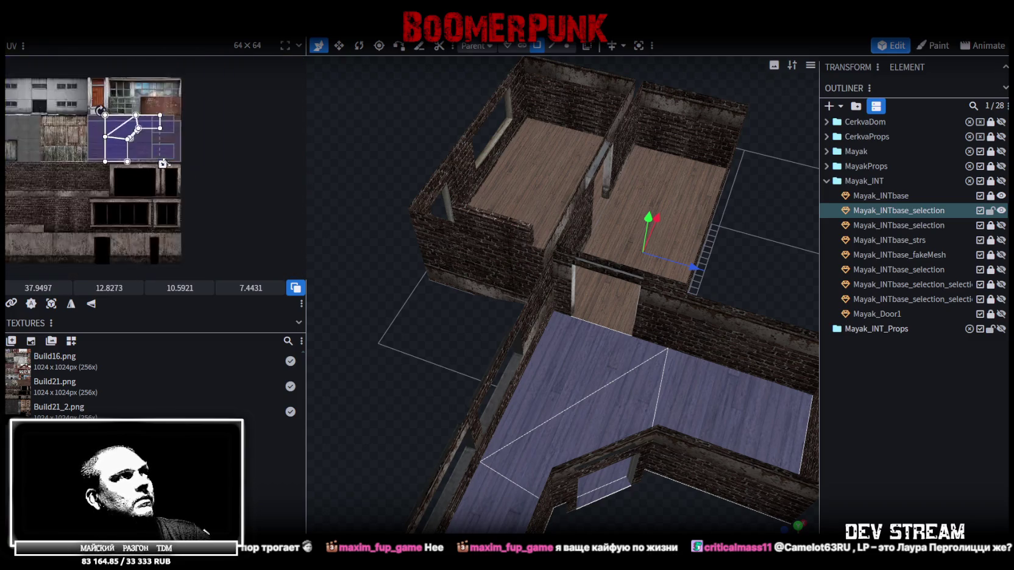
pyautogui.scroll(-2, 152, 214)
# Step: Mirror the corridor floor texture horizontally and shift it right with Move Horizontal
pyautogui.click(70, 305)
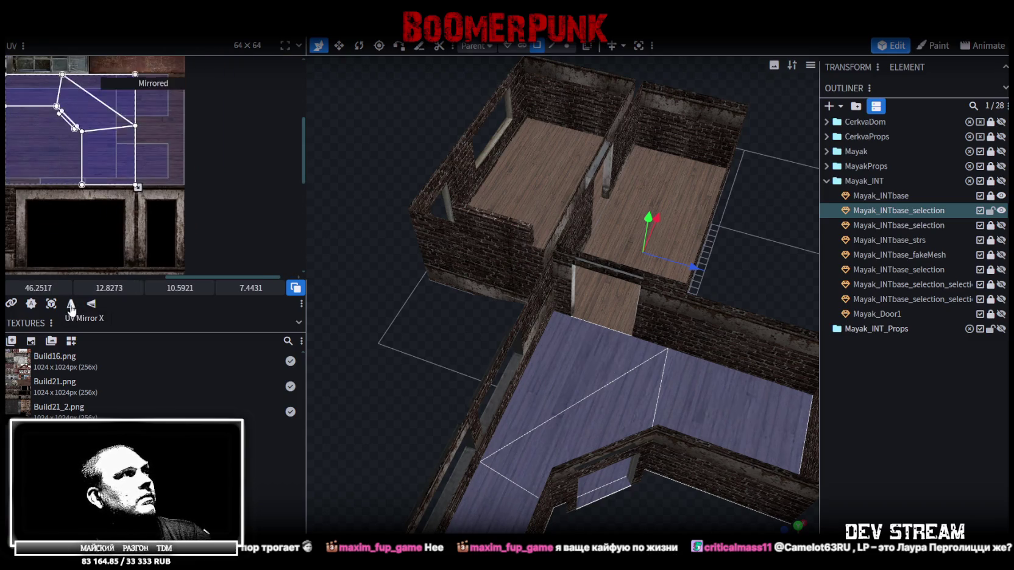
pyautogui.moveTo(31, 290); pyautogui.dragTo(57, 290)
pyautogui.scroll(3, 402, 354)
pyautogui.scroll(2, 369, 368)
pyautogui.scroll(3, 519, 399)
pyautogui.scroll(3, 507, 397)
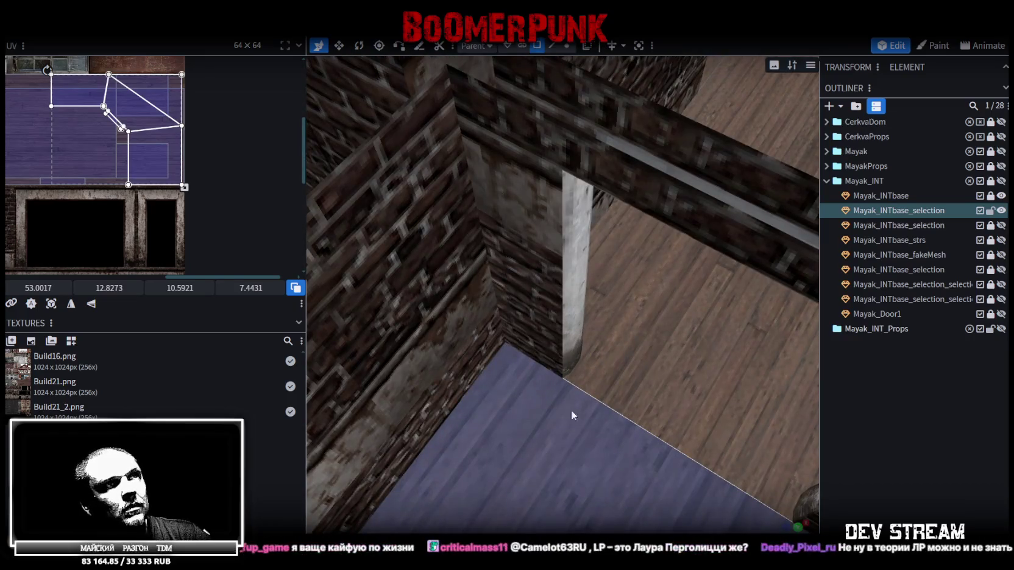
pyautogui.scroll(-3, 614, 418)
pyautogui.scroll(-3, 613, 413)
pyautogui.scroll(-2, 610, 406)
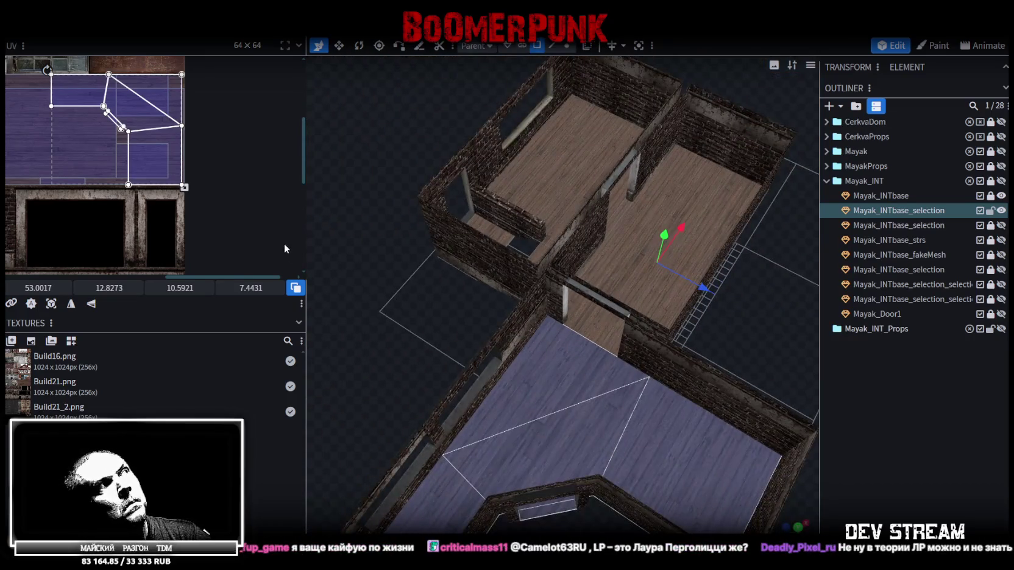
pyautogui.scroll(-2, 411, 315)
pyautogui.scroll(-2, 412, 268)
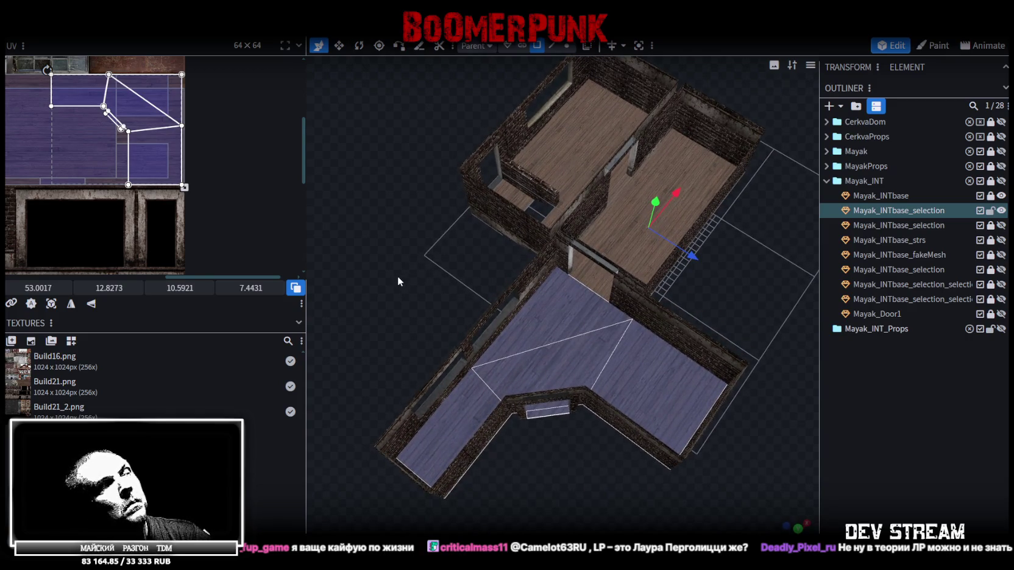
# Step: Shift the floor UVs back left and stretch them from the corner to about 17.6 × 12.3
pyautogui.moveTo(398, 276); pyautogui.dragTo(455, 253)
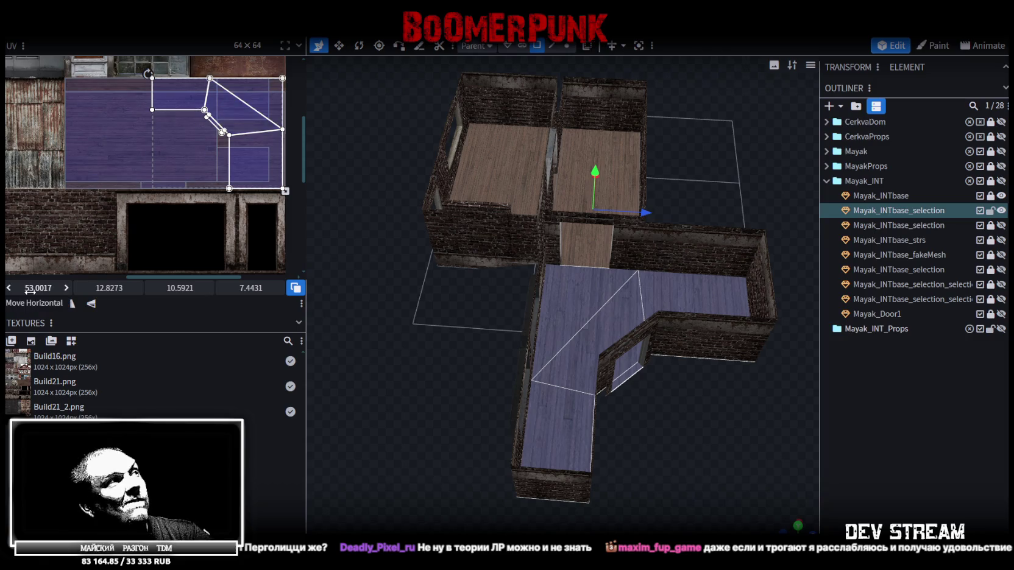
pyautogui.moveTo(38, 287); pyautogui.dragTo(29, 287)
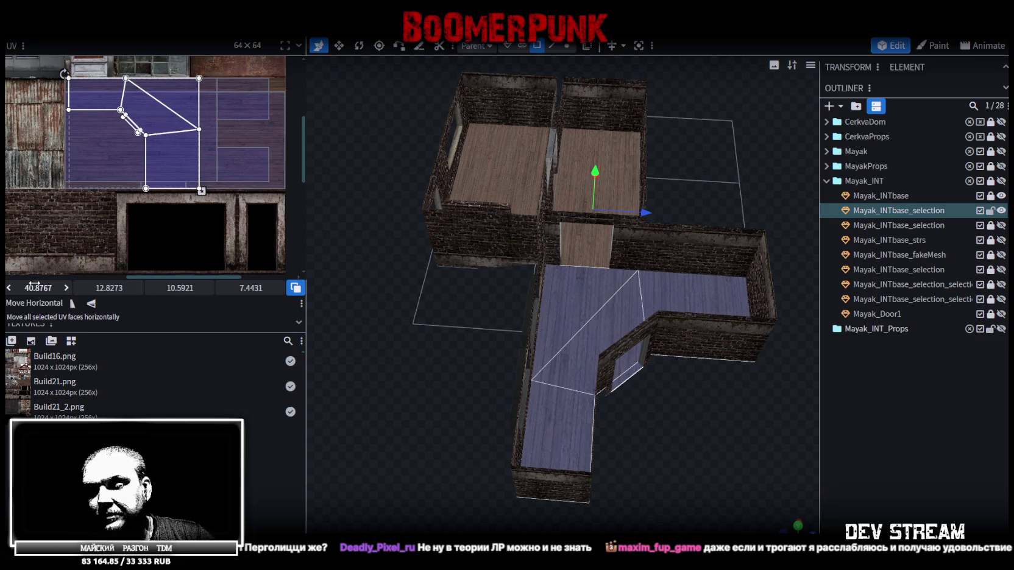
pyautogui.scroll(3, 186, 176)
pyautogui.scroll(2, 186, 176)
pyautogui.moveTo(145, 149); pyautogui.dragTo(297, 227)
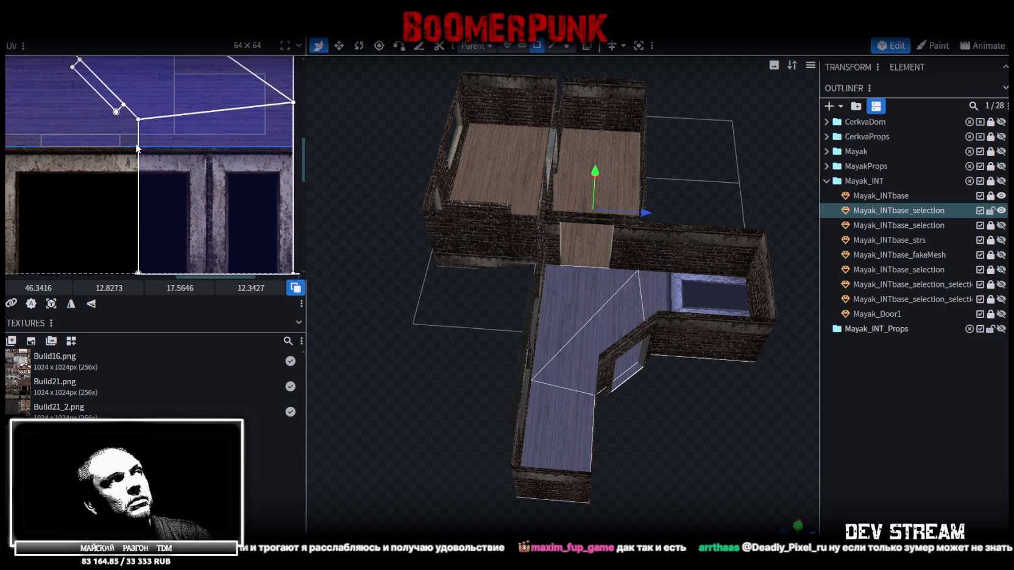
# Step: Select the window-textured floor face, flip it vertically, and move its UVs onto the purple planks
pyautogui.scroll(-3, 169, 176)
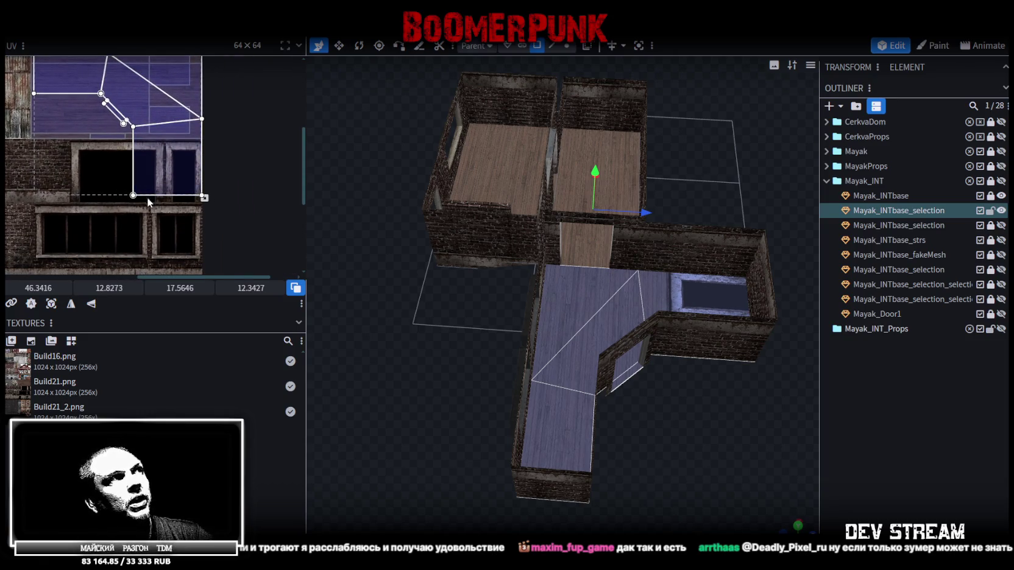
pyautogui.moveTo(148, 201); pyautogui.dragTo(162, 206, button='middle')
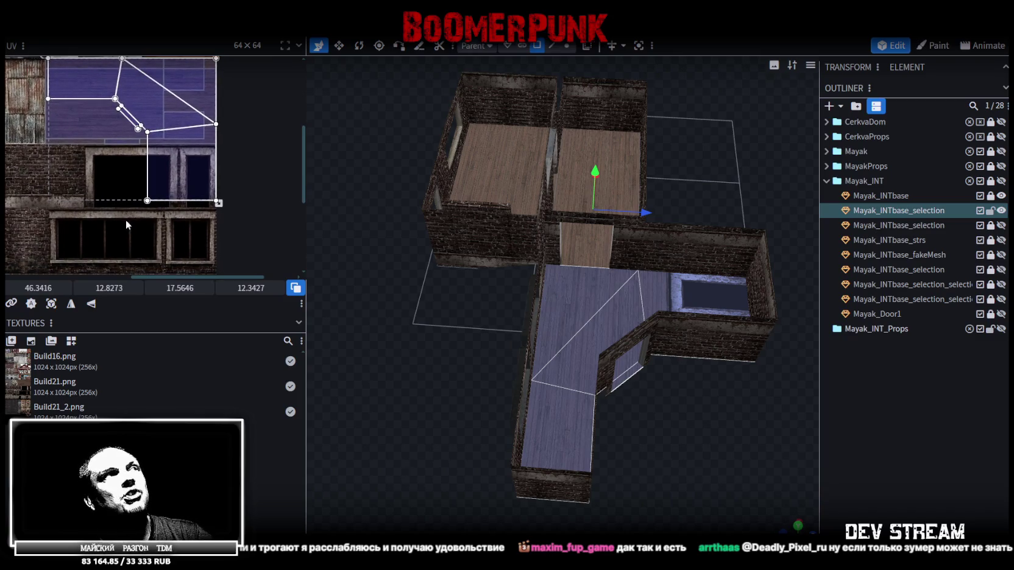
pyautogui.click(203, 180)
pyautogui.click(91, 304)
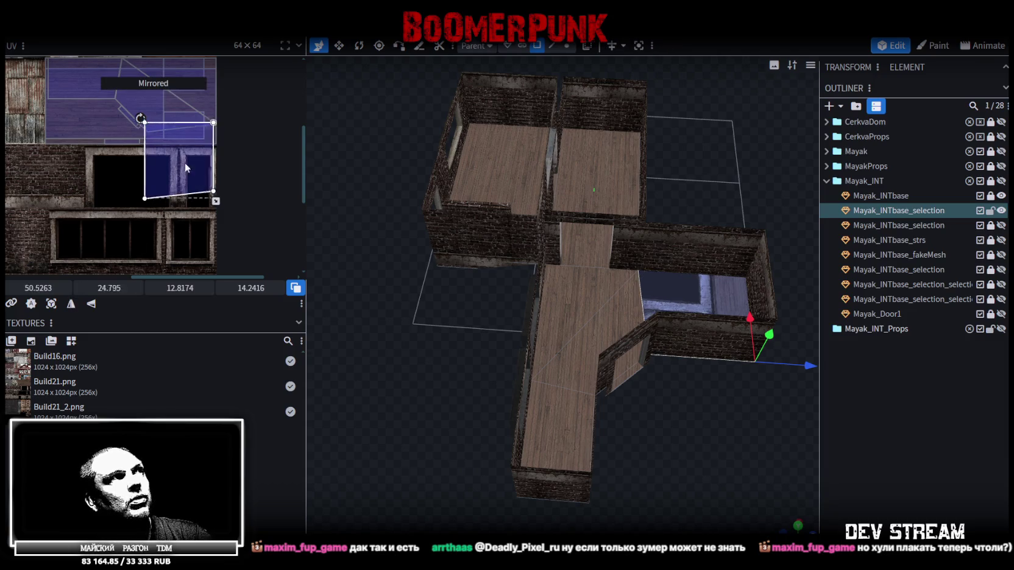
pyautogui.moveTo(188, 165); pyautogui.dragTo(121, 107)
pyautogui.scroll(2, 134, 103)
pyautogui.scroll(2, 168, 132)
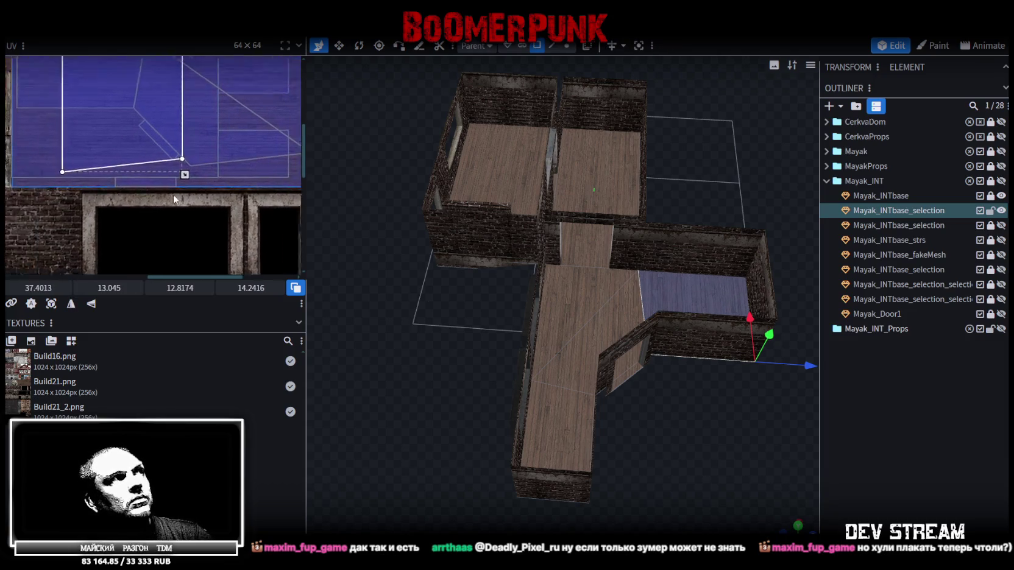
pyautogui.moveTo(198, 164); pyautogui.dragTo(178, 168)
# Step: Fine-tune the patch's UV edges to about 12.8 × 14.2 at x 34.15, y 14.17
pyautogui.scroll(5, 675, 409)
pyautogui.moveTo(675, 408)
pyautogui.mouseDown()
pyautogui.moveTo(562, 464)
pyautogui.moveTo(636, 428)
pyautogui.mouseUp()
pyautogui.scroll(2, 203, 176)
pyautogui.scroll(2, 203, 176)
pyautogui.scroll(1, 203, 172)
pyautogui.scroll(1, 201, 171)
pyautogui.moveTo(562, 352)
pyautogui.mouseDown()
pyautogui.moveTo(713, 315)
pyautogui.moveTo(702, 355)
pyautogui.mouseUp()
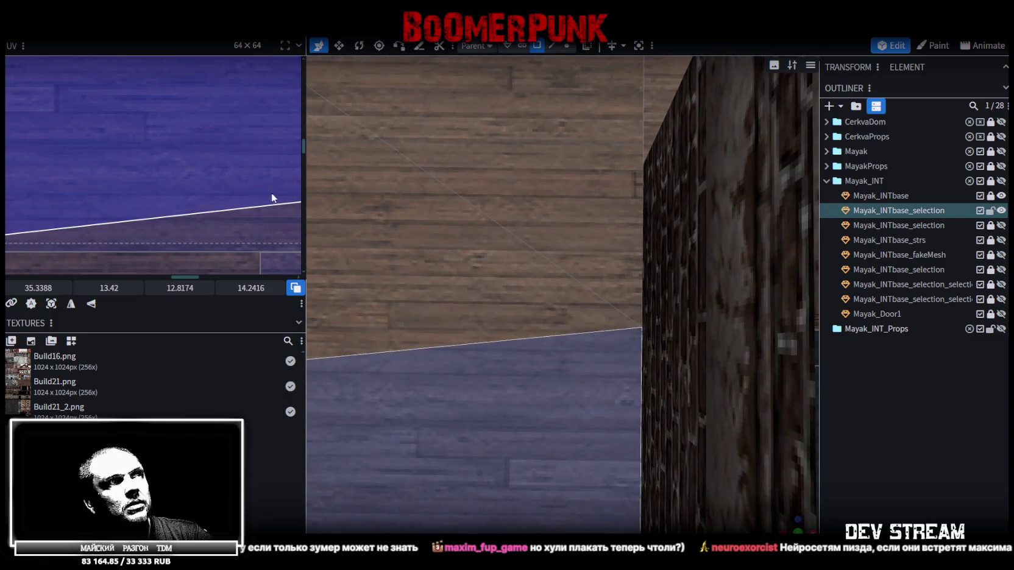
pyautogui.scroll(-2, 123, 146)
pyautogui.scroll(-2, 186, 169)
pyautogui.scroll(-1, 190, 171)
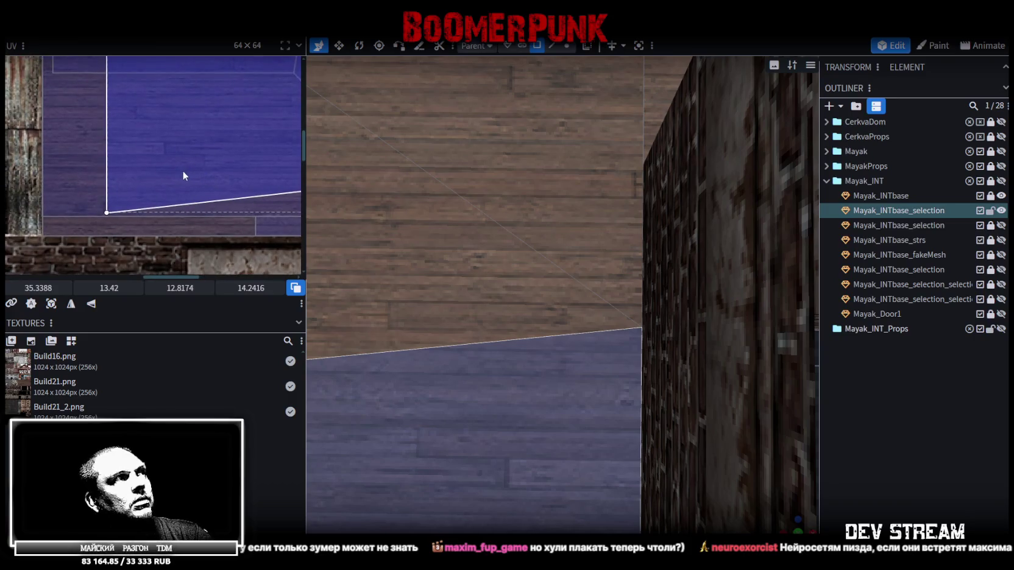
pyautogui.moveTo(168, 178); pyautogui.dragTo(162, 192)
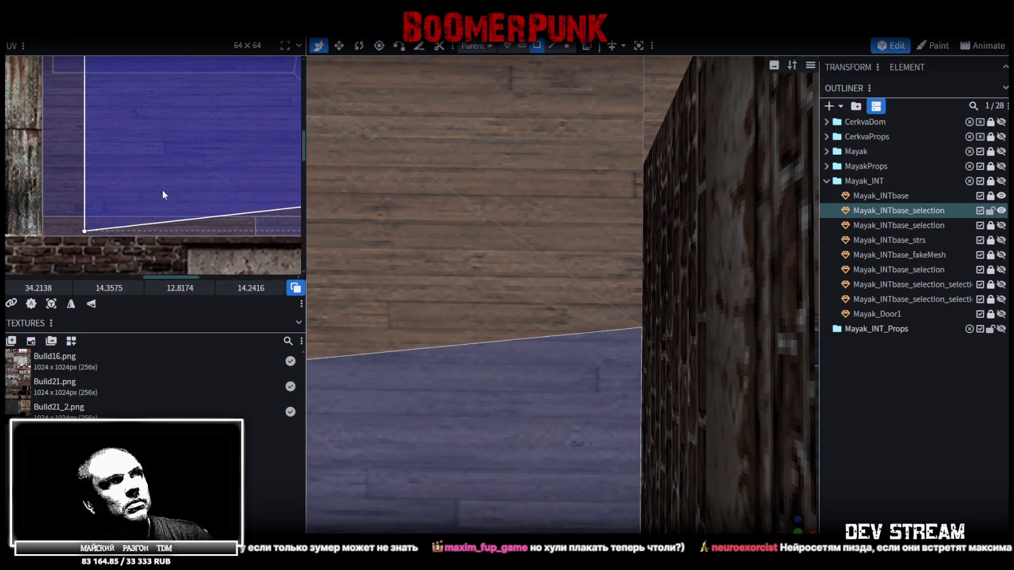
pyautogui.moveTo(161, 190); pyautogui.dragTo(161, 185)
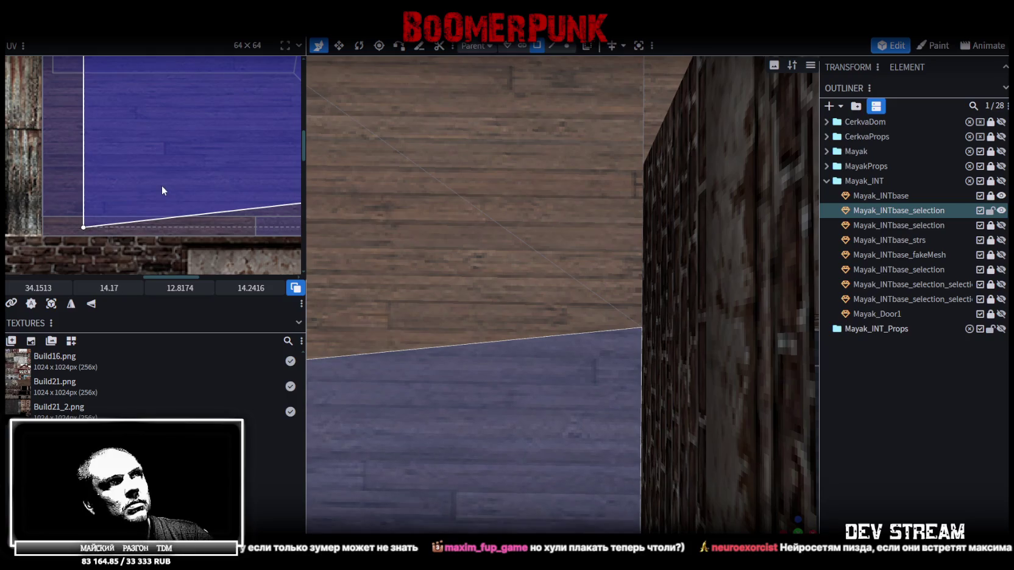
pyautogui.scroll(5, 170, 162)
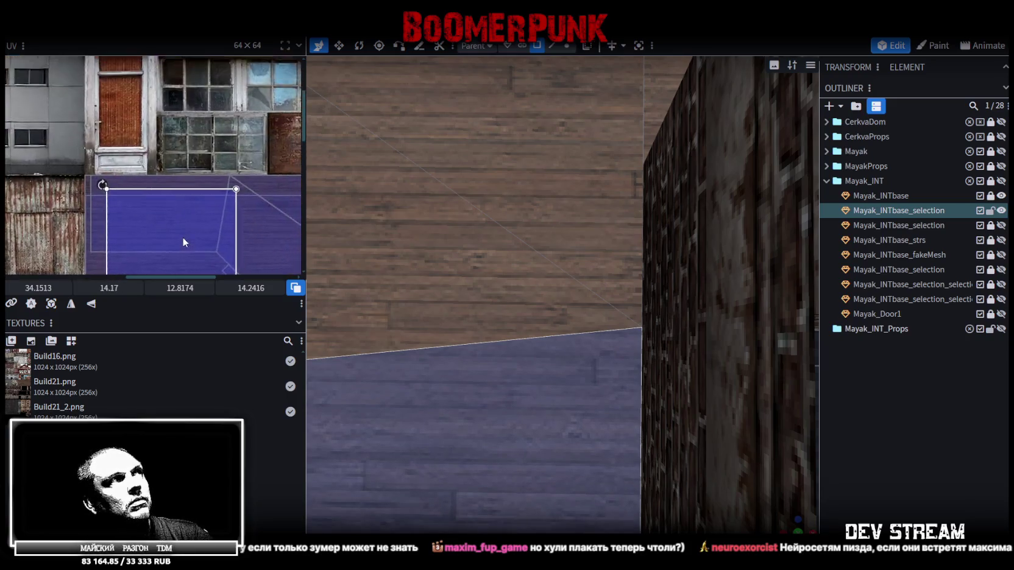
pyautogui.scroll(-5, 616, 388)
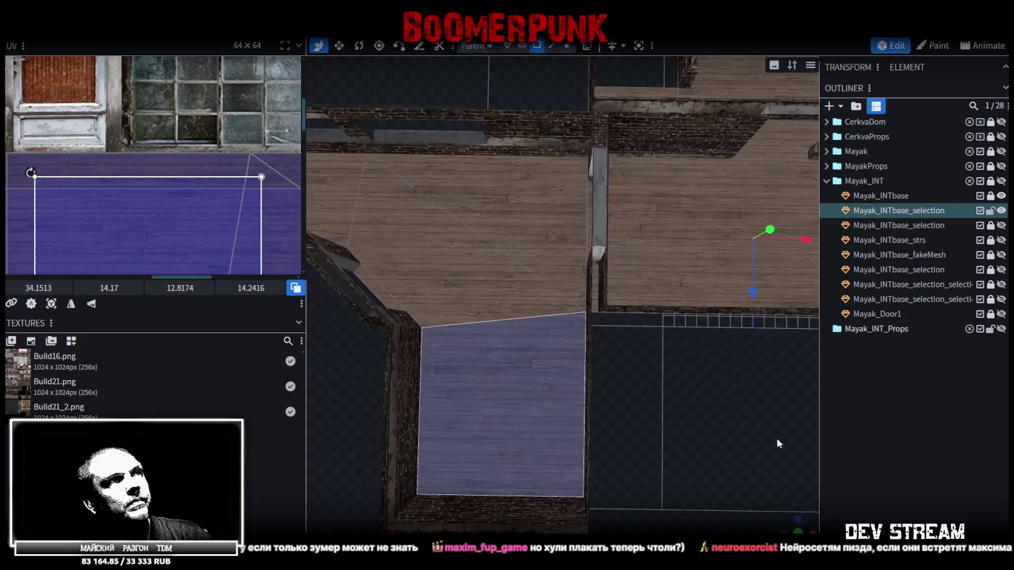
# Step: Clear the selection and pick the Mayak_INTbase_selection mesh and its floor faces
pyautogui.click(853, 448)
pyautogui.scroll(5, 719, 420)
pyautogui.scroll(-1, 792, 420)
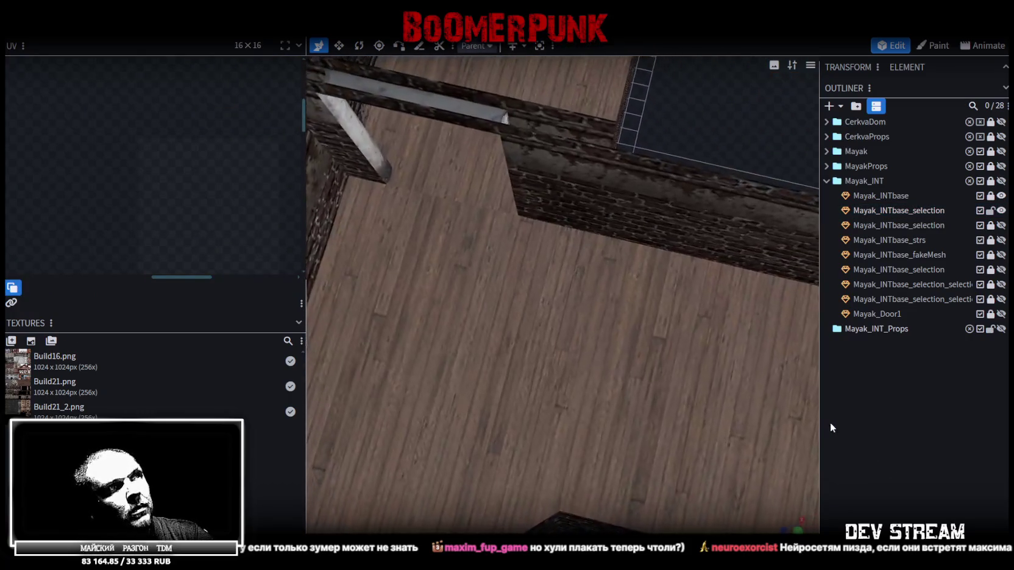
pyautogui.scroll(-3, 686, 408)
pyautogui.click(597, 394)
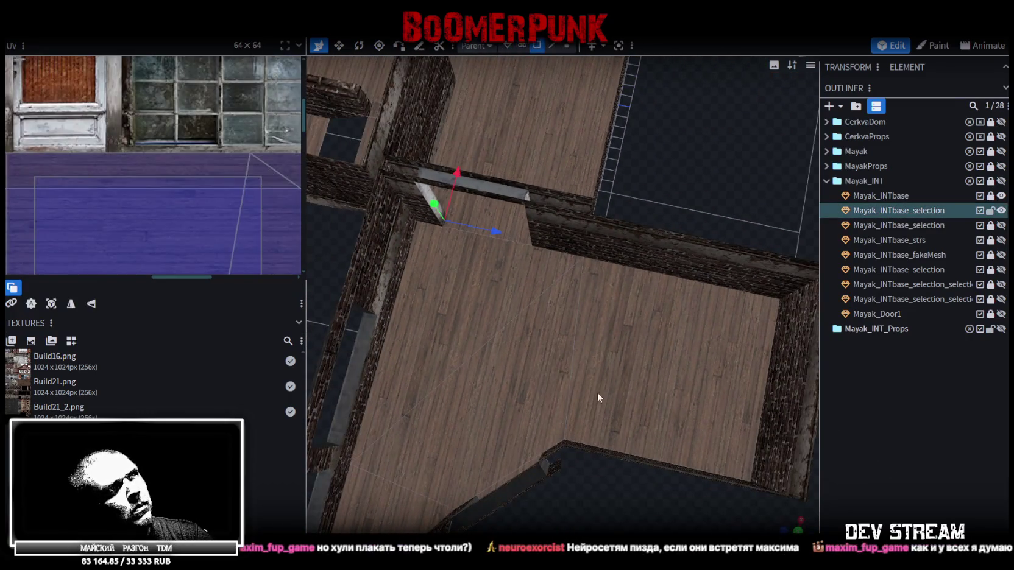
pyautogui.scroll(3, 545, 399)
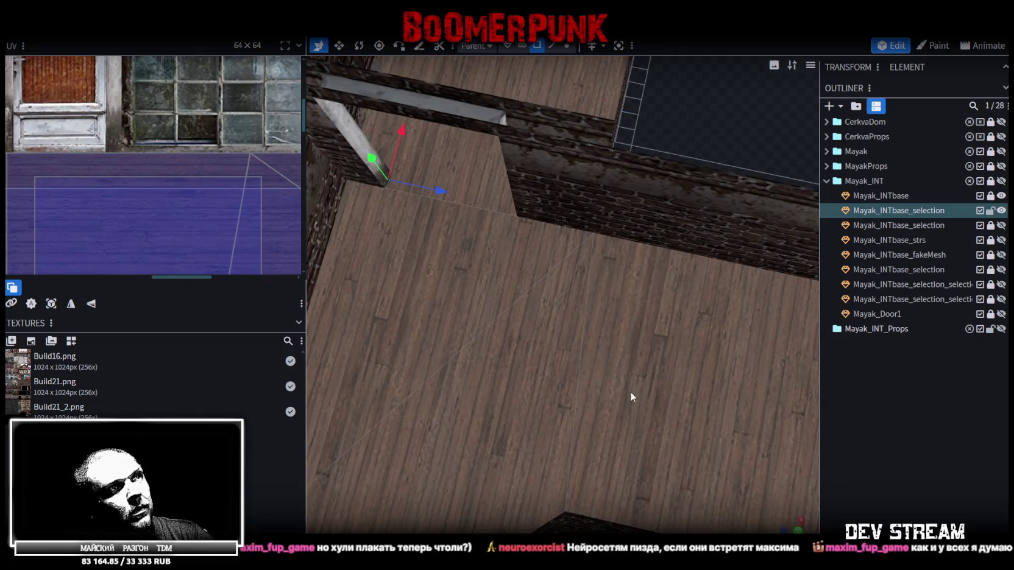
pyautogui.click(630, 391)
pyautogui.click(494, 390)
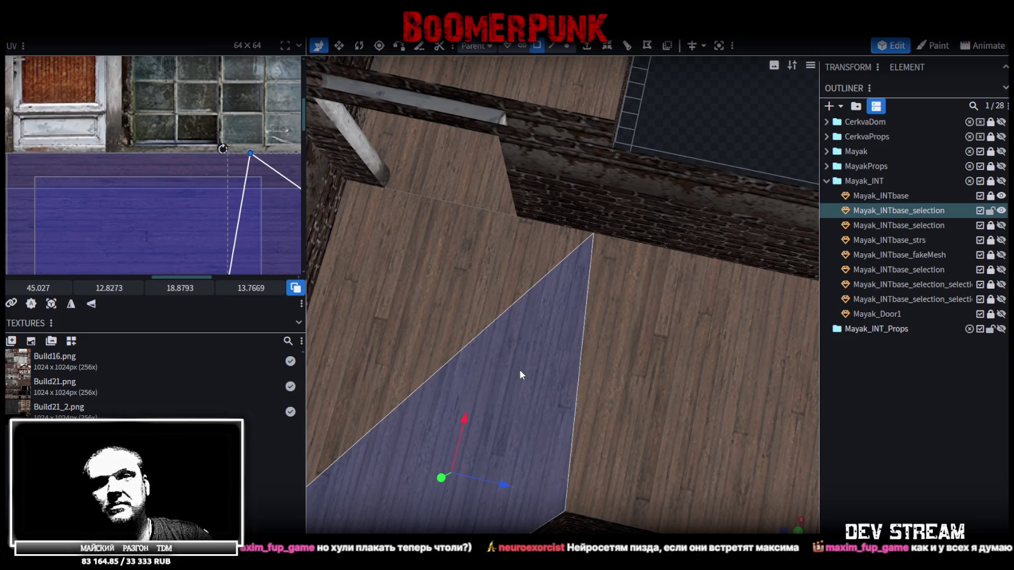
# Step: Select the slanted window-sill face and zoom the UV editor onto its UV
pyautogui.moveTo(521, 369)
pyautogui.mouseDown()
pyautogui.moveTo(597, 390)
pyautogui.moveTo(651, 440)
pyautogui.mouseUp()
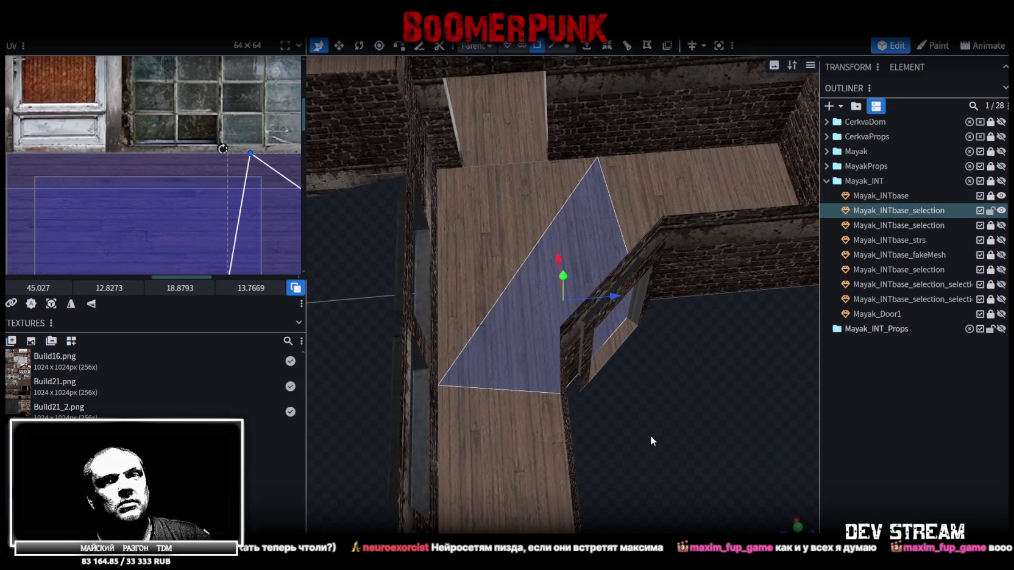
pyautogui.click(533, 418)
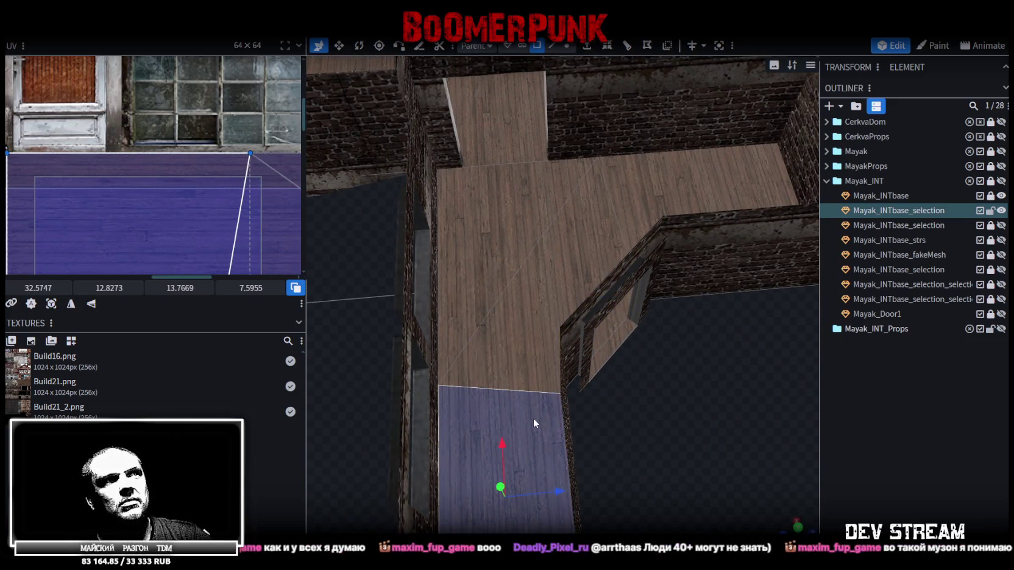
pyautogui.click(631, 353)
pyautogui.scroll(-1, 201, 180)
pyautogui.keyDown('ctrl'); pyautogui.scroll(3, 186, 186); pyautogui.keyUp('ctrl')
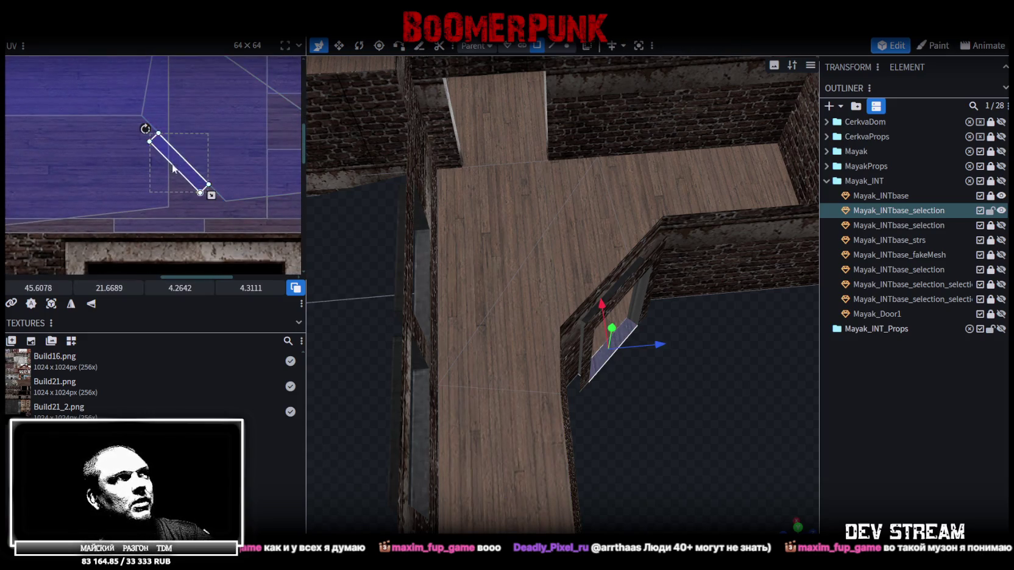
# Step: Rotate the window sill's UV island so it lies level
pyautogui.moveTo(190, 165); pyautogui.dragTo(171, 175)
pyautogui.moveTo(147, 143); pyautogui.dragTo(135, 181)
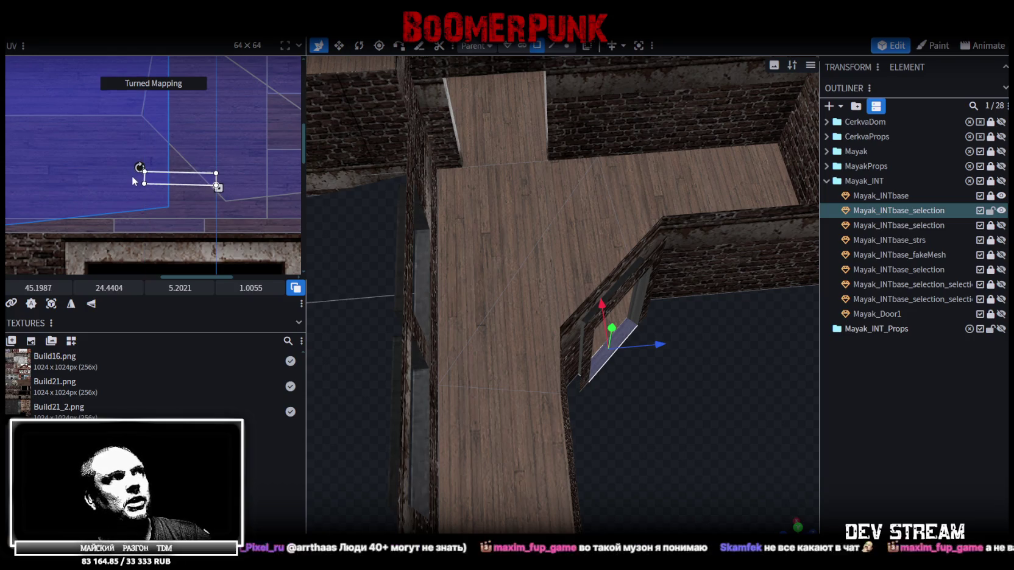
pyautogui.scroll(2, 145, 177)
pyautogui.moveTo(129, 166); pyautogui.dragTo(128, 167)
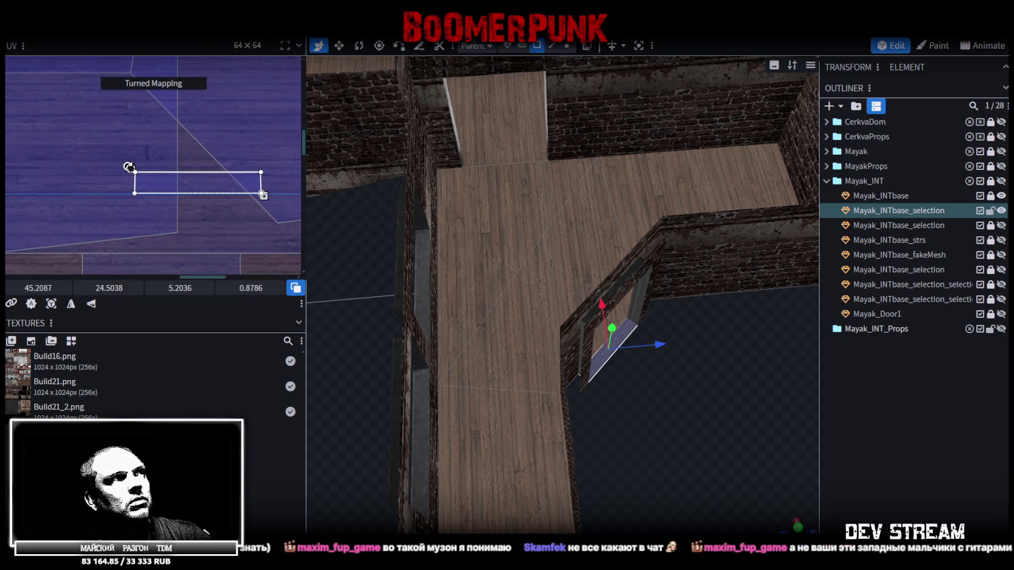
pyautogui.scroll(-3, 218, 192)
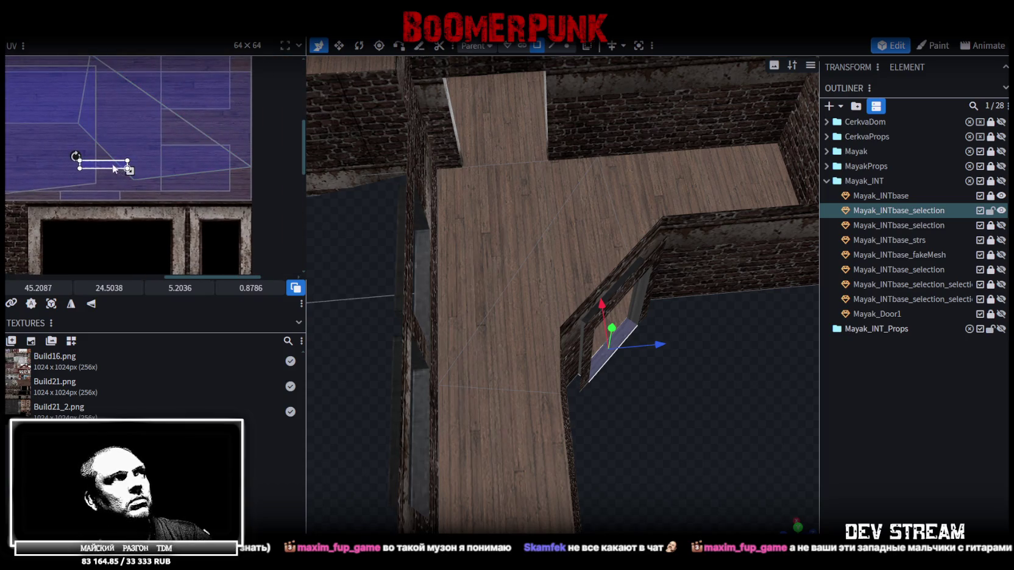
# Step: Place the sill UV on the wood planks at x 55.40, y 13.44, sized 3.95 × 0.67
pyautogui.moveTo(113, 164); pyautogui.dragTo(212, 119)
pyautogui.scroll(3, 219, 153)
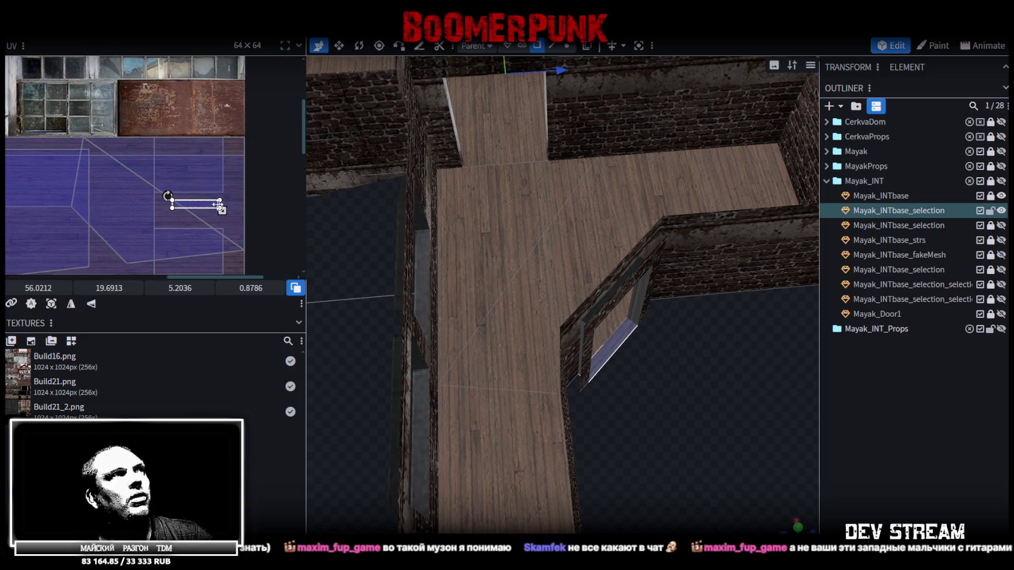
pyautogui.moveTo(200, 190); pyautogui.dragTo(195, 136)
pyautogui.scroll(5, 178, 133)
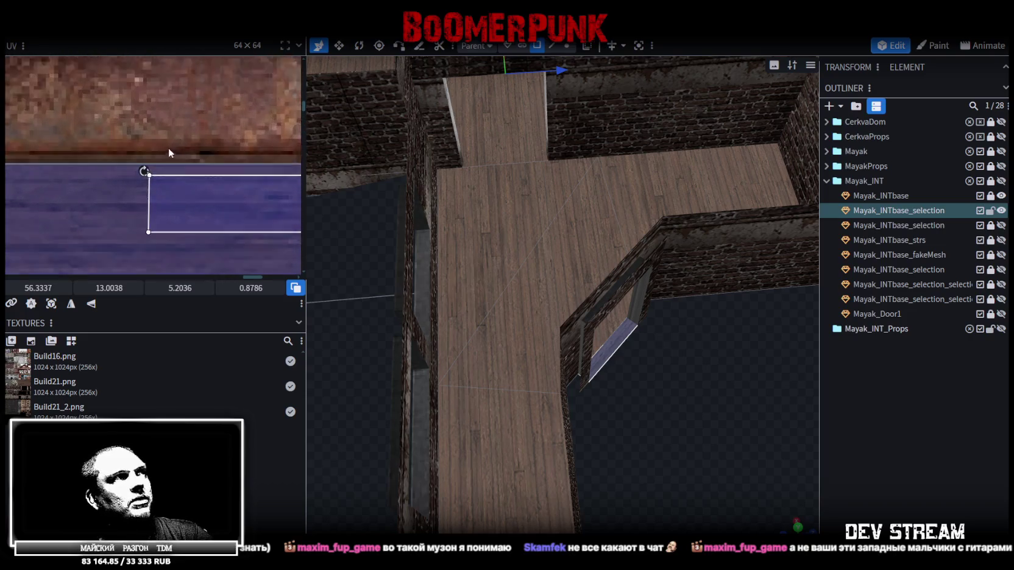
pyautogui.scroll(-3, 188, 193)
pyautogui.moveTo(188, 193); pyautogui.dragTo(168, 207)
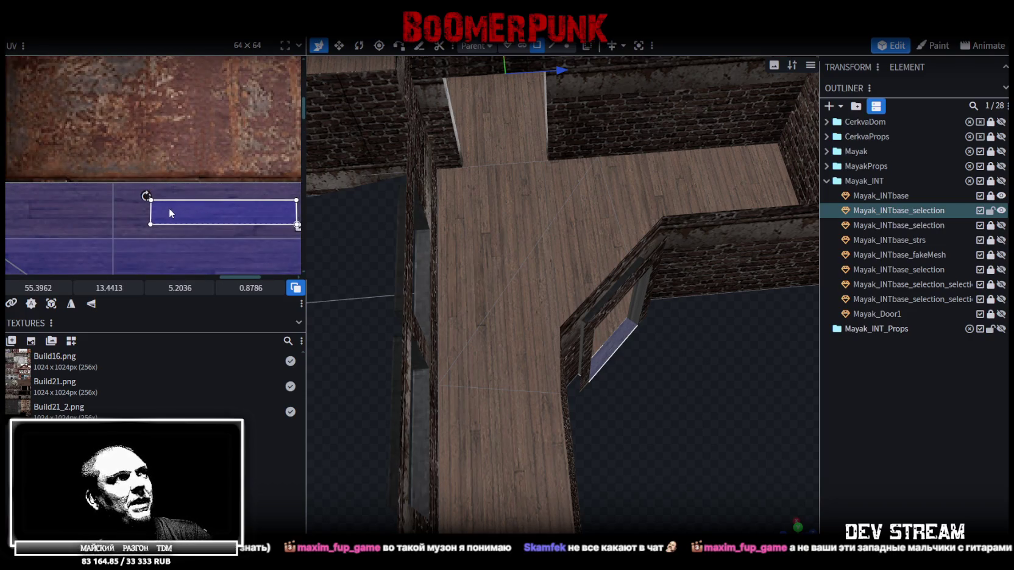
pyautogui.moveTo(220, 216)
pyautogui.mouseDown(button='middle')
pyautogui.moveTo(142, 186)
pyautogui.moveTo(146, 172)
pyautogui.mouseUp(button='middle')
pyautogui.scroll(2, 93, 187)
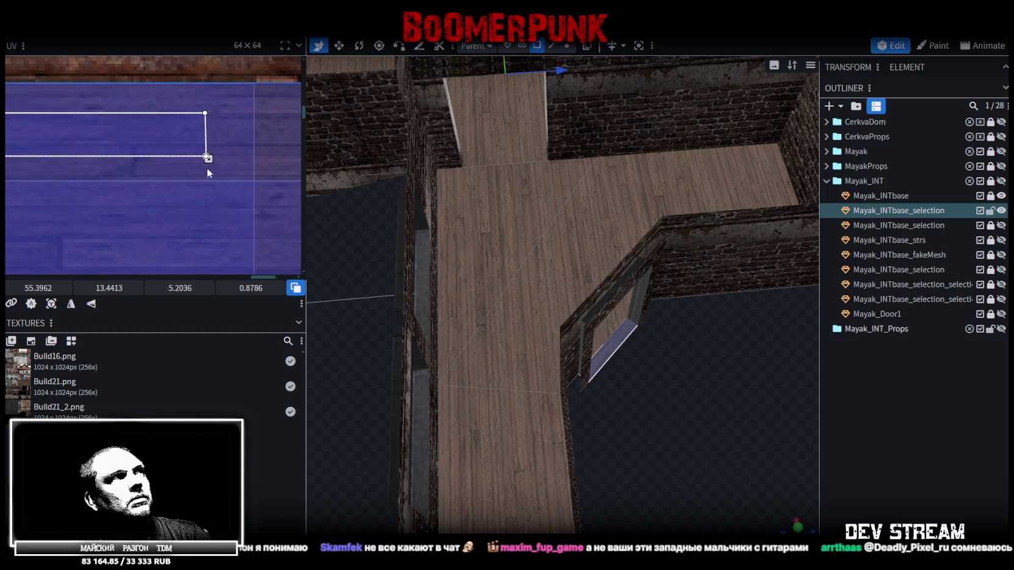
pyautogui.moveTo(208, 159); pyautogui.dragTo(146, 150)
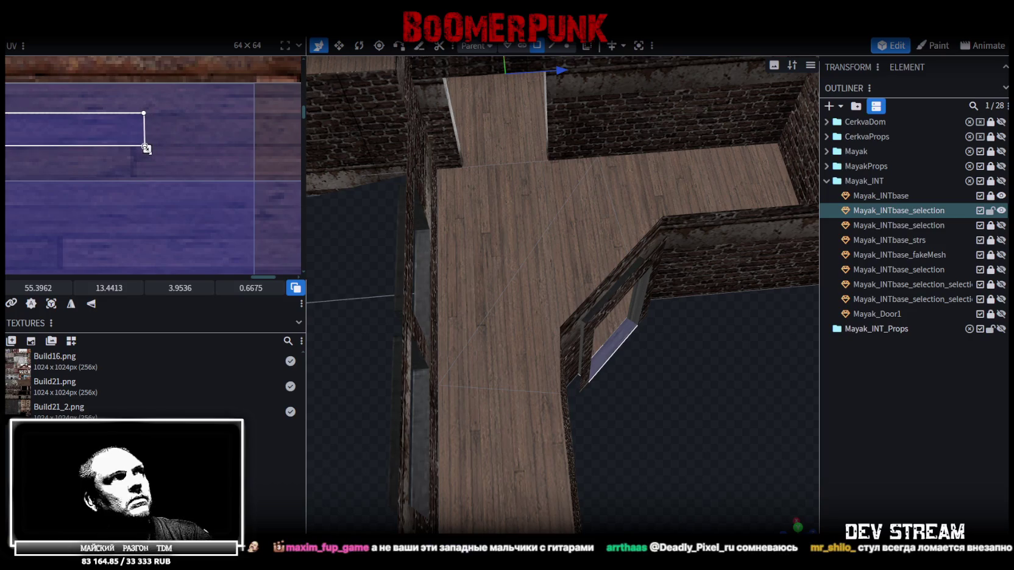
# Step: Orbit toward the doorway corner and select the doorway sill face
pyautogui.moveTo(757, 421); pyautogui.dragTo(520, 391)
pyautogui.scroll(3, 671, 418)
pyautogui.click(497, 391)
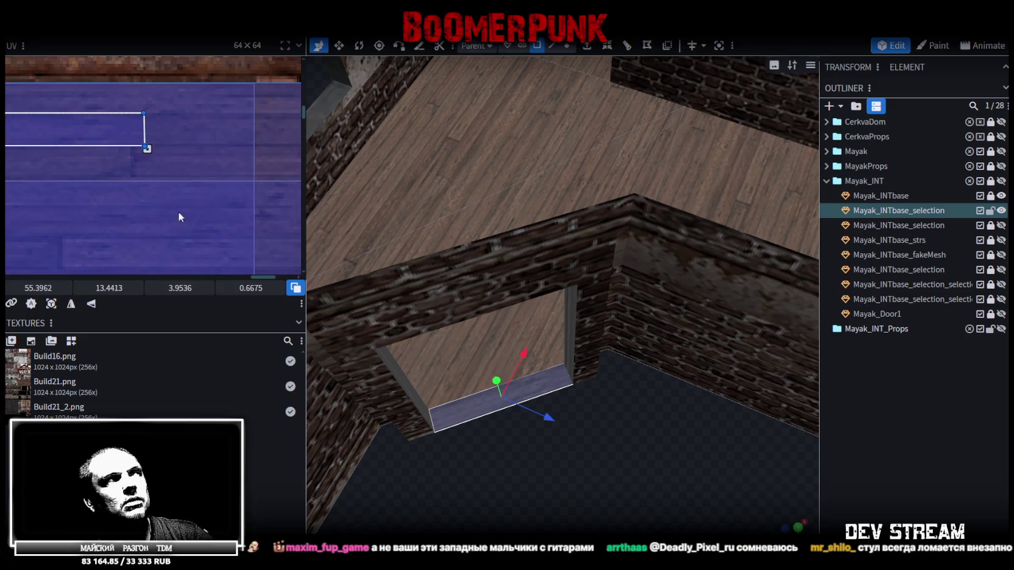
# Step: Move the doorway sill's UV left onto the planks and enlarge it to 7.83 × 1.32
pyautogui.scroll(-2, 188, 218)
pyautogui.scroll(2, 272, 232)
pyautogui.moveTo(264, 201)
pyautogui.mouseDown()
pyautogui.moveTo(171, 201)
pyautogui.moveTo(173, 190)
pyautogui.mouseUp()
pyautogui.scroll(2, 163, 198)
pyautogui.scroll(2, 174, 195)
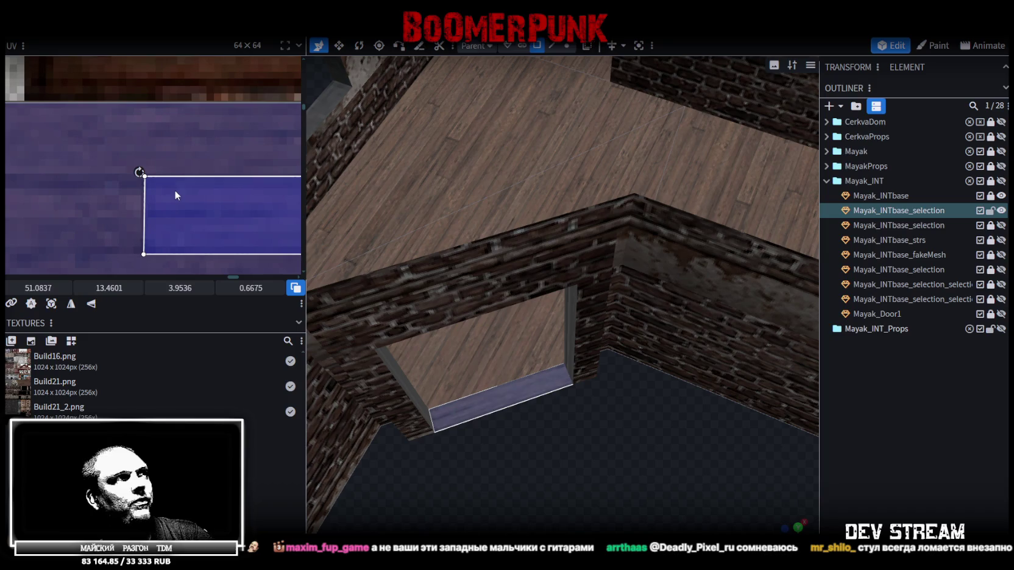
pyautogui.scroll(-2, 188, 193)
pyautogui.scroll(-1, 99, 161)
pyautogui.scroll(2, 99, 161)
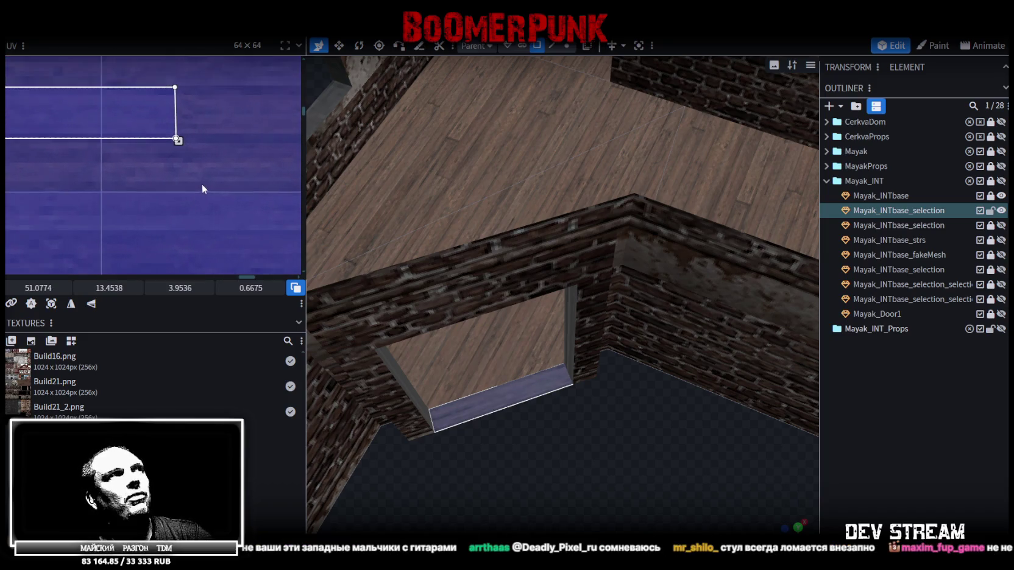
pyautogui.scroll(-1, 201, 184)
pyautogui.scroll(1, 158, 205)
pyautogui.moveTo(129, 156); pyautogui.dragTo(238, 202)
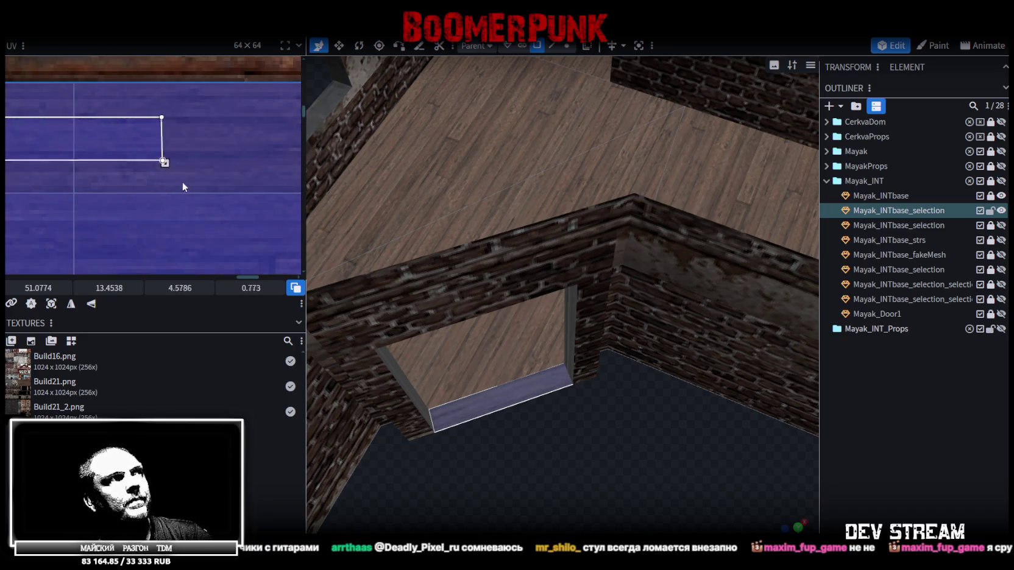
pyautogui.scroll(-1, 183, 204)
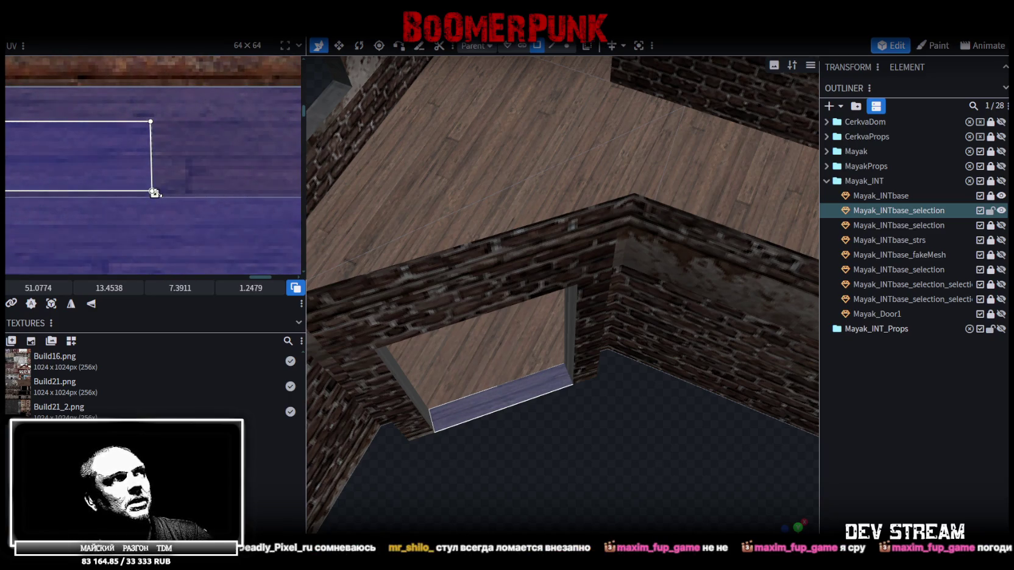
pyautogui.moveTo(154, 193); pyautogui.dragTo(178, 197)
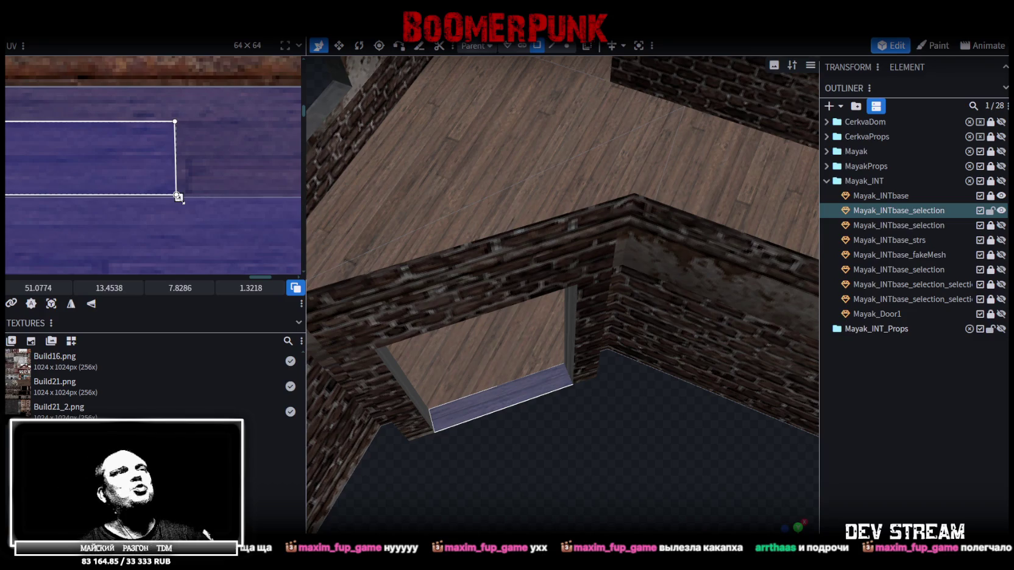
pyautogui.moveTo(546, 275)
pyautogui.mouseDown()
pyautogui.moveTo(662, 414)
pyautogui.moveTo(769, 427)
pyautogui.moveTo(703, 373)
pyautogui.moveTo(639, 398)
pyautogui.moveTo(582, 392)
pyautogui.moveTo(548, 454)
pyautogui.moveTo(657, 428)
pyautogui.moveTo(624, 422)
pyautogui.moveTo(637, 388)
pyautogui.moveTo(505, 481)
pyautogui.moveTo(541, 351)
pyautogui.moveTo(634, 435)
pyautogui.moveTo(615, 427)
pyautogui.mouseUp()
# Step: Save the model as Build21.bbmodel, lock and hide the Mayak_INTbase_selection floor, and select Mayak_INTbase
pyautogui.click(533, 347)
pyautogui.hotkey('ctrl', 's')
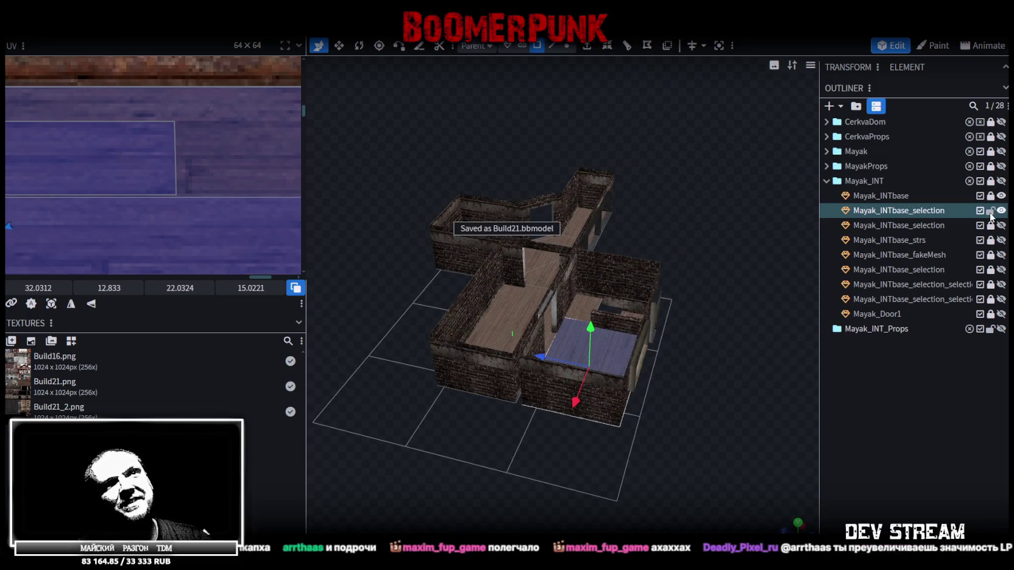
pyautogui.click(992, 211)
pyautogui.click(1002, 211)
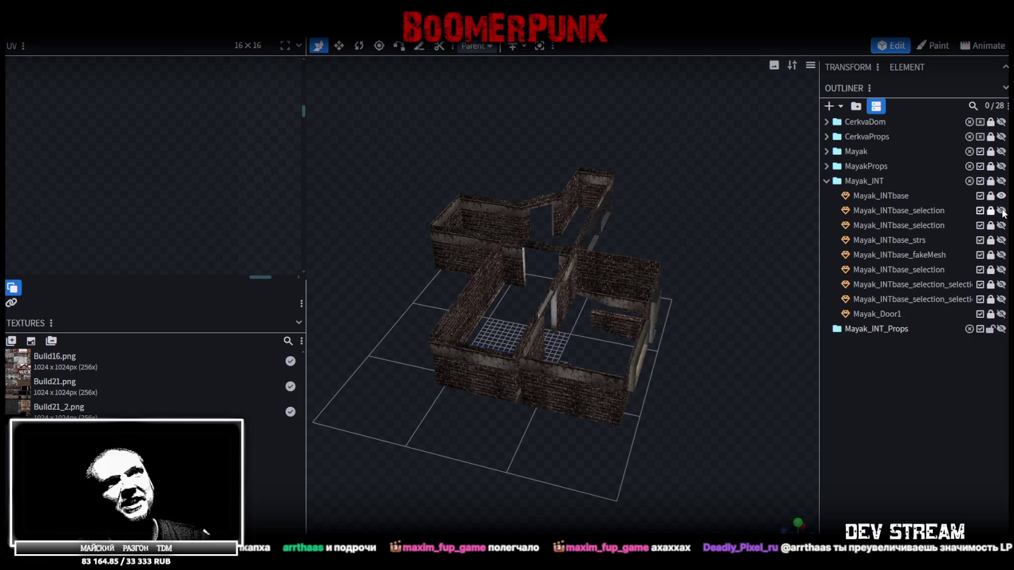
pyautogui.click(898, 197)
pyautogui.scroll(6, 699, 317)
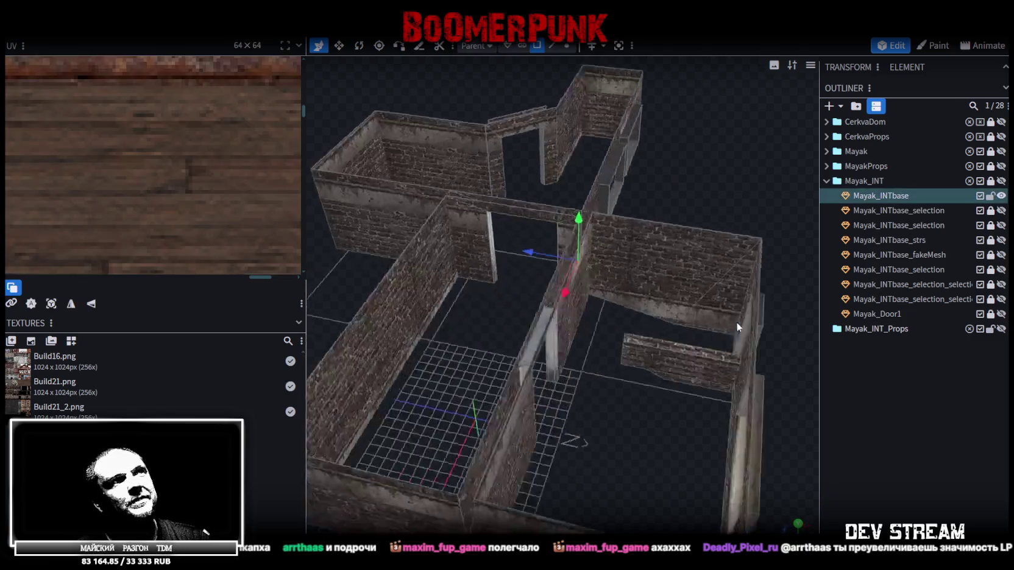
# Step: Select the left inner wall face, show its 11 × 10 UV at x 0, y 38.17, then enter Vertex mode
pyautogui.moveTo(651, 178)
pyautogui.mouseDown()
pyautogui.moveTo(494, 310)
pyautogui.moveTo(655, 354)
pyautogui.moveTo(485, 163)
pyautogui.moveTo(488, 149)
pyautogui.moveTo(447, 335)
pyautogui.mouseUp()
pyautogui.click(657, 358)
pyautogui.click(447, 336)
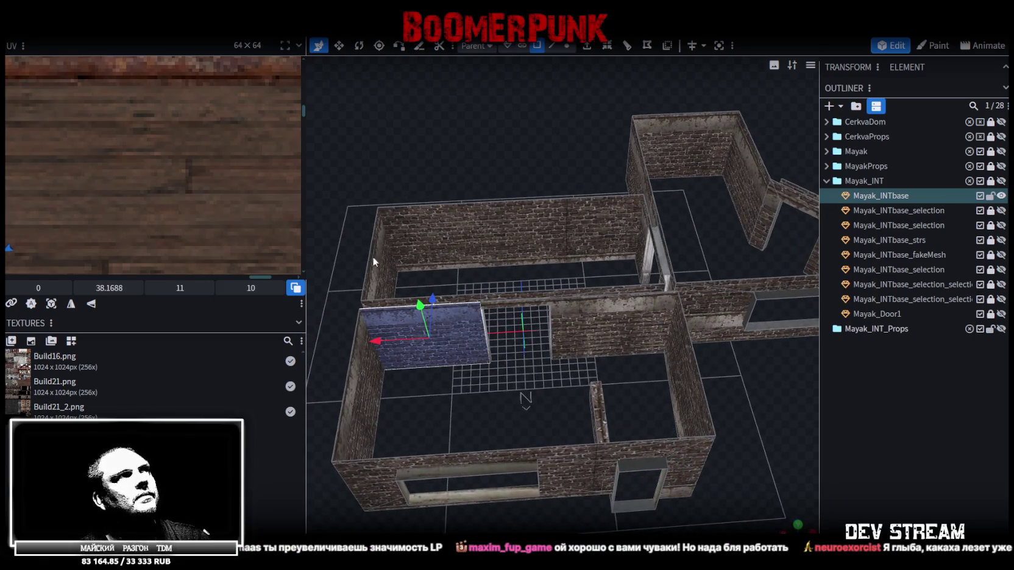
pyautogui.scroll(-1, 161, 172)
pyautogui.scroll(-2, 156, 170)
pyautogui.scroll(-2, 150, 171)
pyautogui.scroll(-2, 192, 165)
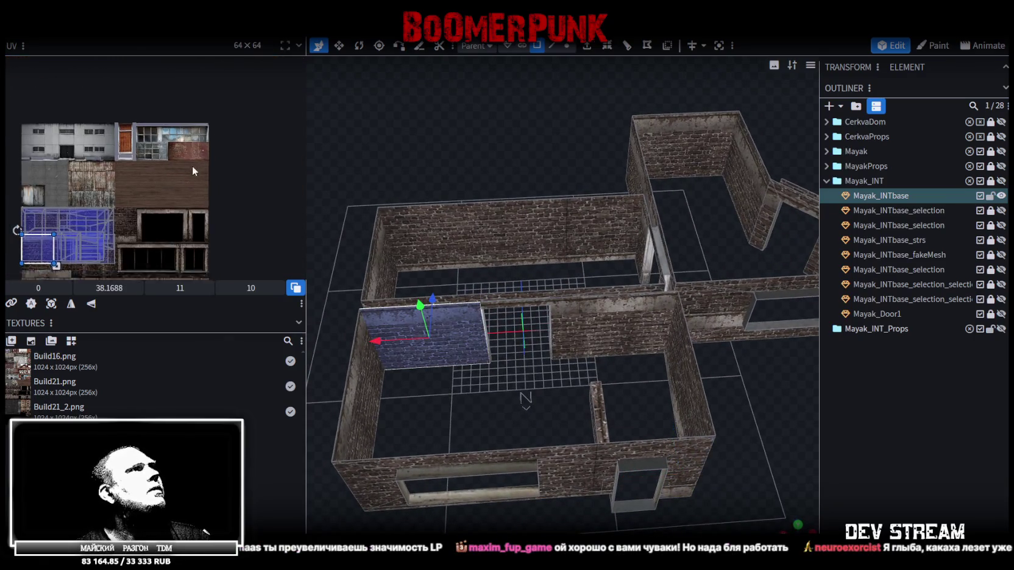
pyautogui.scroll(-2, 189, 155)
pyautogui.moveTo(478, 178)
pyautogui.mouseDown()
pyautogui.moveTo(463, 134)
pyautogui.moveTo(495, 144)
pyautogui.moveTo(352, 146)
pyautogui.moveTo(429, 181)
pyautogui.moveTo(455, 173)
pyautogui.moveTo(434, 191)
pyautogui.moveTo(479, 201)
pyautogui.moveTo(460, 224)
pyautogui.mouseUp()
pyautogui.scroll(-3, 430, 180)
pyautogui.scroll(3, 429, 195)
pyautogui.click(567, 47)
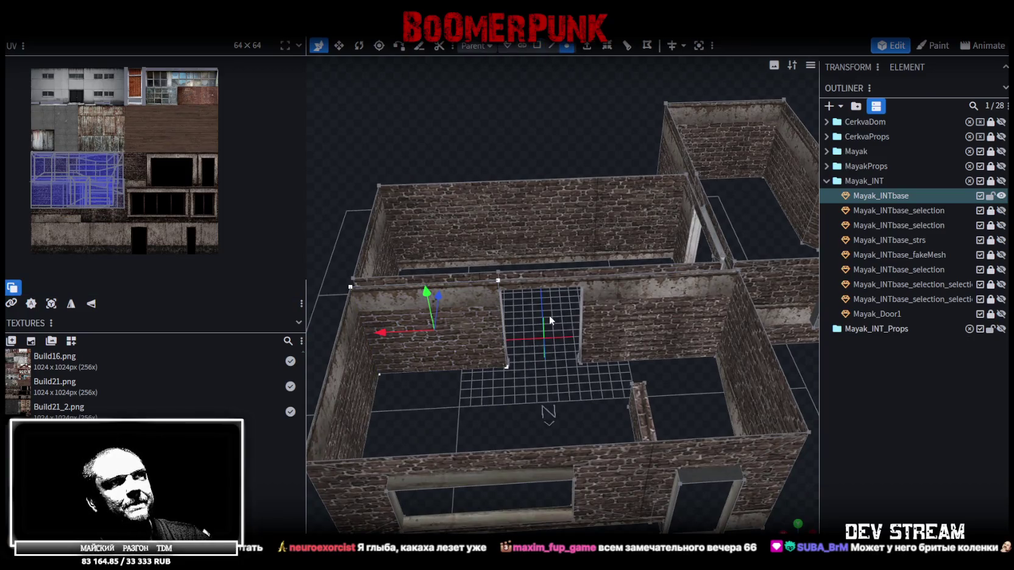
pyautogui.moveTo(475, 255); pyautogui.dragTo(531, 377)
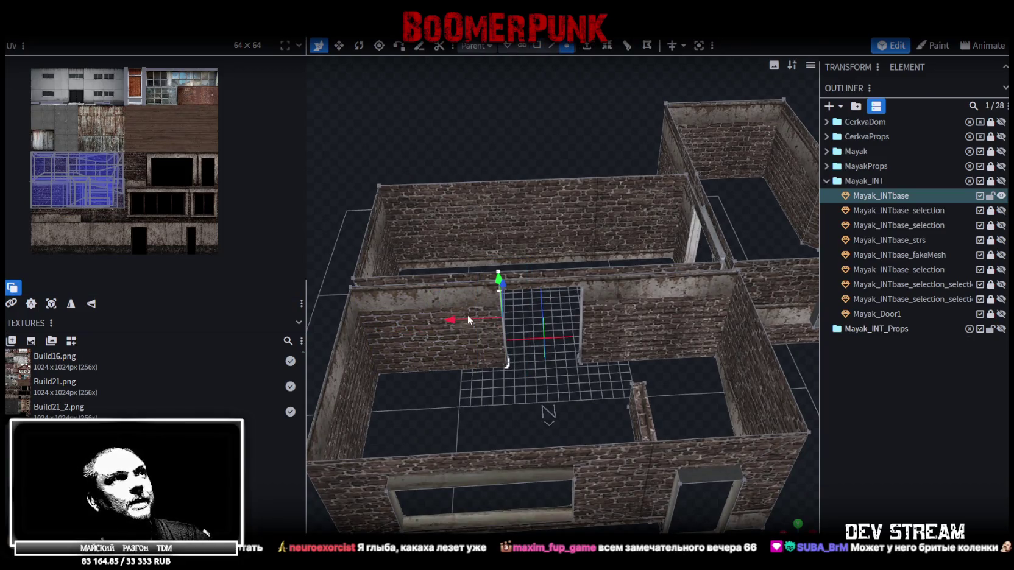
pyautogui.moveTo(450, 320); pyautogui.dragTo(377, 321)
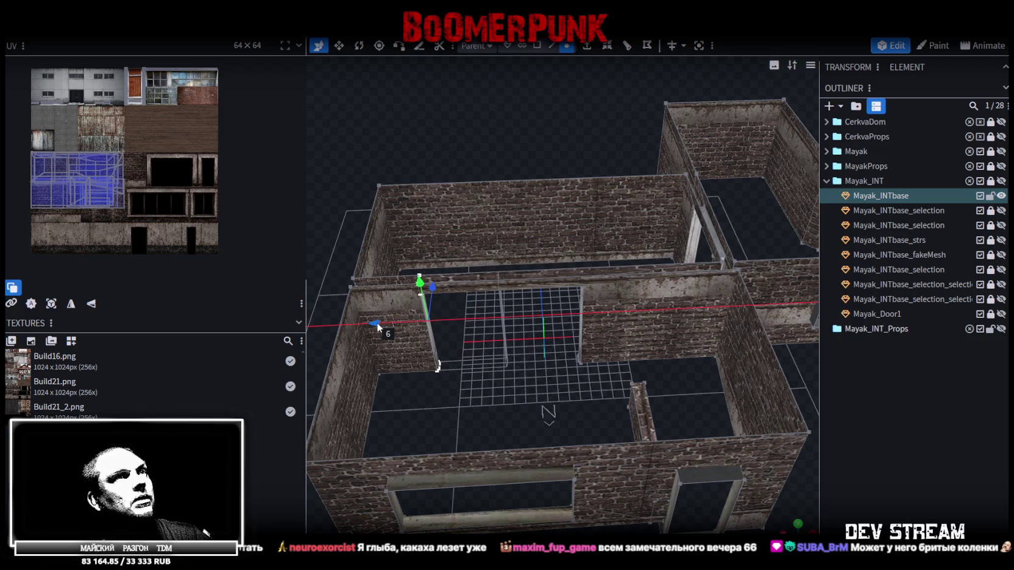
pyautogui.moveTo(392, 324); pyautogui.dragTo(510, 363, button='middle')
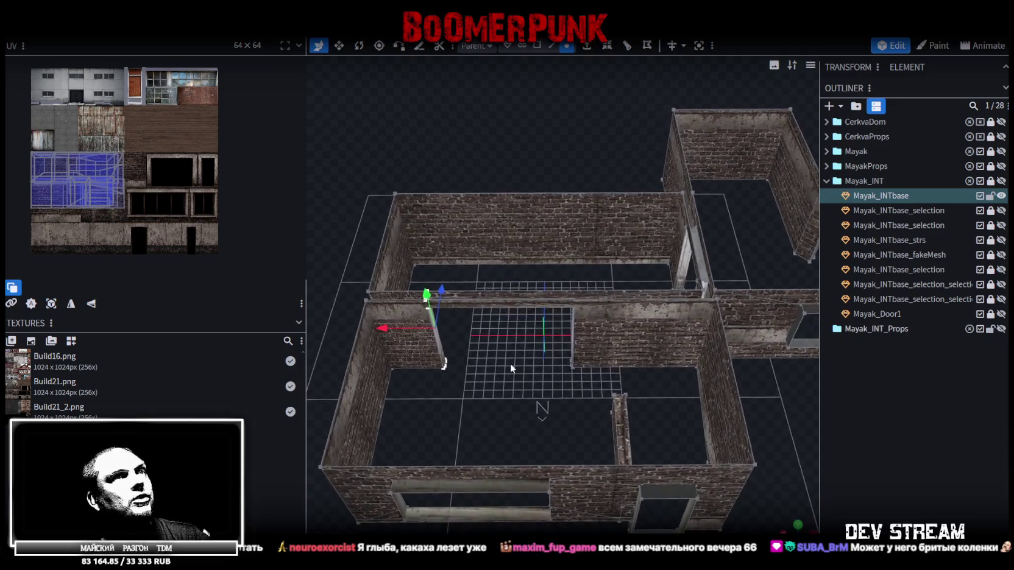
pyautogui.moveTo(427, 286); pyautogui.dragTo(505, 362, button='middle')
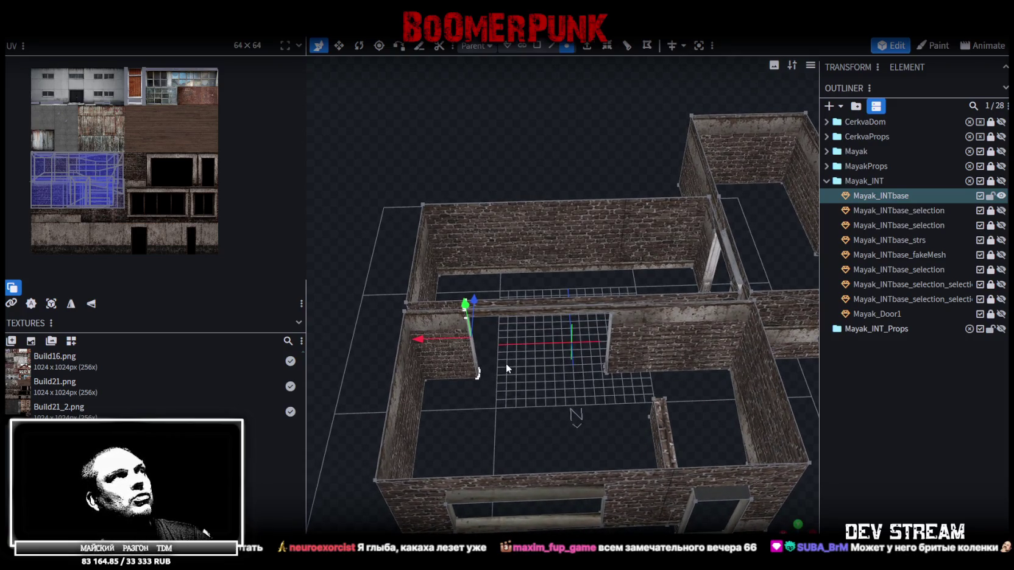
pyautogui.moveTo(505, 362); pyautogui.dragTo(507, 360, button='middle')
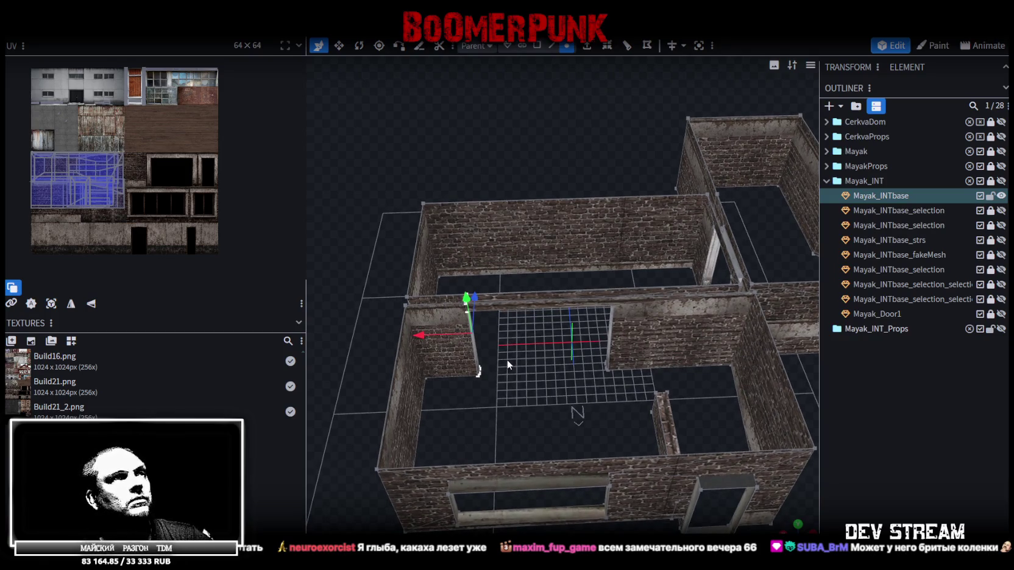
pyautogui.moveTo(508, 365); pyautogui.dragTo(531, 359, button='middle')
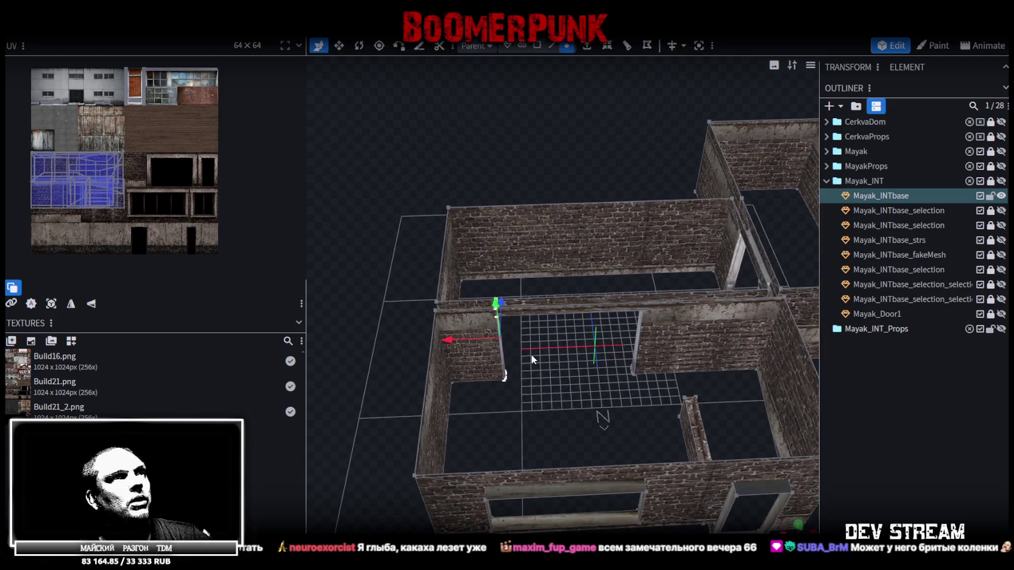
pyautogui.moveTo(531, 354)
pyautogui.mouseDown()
pyautogui.moveTo(531, 362)
pyautogui.moveTo(485, 340)
pyautogui.mouseUp()
pyautogui.click(515, 345)
pyautogui.click(515, 346)
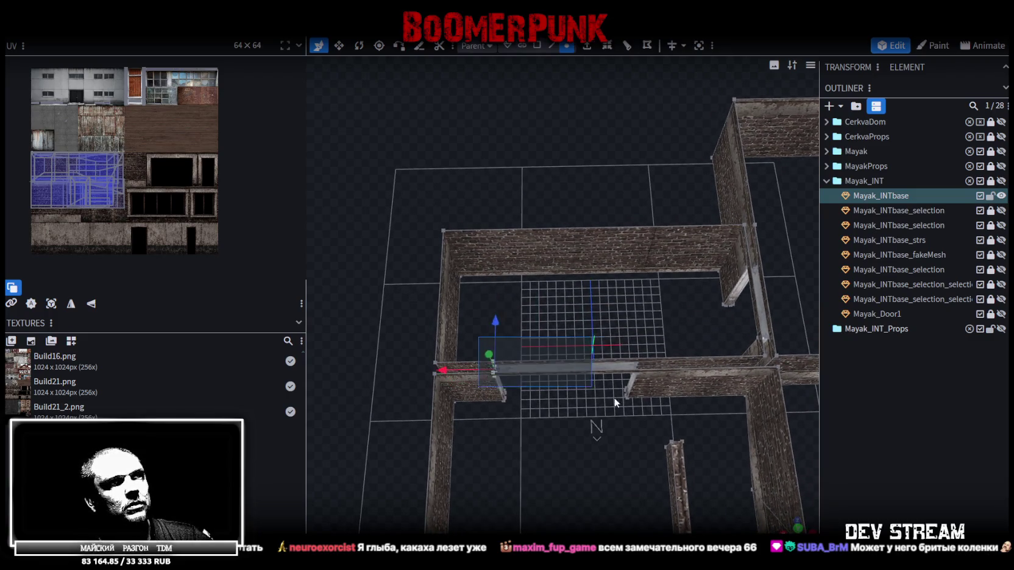
pyautogui.click(516, 371)
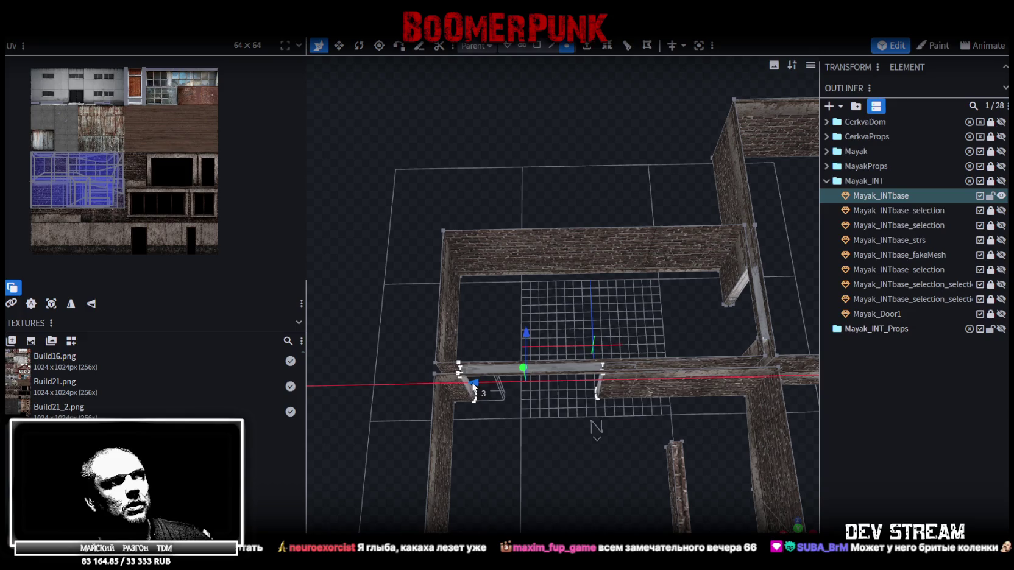
pyautogui.moveTo(505, 386)
pyautogui.mouseDown()
pyautogui.moveTo(584, 382)
pyautogui.moveTo(568, 388)
pyautogui.mouseUp()
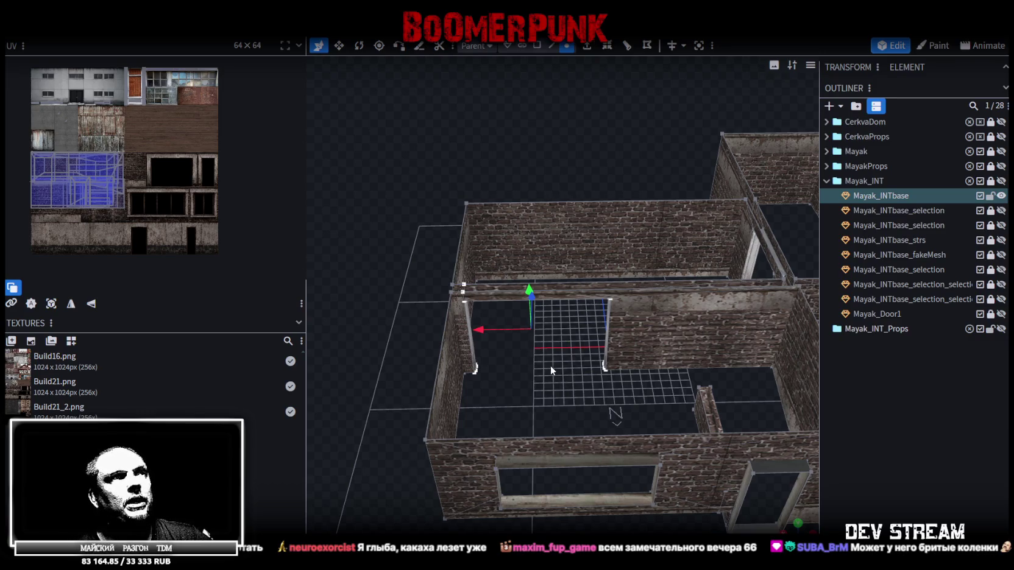
pyautogui.moveTo(551, 366)
pyautogui.mouseDown(button='middle')
pyautogui.moveTo(554, 457)
pyautogui.moveTo(629, 411)
pyautogui.mouseUp(button='middle')
pyautogui.moveTo(628, 412)
pyautogui.mouseDown(button='right')
pyautogui.moveTo(653, 370)
pyautogui.moveTo(647, 381)
pyautogui.mouseUp(button='right')
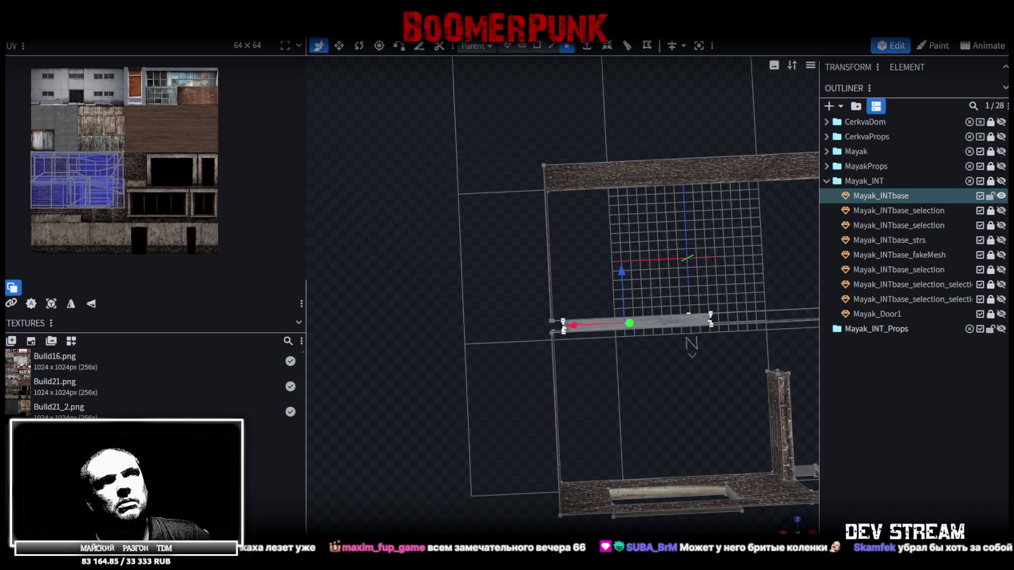
# Step: Box-select the thin bar from top view and switch to Face selection mode
pyautogui.press('KP_7')
pyautogui.scroll(5, 573, 342)
pyautogui.moveTo(637, 354); pyautogui.dragTo(536, 311, button='right')
pyautogui.scroll(1, 517, 362)
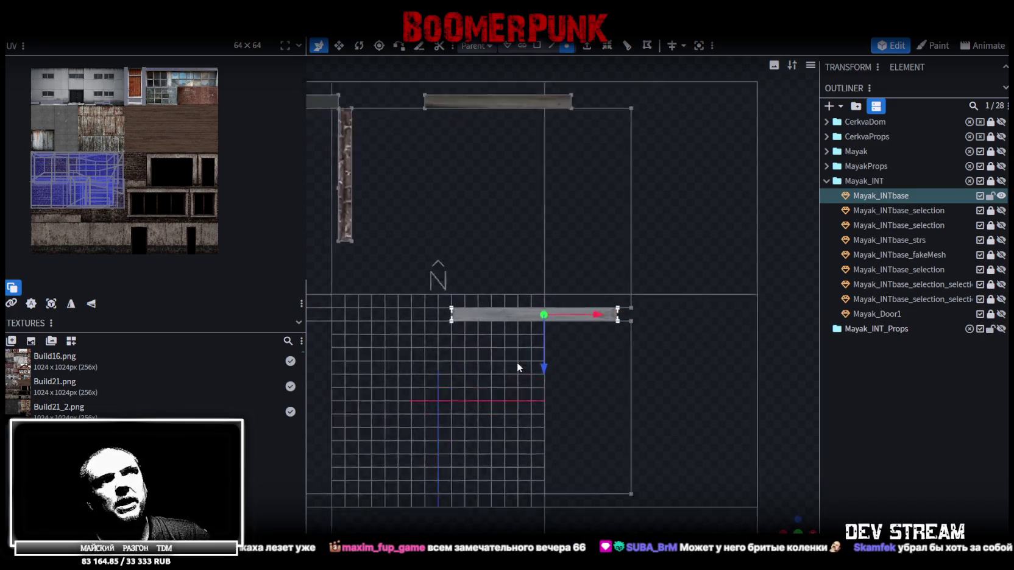
pyautogui.scroll(2, 517, 366)
pyautogui.moveTo(372, 274); pyautogui.dragTo(662, 364)
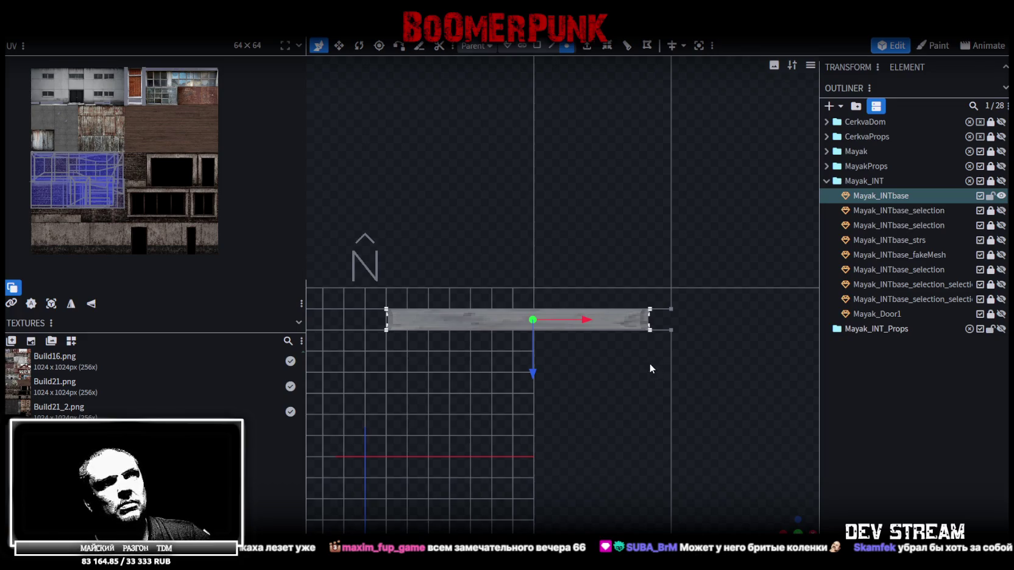
pyautogui.moveTo(786, 519)
pyautogui.mouseDown()
pyautogui.moveTo(727, 476)
pyautogui.moveTo(490, 358)
pyautogui.moveTo(641, 323)
pyautogui.moveTo(573, 350)
pyautogui.moveTo(544, 379)
pyautogui.moveTo(735, 469)
pyautogui.mouseUp()
pyautogui.click(537, 46)
pyautogui.press('KP_7')
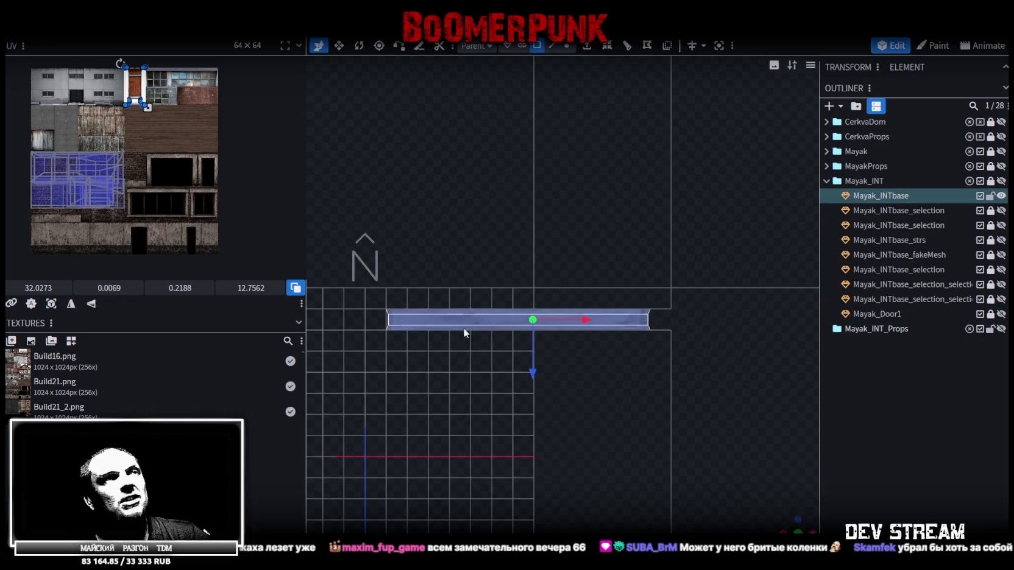
# Step: Select the thin bar's long faces and view the wall straight on from the front
pyautogui.scroll(-2, 579, 326)
pyautogui.click(610, 314)
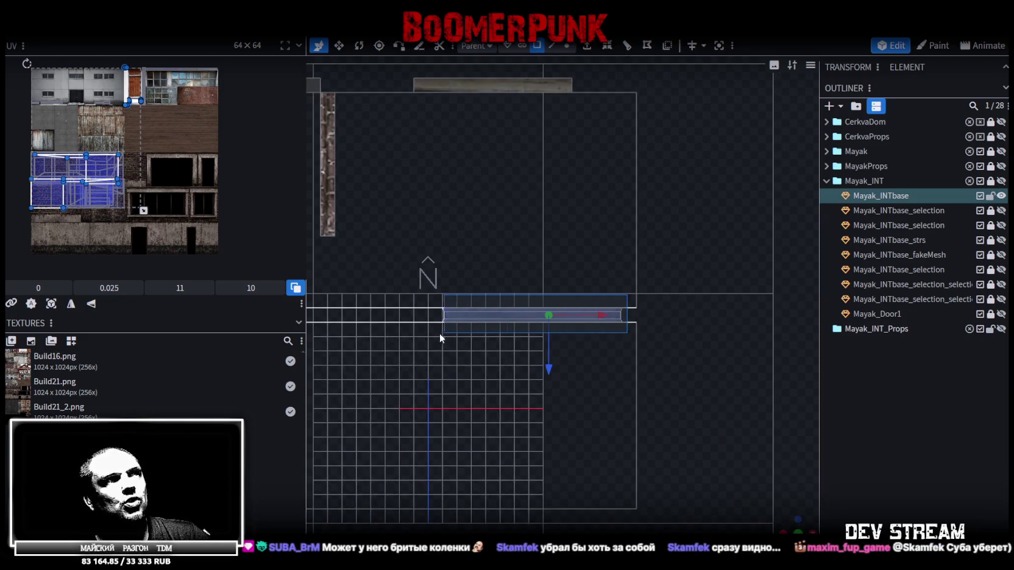
pyautogui.moveTo(602, 327); pyautogui.dragTo(430, 333)
pyautogui.moveTo(754, 483); pyautogui.dragTo(588, 429)
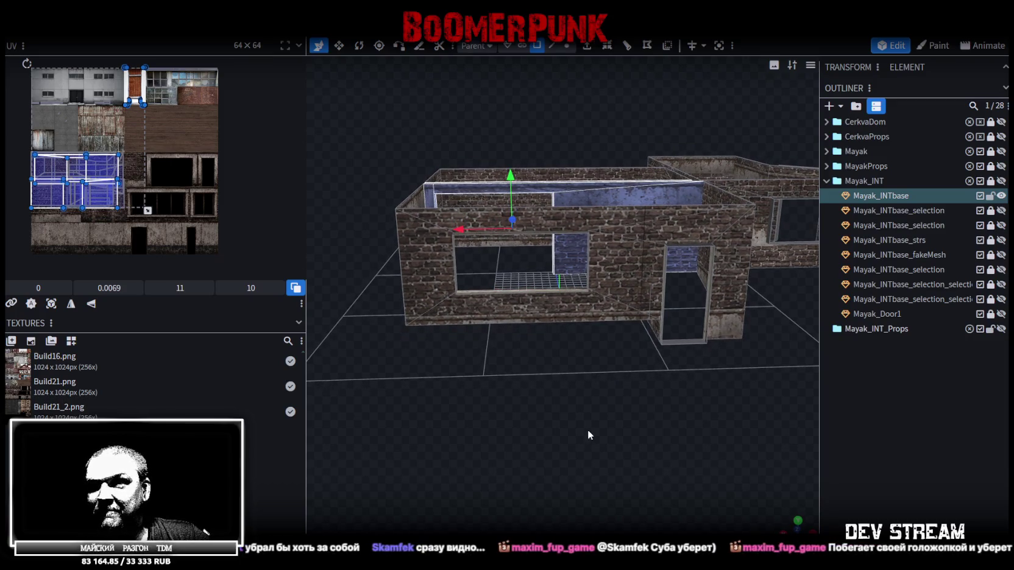
pyautogui.press('KP_1')
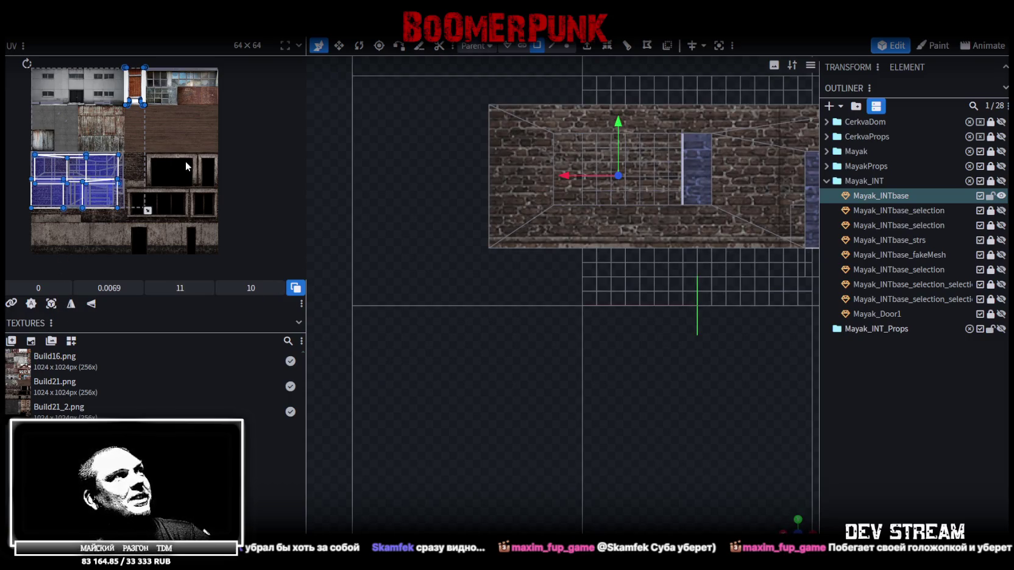
pyautogui.scroll(2, 198, 184)
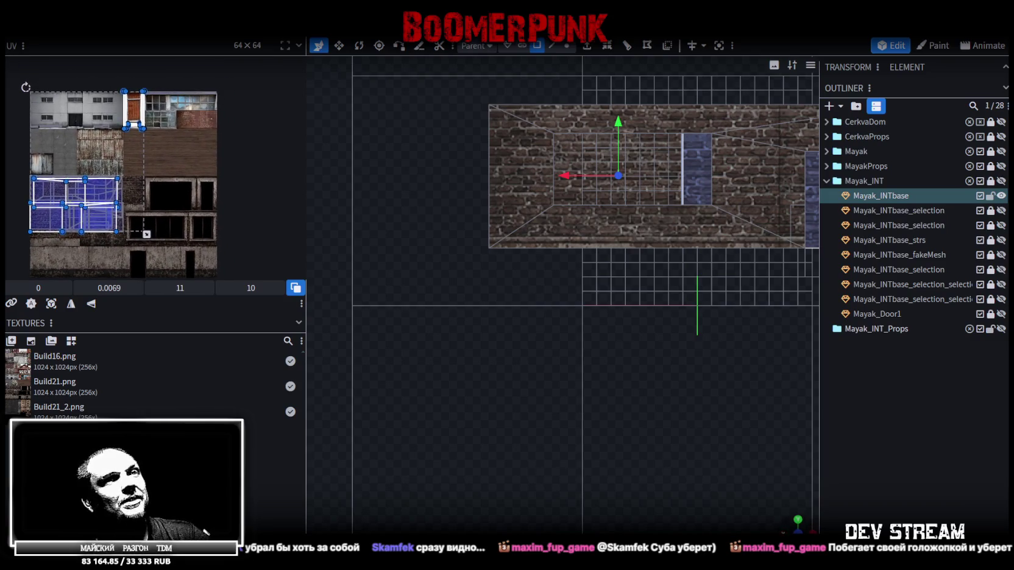
pyautogui.moveTo(610, 365); pyautogui.dragTo(727, 456)
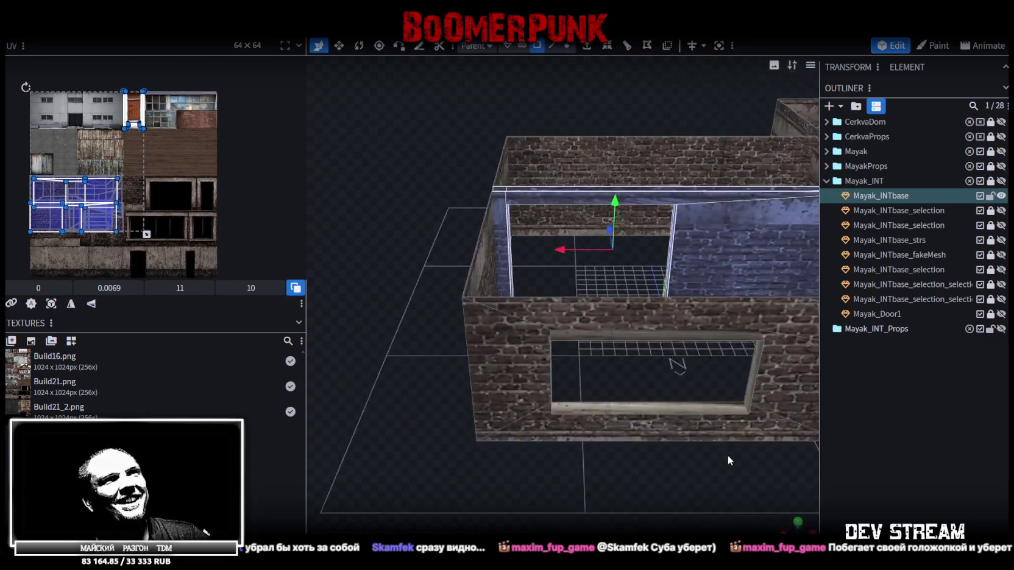
pyautogui.scroll(-2, 708, 454)
pyautogui.moveTo(708, 449); pyautogui.dragTo(638, 444, button='right')
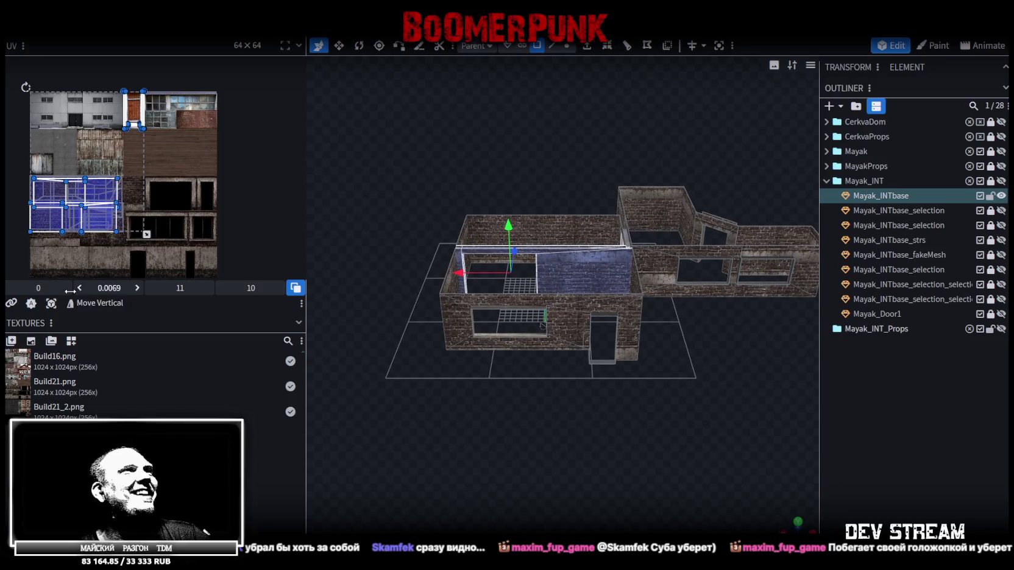
# Step: Project the selected faces' UVs from the front view and place them on the wooden texture area
pyautogui.click(51, 303)
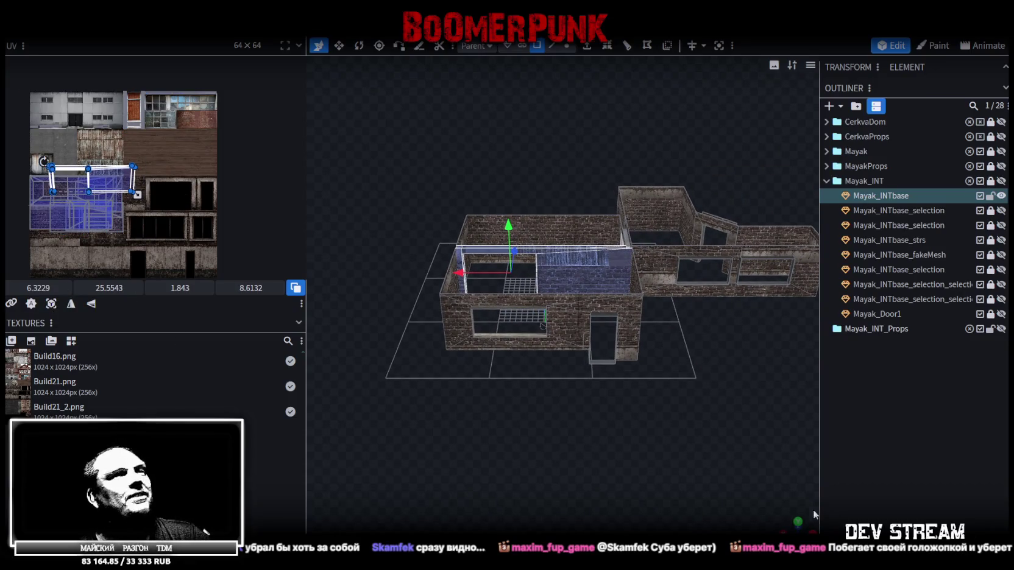
pyautogui.press('KP_1')
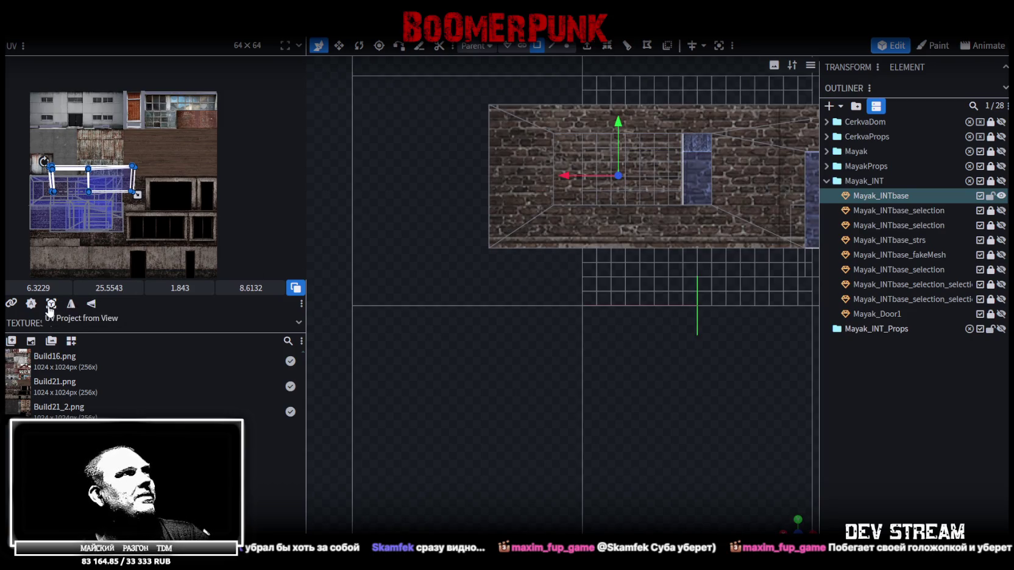
pyautogui.click(51, 303)
pyautogui.moveTo(118, 160); pyautogui.dragTo(210, 156)
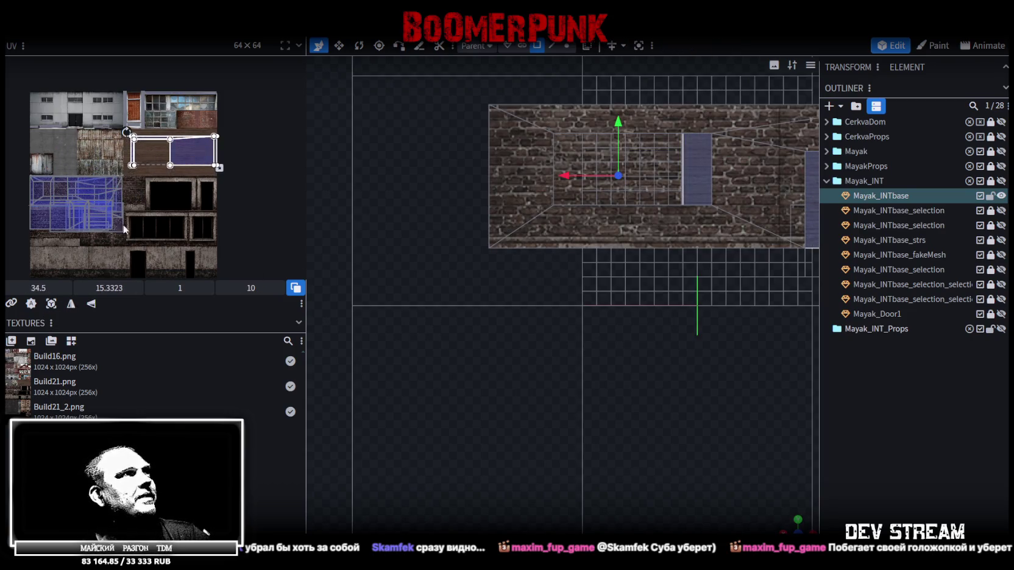
pyautogui.scroll(3, 127, 216)
pyautogui.scroll(-2, 148, 227)
# Step: Select all faces and move the wall UV islands onto the white-wall texture
pyautogui.click(134, 189)
pyautogui.hotkey('ctrl', 'a')
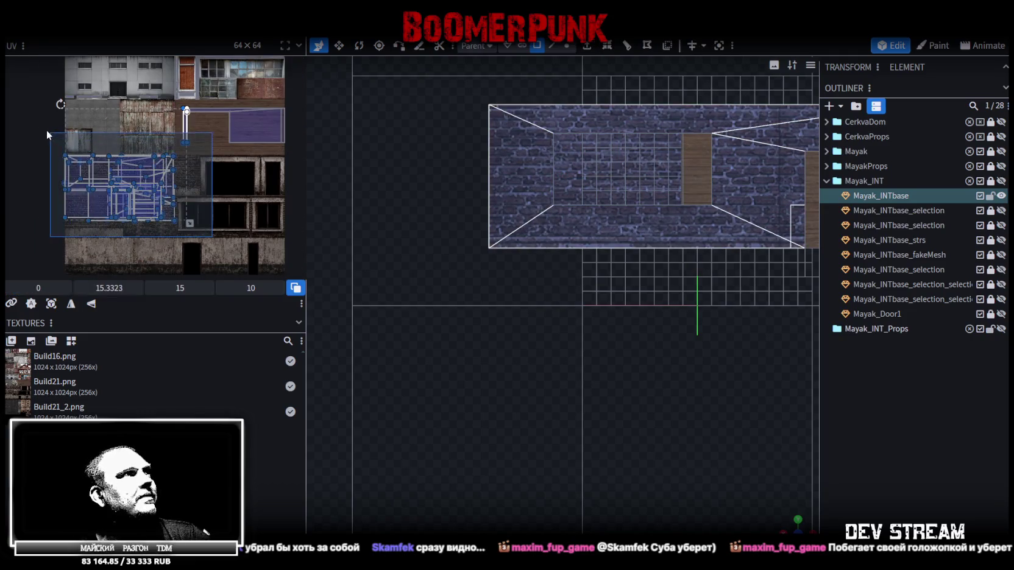
pyautogui.moveTo(196, 194); pyautogui.dragTo(192, 227, button='middle')
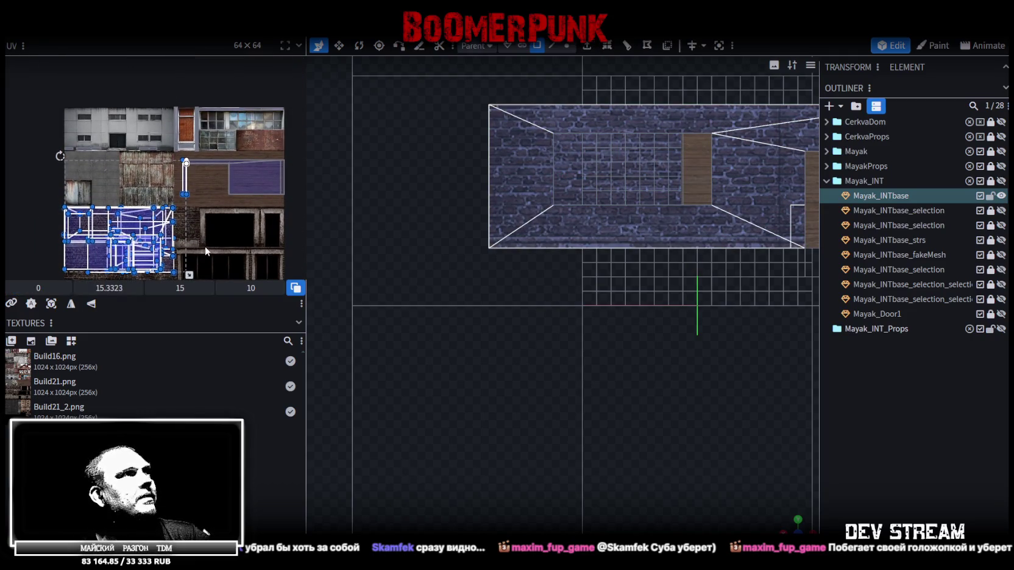
pyautogui.scroll(-2, 205, 247)
pyautogui.moveTo(214, 265); pyautogui.dragTo(51, 176)
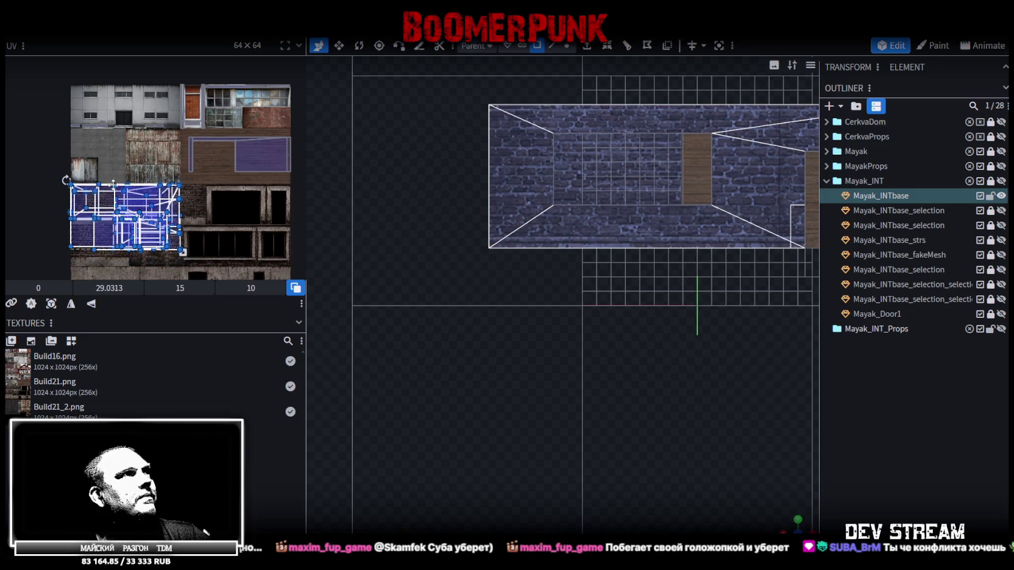
pyautogui.moveTo(125, 220); pyautogui.dragTo(124, 121)
# Step: Move the two wooden-area faces and thin strip onto the brick area, then right over the window texture
pyautogui.hscroll(2, 211, 188)
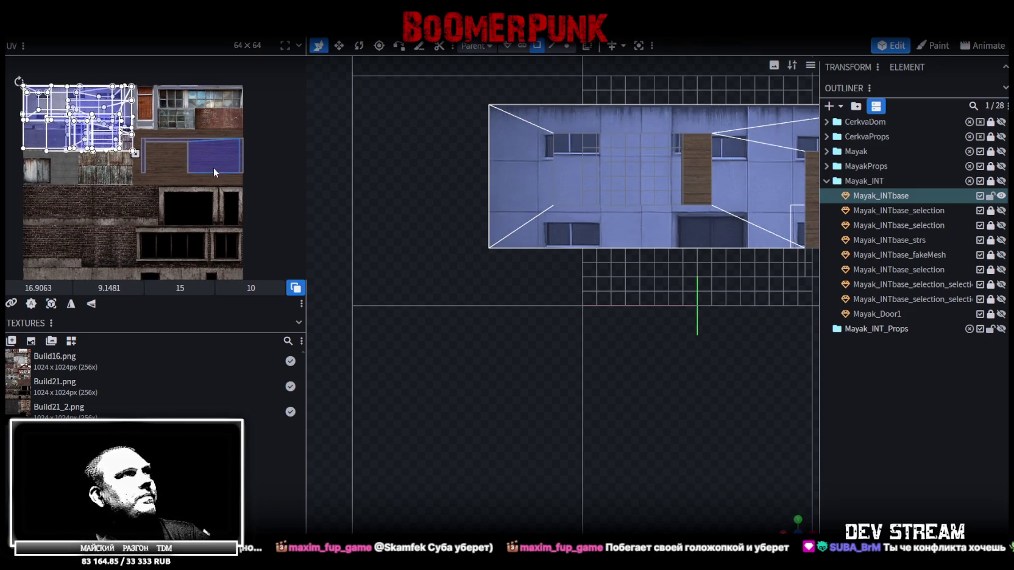
pyautogui.moveTo(141, 134); pyautogui.dragTo(246, 189)
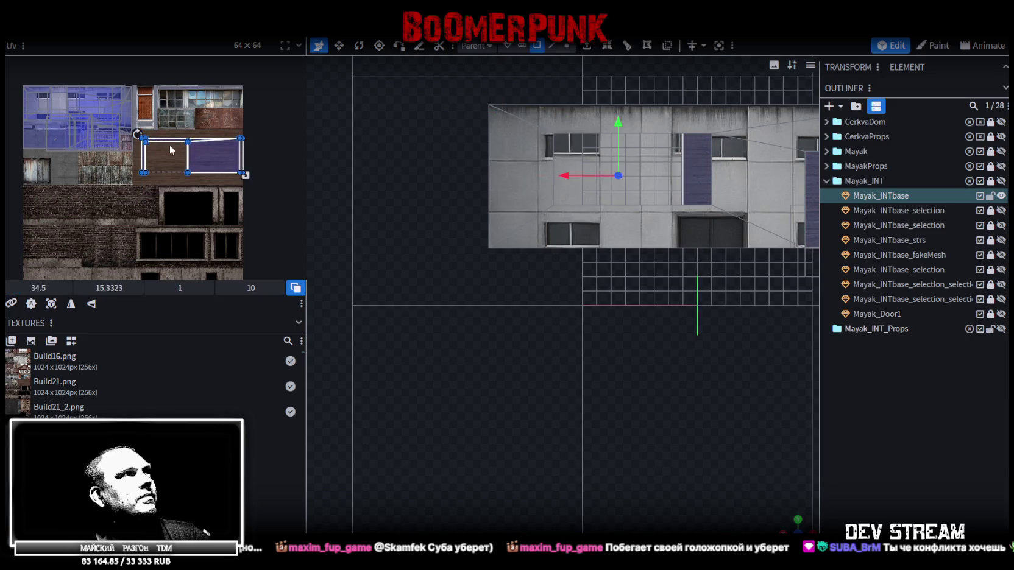
pyautogui.moveTo(139, 122); pyautogui.dragTo(294, 204)
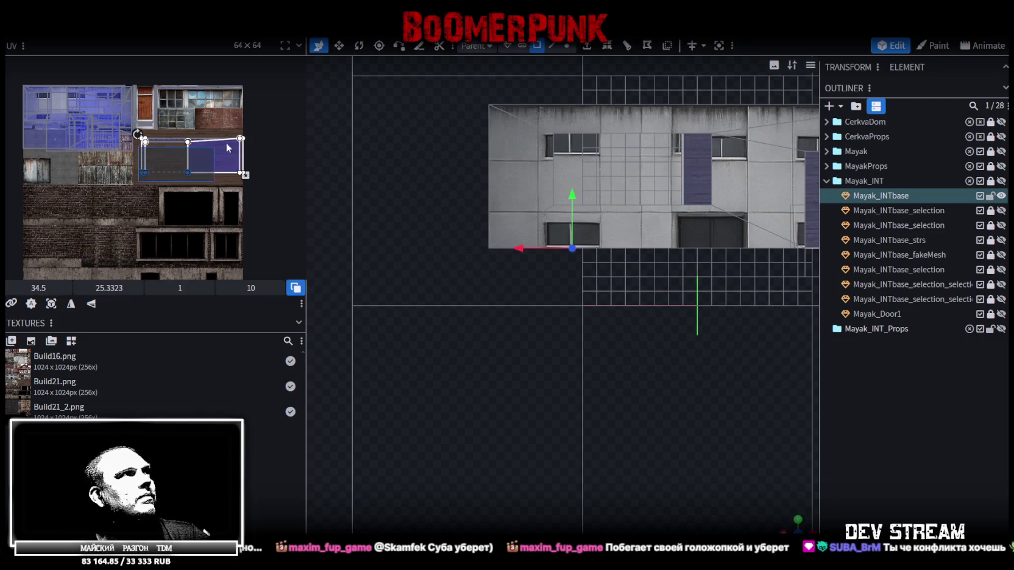
pyautogui.moveTo(215, 156)
pyautogui.mouseDown()
pyautogui.moveTo(171, 234)
pyautogui.moveTo(116, 197)
pyautogui.mouseUp()
pyautogui.scroll(2, 130, 203)
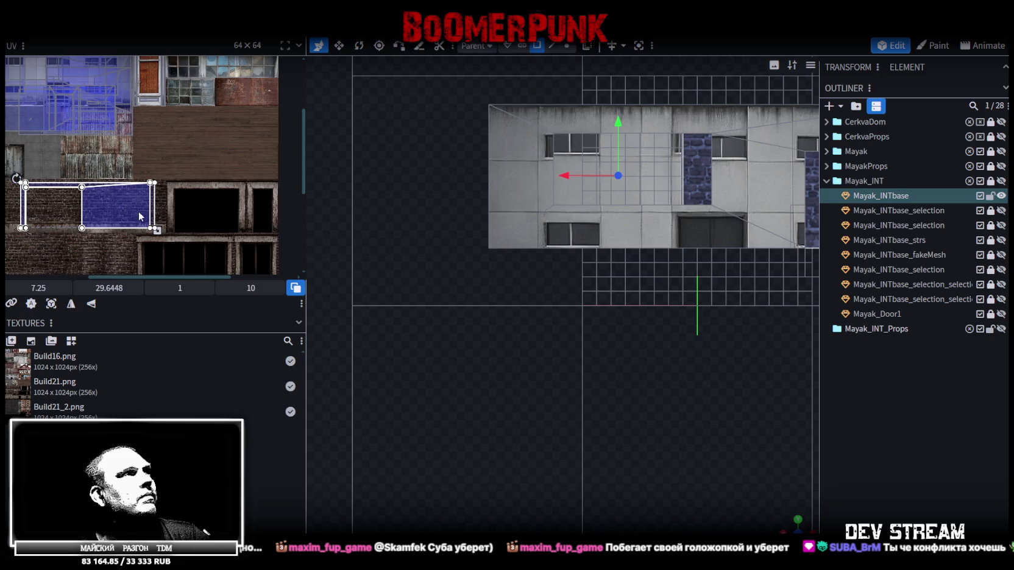
pyautogui.click(71, 304)
pyautogui.moveTo(135, 210); pyautogui.dragTo(197, 210)
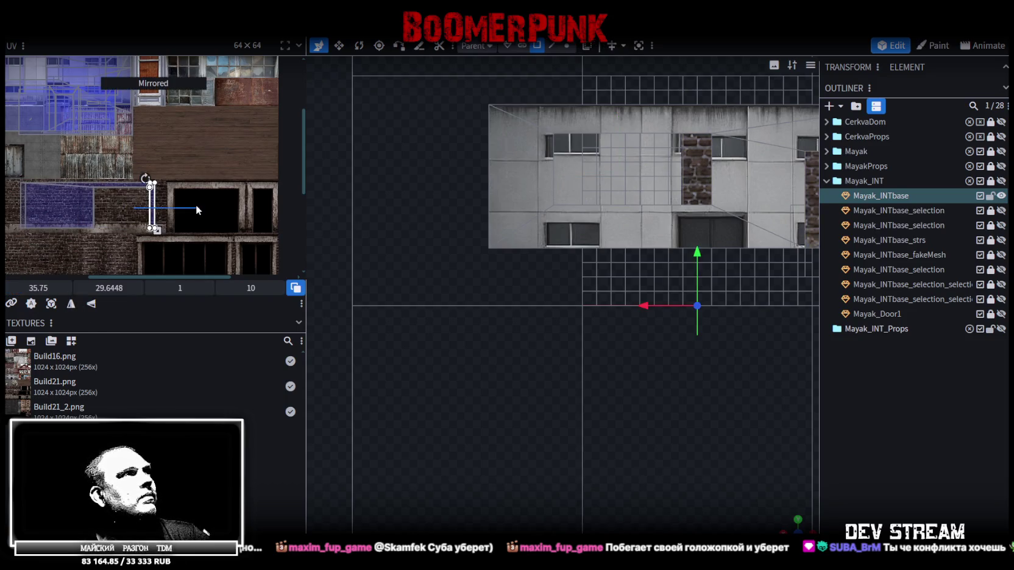
pyautogui.hotkey('ctrl', 'z')
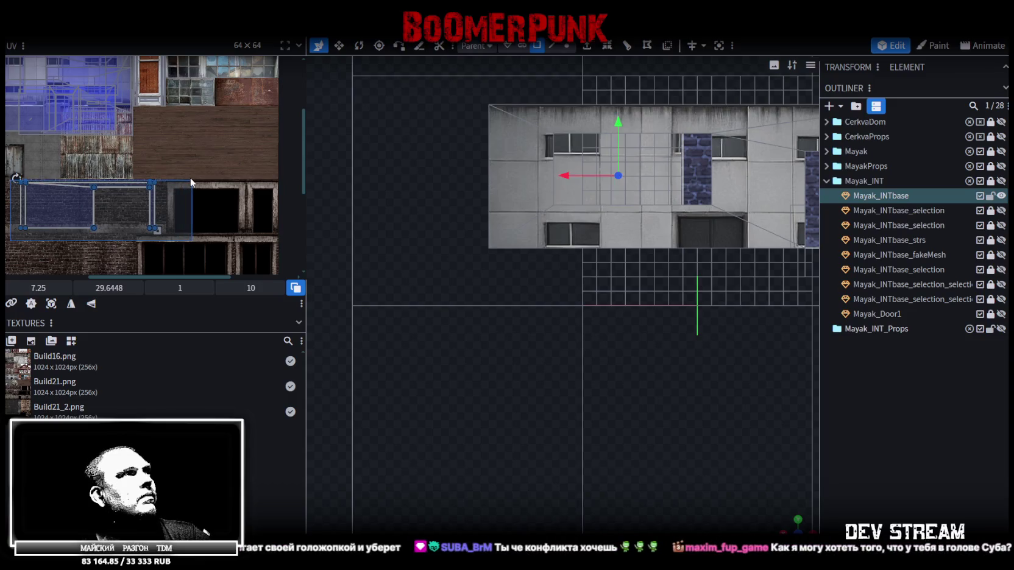
pyautogui.moveTo(139, 187); pyautogui.dragTo(209, 187)
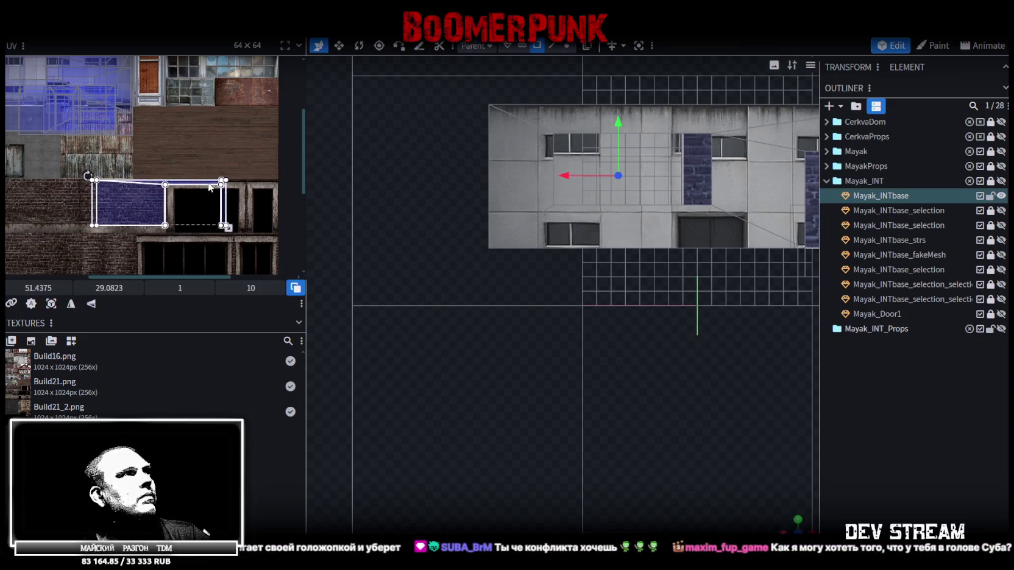
pyautogui.scroll(5, 152, 186)
pyautogui.scroll(2, 151, 185)
# Step: Fine-tune individual UV faces: nudge one up, stretch the narrow face, shift the window face left
pyautogui.click(132, 174)
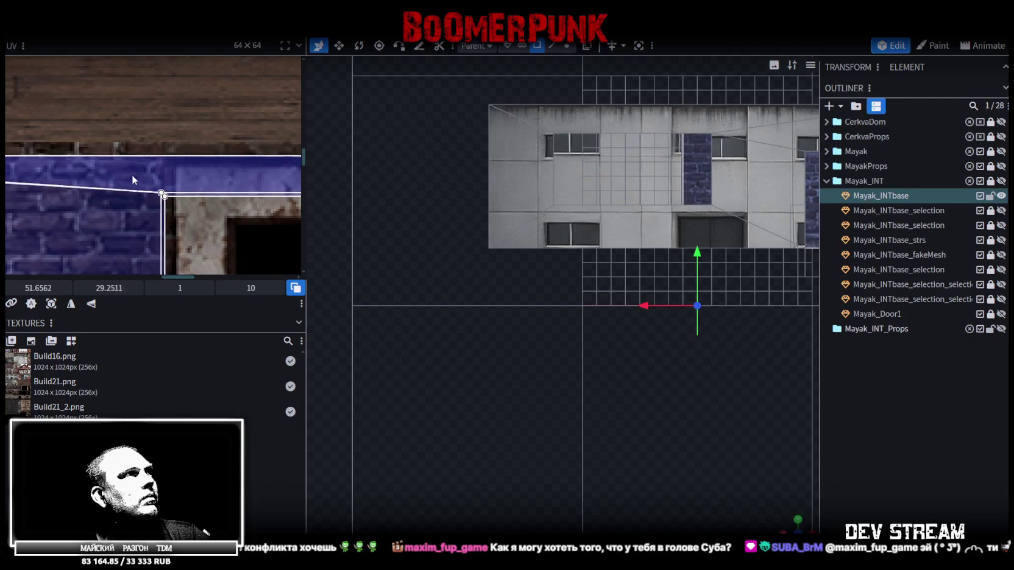
pyautogui.moveTo(133, 161); pyautogui.dragTo(133, 156)
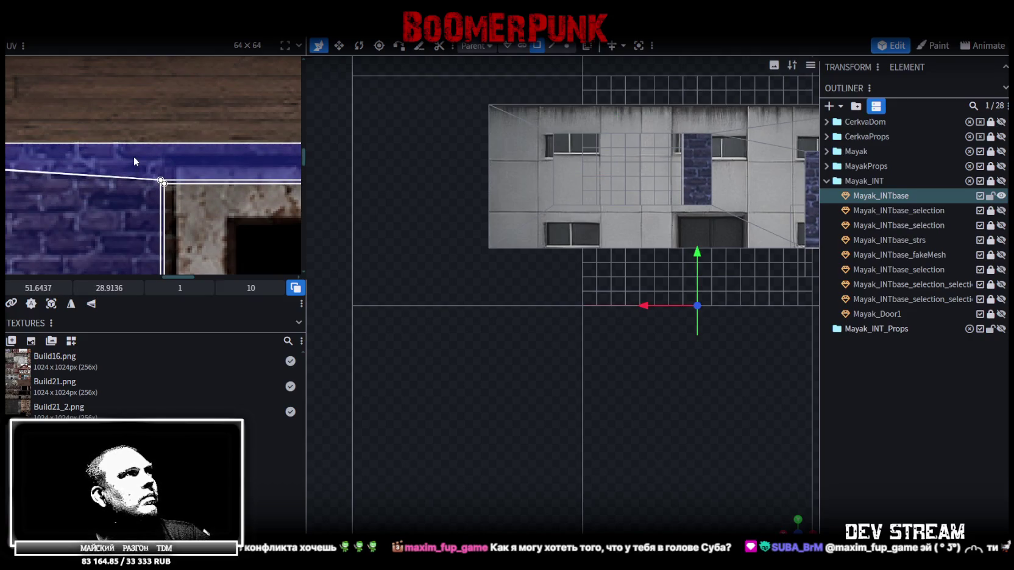
pyautogui.scroll(-3, 97, 139)
pyautogui.scroll(3, 190, 205)
pyautogui.scroll(2, 175, 201)
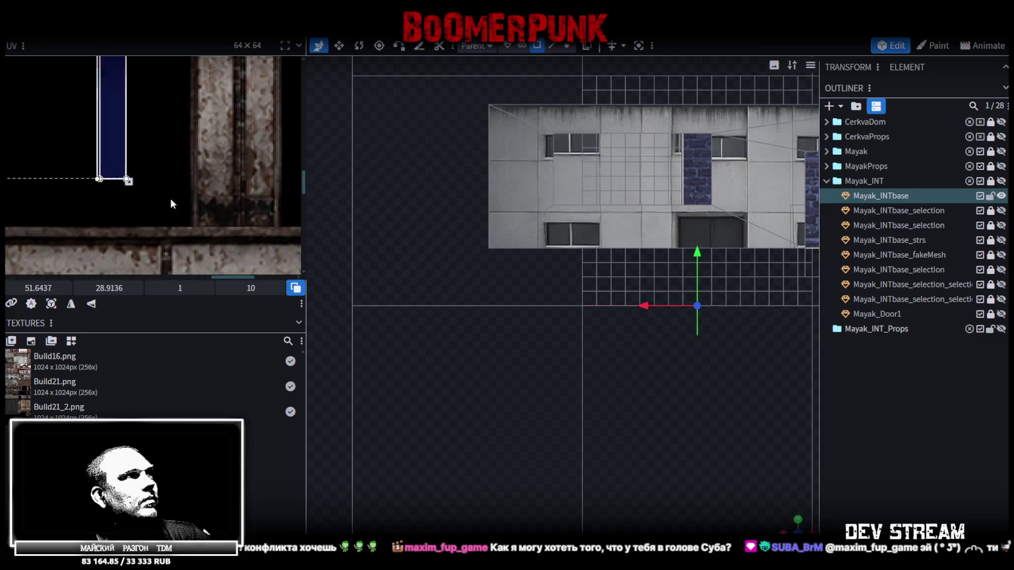
pyautogui.moveTo(107, 172); pyautogui.dragTo(246, 221)
pyautogui.scroll(-3, 114, 190)
pyautogui.scroll(-2, 182, 215)
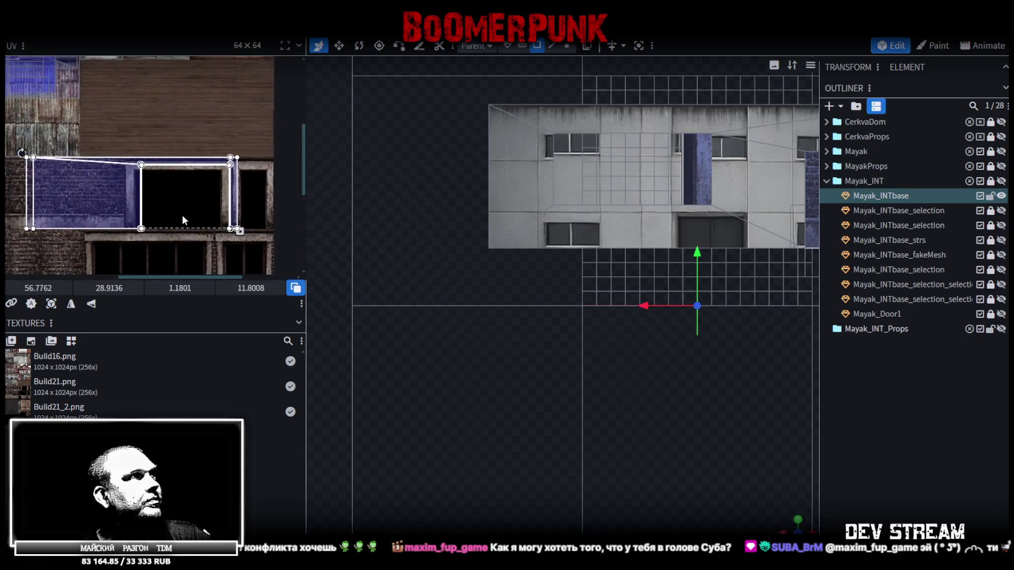
pyautogui.scroll(3, 148, 206)
pyautogui.moveTo(67, 290); pyautogui.dragTo(58, 290)
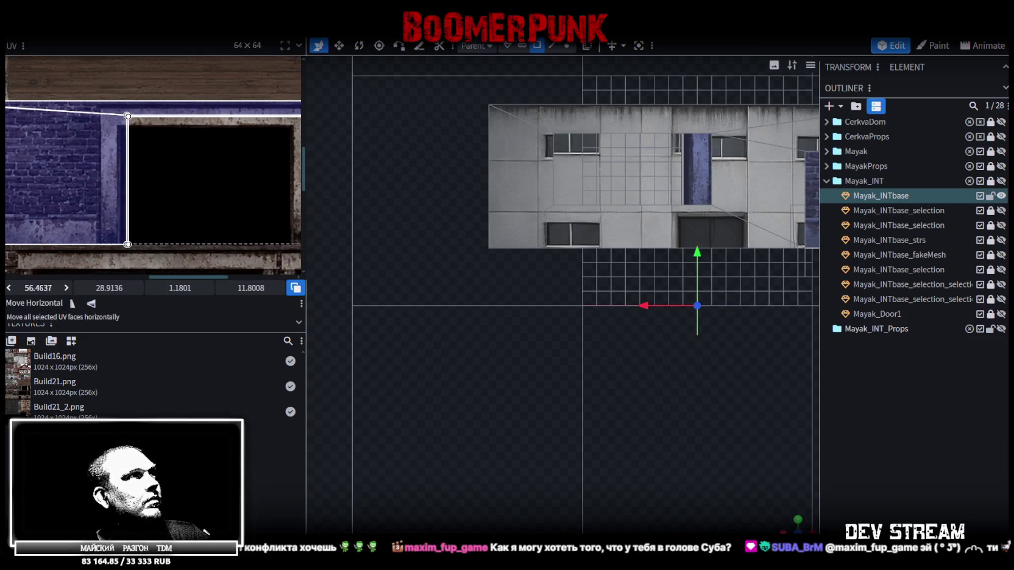
# Step: Check the window face fit, leaving the beam UV at x 55.65, y 28.91, 1.18 × 11.80
pyautogui.moveTo(224, 216)
pyautogui.mouseDown(button='middle')
pyautogui.moveTo(156, 195)
pyautogui.moveTo(171, 205)
pyautogui.mouseUp(button='middle')
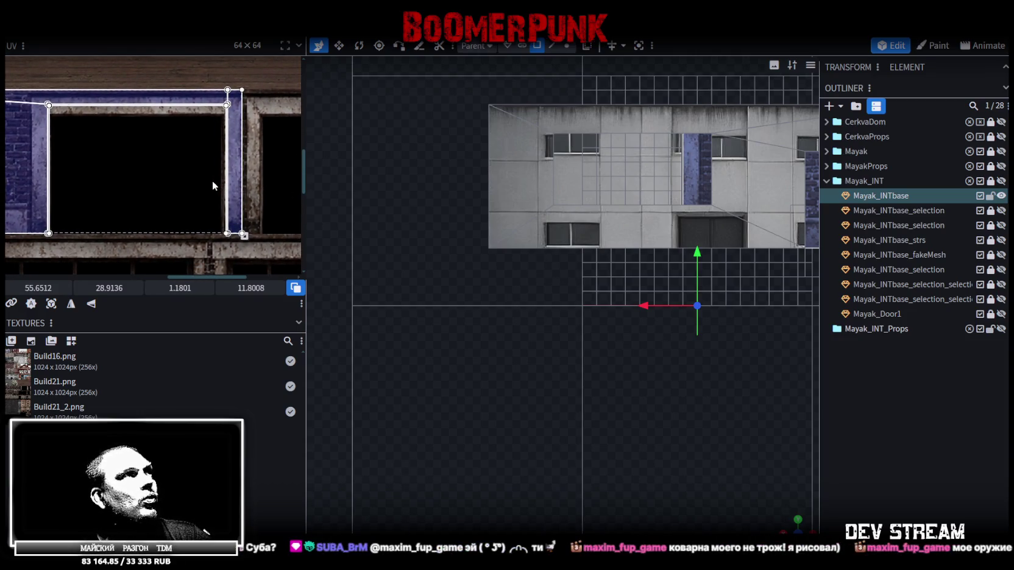
pyautogui.scroll(3, 232, 83)
pyautogui.scroll(2, 227, 91)
pyautogui.scroll(-5, 168, 124)
pyautogui.scroll(4, 168, 125)
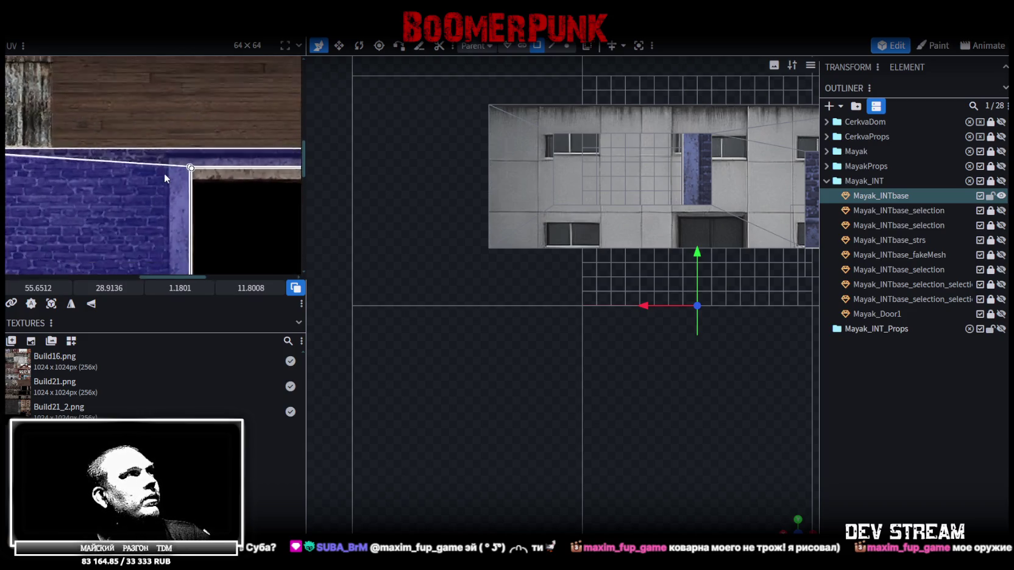
pyautogui.scroll(1, 165, 173)
pyautogui.scroll(-4, 181, 159)
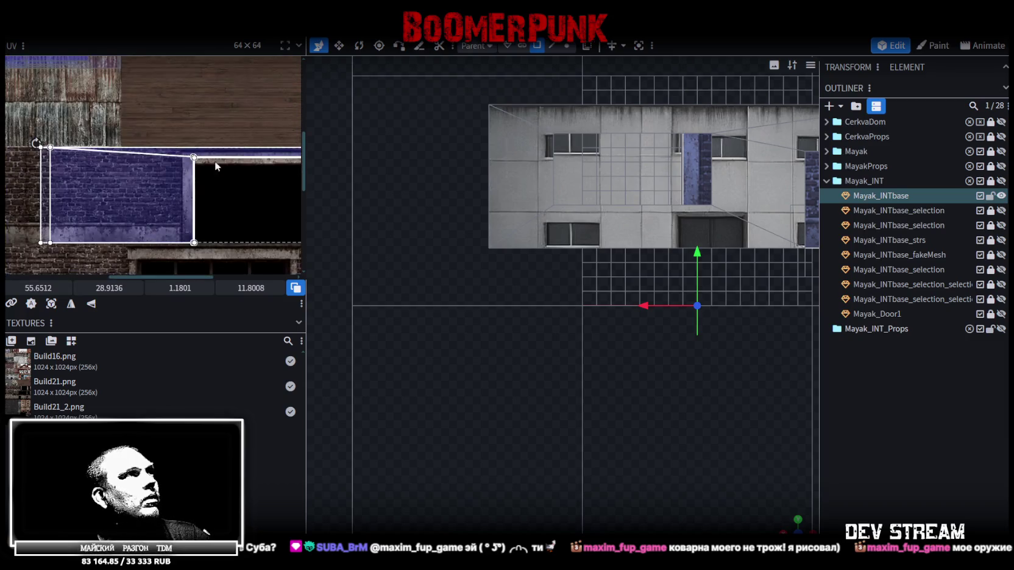
pyautogui.scroll(4, 229, 145)
pyautogui.scroll(-2, 234, 146)
pyautogui.scroll(-1, 217, 157)
pyautogui.scroll(-2, 715, 375)
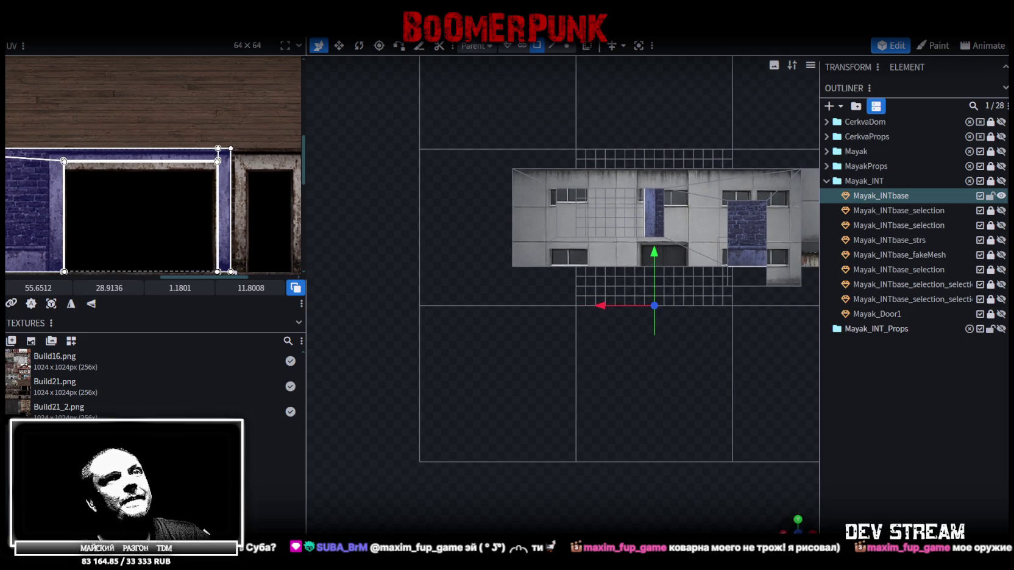
pyautogui.moveTo(682, 341)
pyautogui.mouseDown()
pyautogui.moveTo(638, 298)
pyautogui.moveTo(607, 354)
pyautogui.mouseUp()
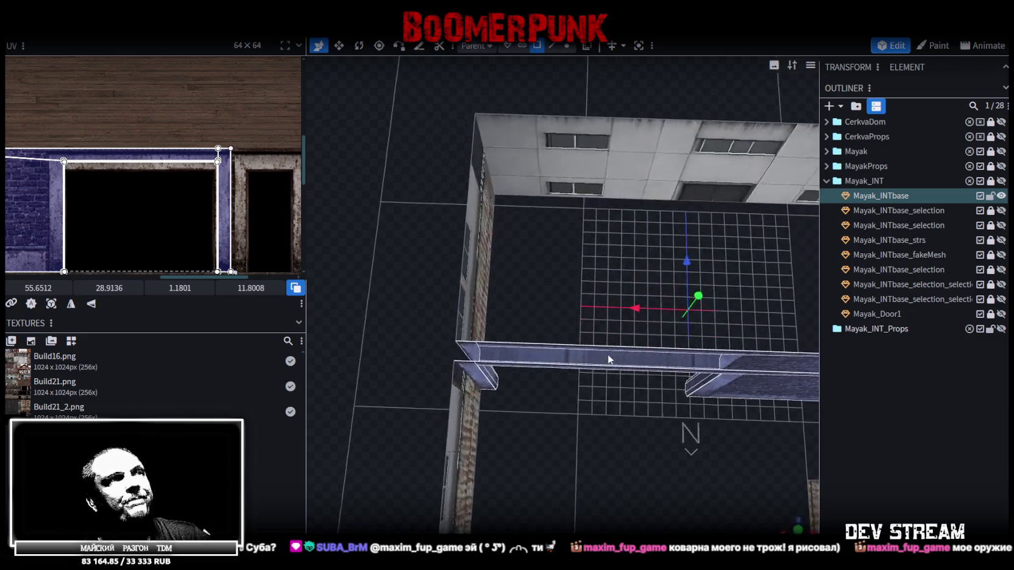
# Step: Select the top ledge beam's vertices and lower the beam by 0.75
pyautogui.moveTo(572, 418)
pyautogui.mouseDown()
pyautogui.moveTo(587, 400)
pyautogui.moveTo(573, 425)
pyautogui.moveTo(529, 97)
pyautogui.moveTo(546, 295)
pyautogui.moveTo(556, 206)
pyautogui.moveTo(592, 87)
pyautogui.mouseUp()
pyautogui.click(566, 46)
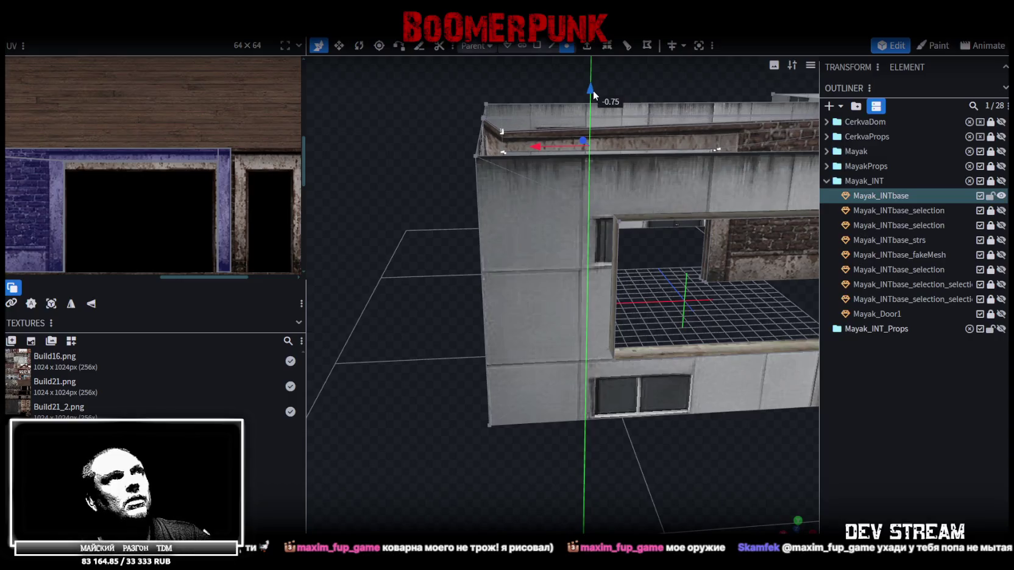
pyautogui.click(592, 90)
pyautogui.moveTo(428, 160); pyautogui.dragTo(417, 190)
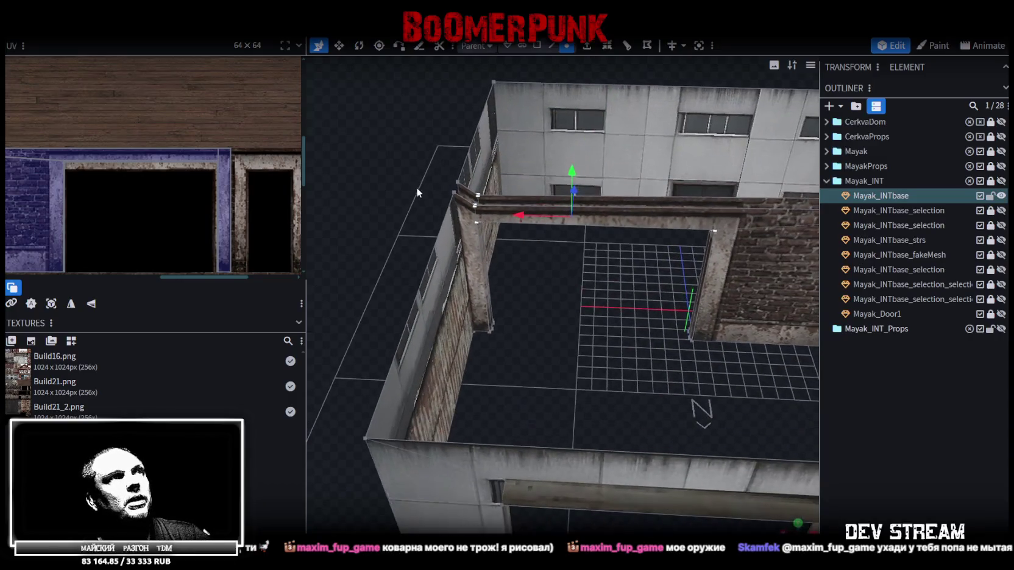
pyautogui.click(473, 193)
pyautogui.moveTo(598, 170); pyautogui.dragTo(598, 176)
# Step: Inspect the lowered beam from other angles and select the opening's left pillar
pyautogui.moveTo(602, 319); pyautogui.dragTo(304, 260)
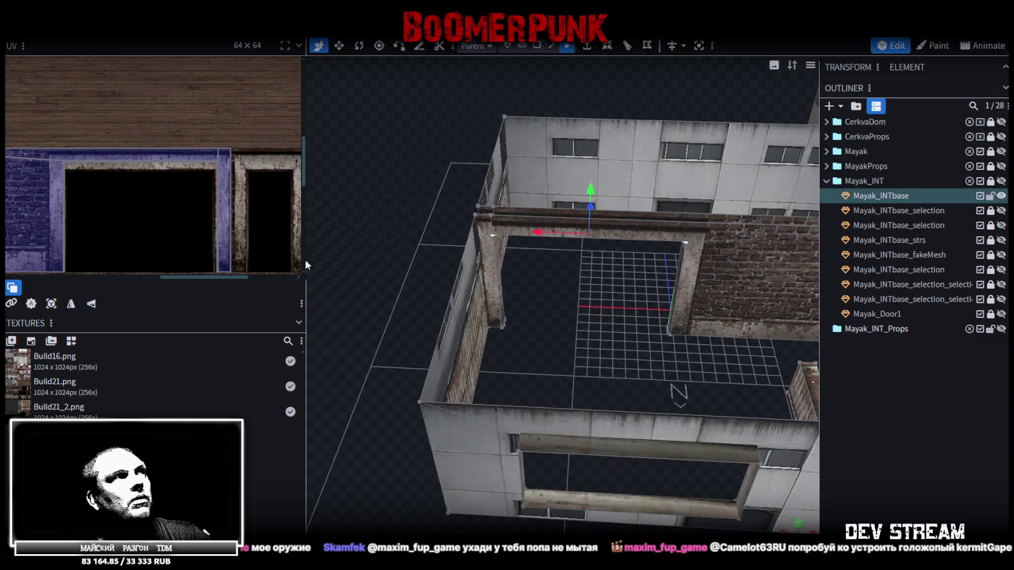
pyautogui.scroll(-1, 188, 238)
pyautogui.scroll(-1, 188, 239)
pyautogui.moveTo(569, 323); pyautogui.dragTo(581, 325)
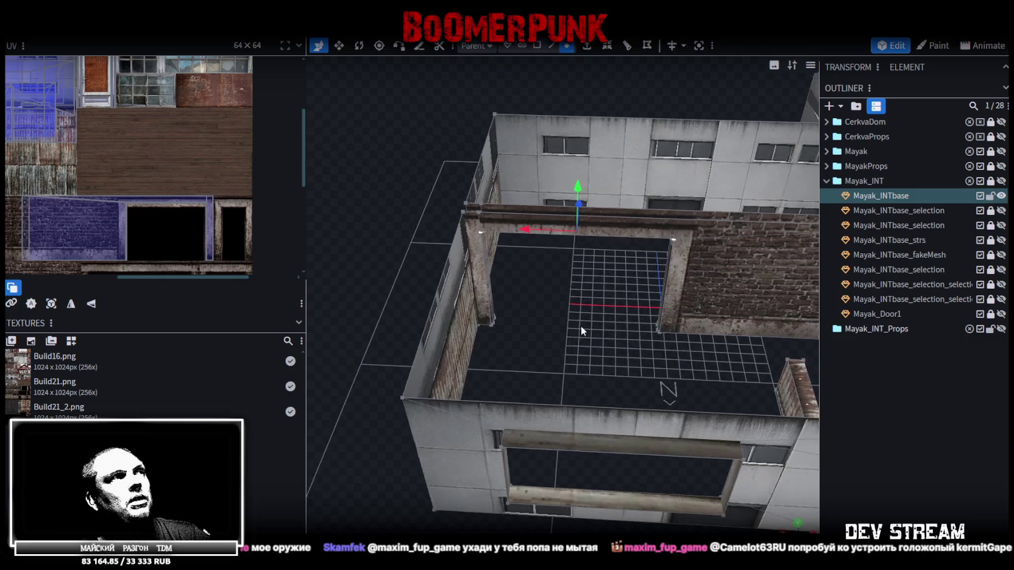
pyautogui.scroll(3, 209, 238)
pyautogui.scroll(-2, 209, 243)
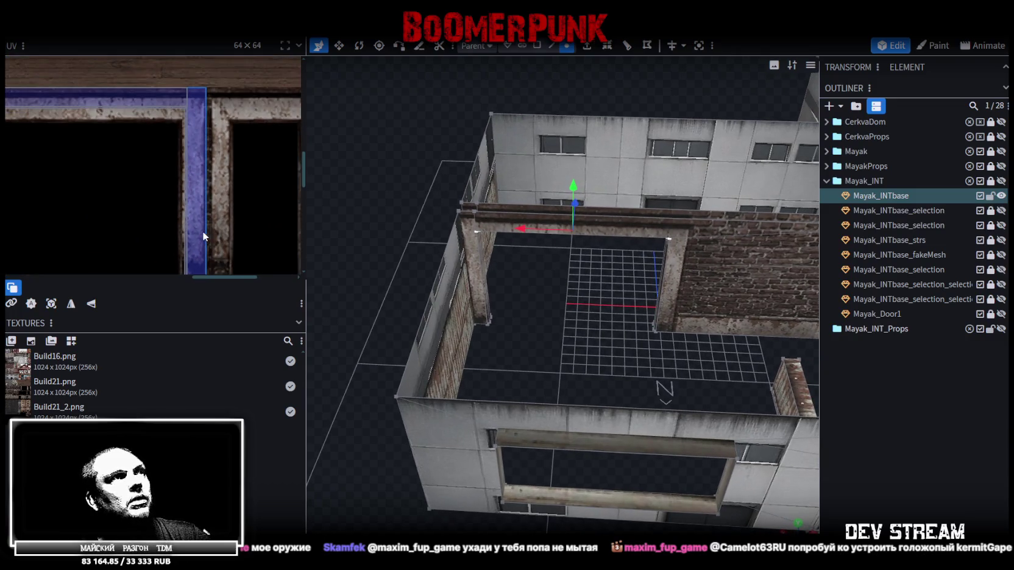
pyautogui.moveTo(522, 312); pyautogui.dragTo(622, 342, button='right')
pyautogui.moveTo(605, 345); pyautogui.dragTo(566, 190)
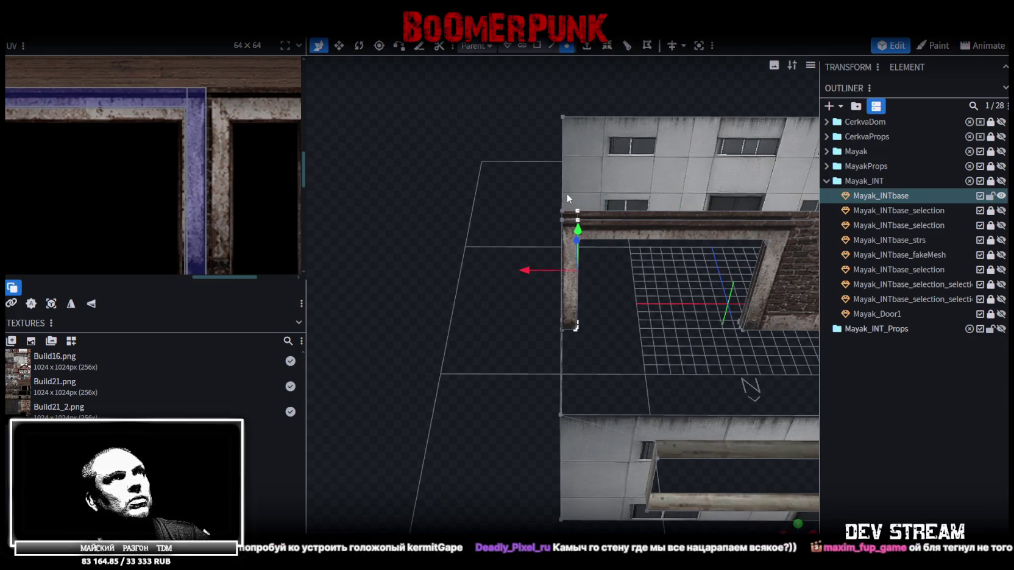
# Step: Nudge the left pillar slightly and widen its texture strip to the left in the UV editor
pyautogui.moveTo(528, 270); pyautogui.dragTo(532, 270)
pyautogui.scroll(-2, 214, 178)
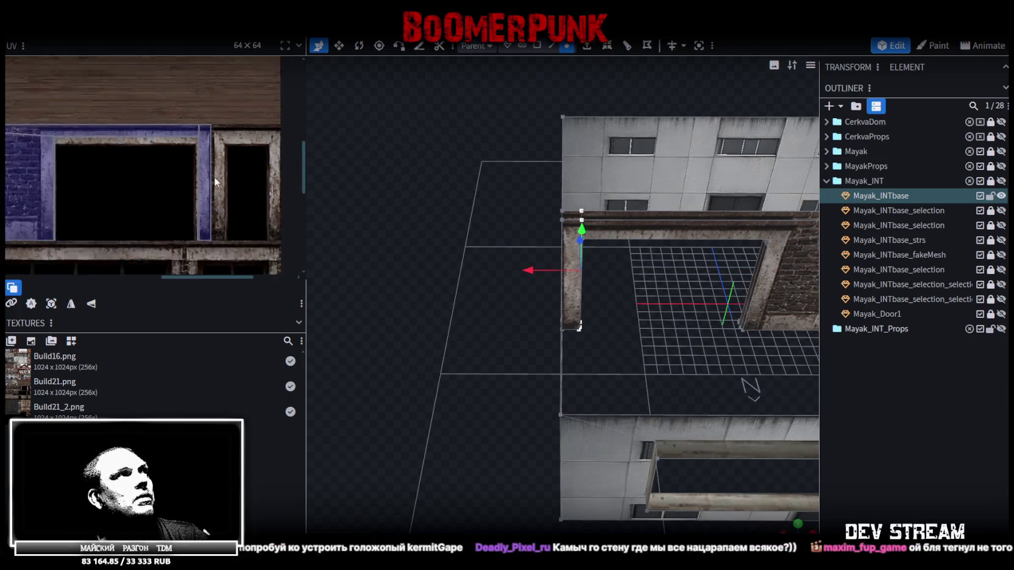
pyautogui.click(232, 218)
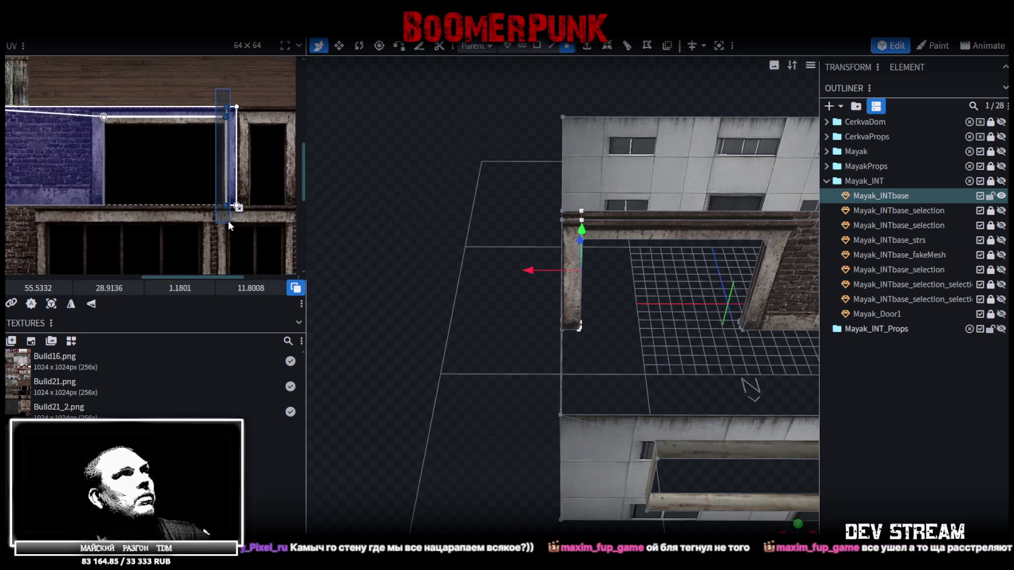
pyautogui.scroll(2, 214, 218)
pyautogui.scroll(2, 214, 218)
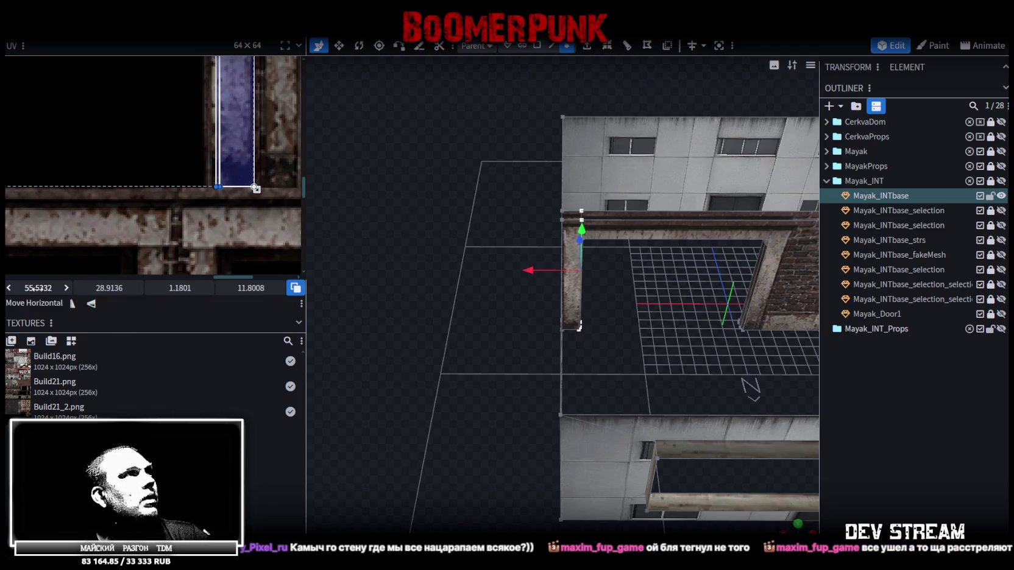
pyautogui.moveTo(38, 288); pyautogui.dragTo(143, 114)
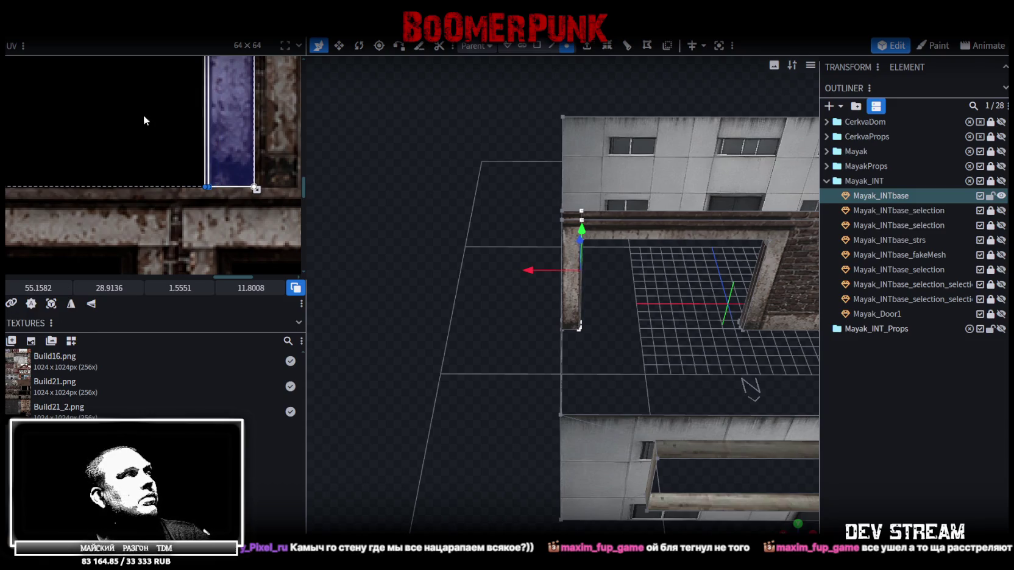
pyautogui.scroll(-3, 143, 120)
# Step: Select the lintel's face and move its texture area down on the atlas
pyautogui.moveTo(247, 205); pyautogui.dragTo(67, 175)
pyautogui.moveTo(109, 287); pyautogui.dragTo(153, 258)
pyautogui.scroll(2, 153, 254)
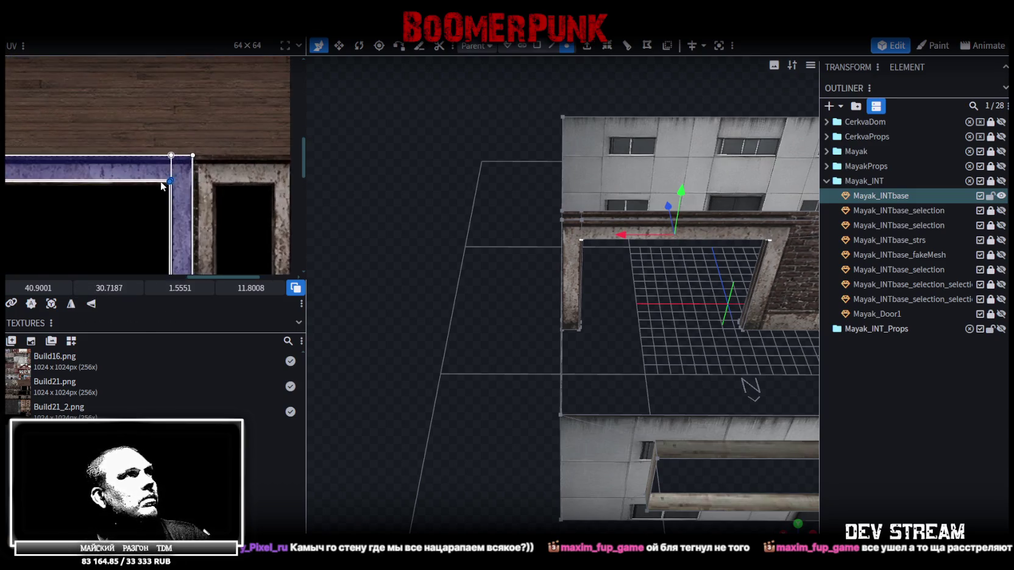
pyautogui.scroll(2, 111, 214)
pyautogui.scroll(2, 111, 231)
pyautogui.moveTo(38, 288)
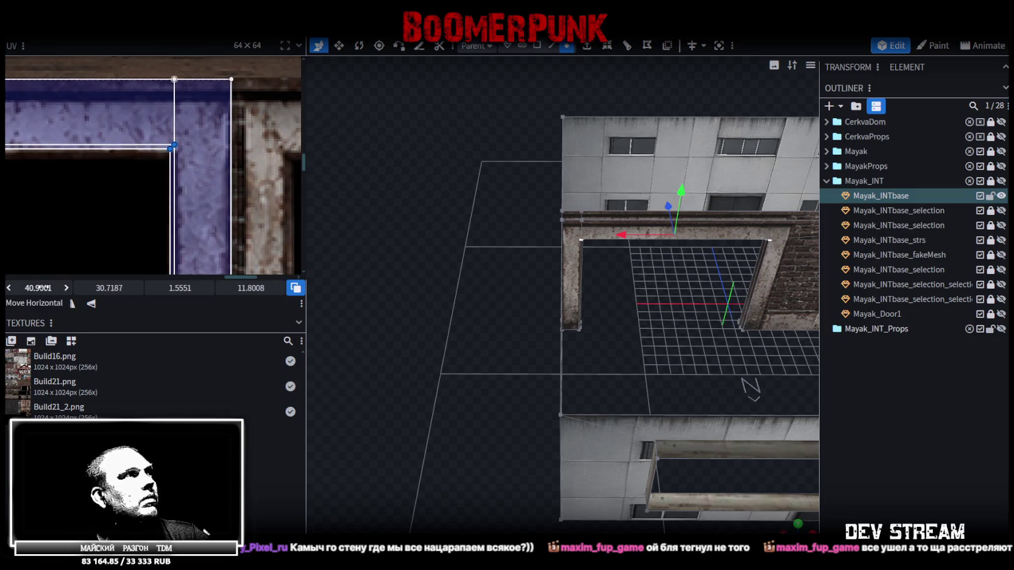
pyautogui.moveTo(99, 287); pyautogui.dragTo(110, 288)
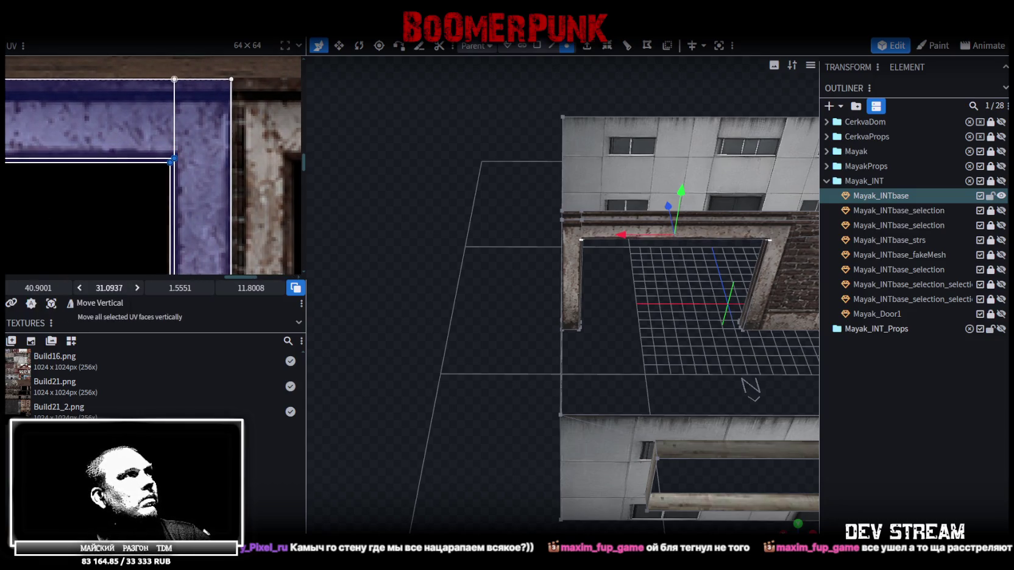
# Step: Select the wall band above the opening and lower it about 0.4 units under the beam
pyautogui.moveTo(396, 314); pyautogui.dragTo(421, 316)
pyautogui.scroll(3, 419, 323)
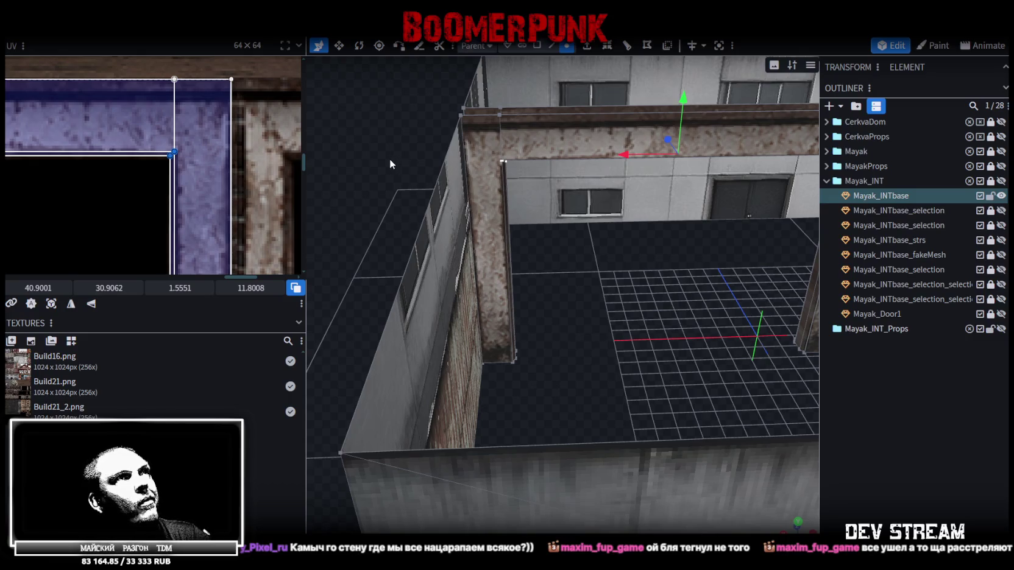
pyautogui.moveTo(391, 165)
pyautogui.mouseDown()
pyautogui.moveTo(594, 319)
pyautogui.moveTo(576, 268)
pyautogui.moveTo(560, 105)
pyautogui.moveTo(568, 91)
pyautogui.moveTo(565, 115)
pyautogui.mouseUp()
pyautogui.click(558, 222)
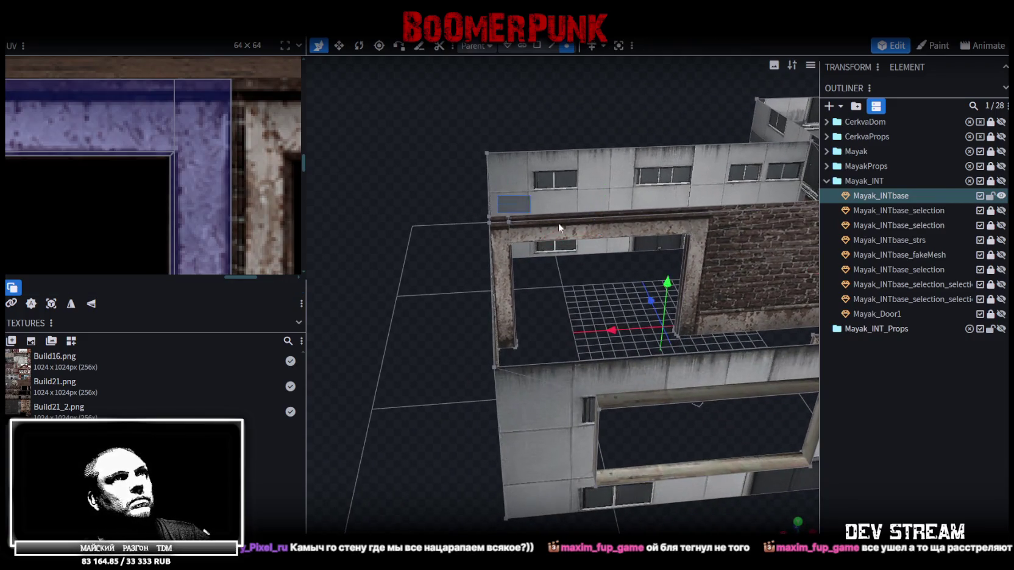
pyautogui.scroll(3, 599, 230)
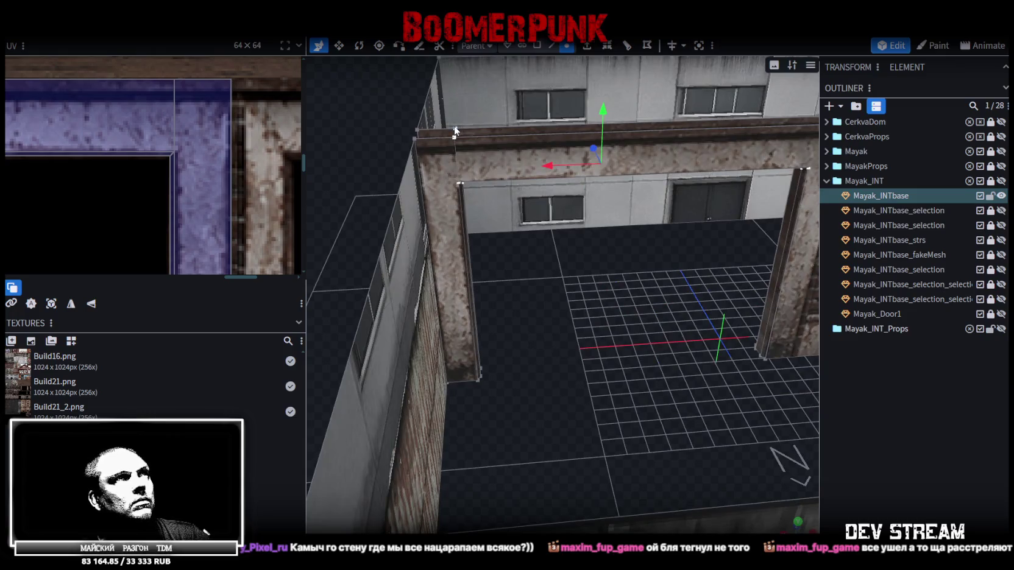
pyautogui.click(621, 155)
pyautogui.moveTo(641, 119); pyautogui.dragTo(641, 125)
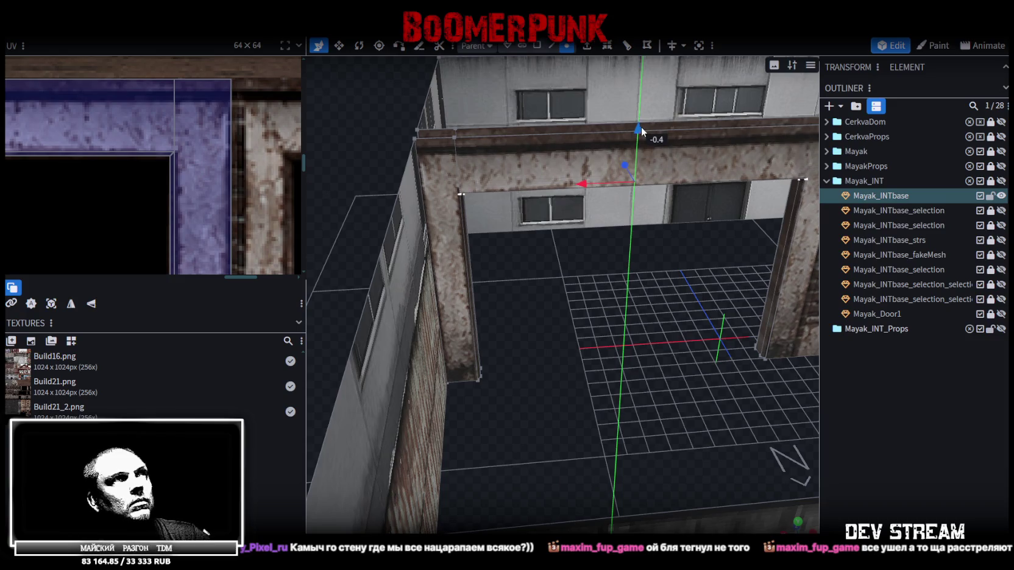
pyautogui.moveTo(685, 307); pyautogui.dragTo(604, 326, button='right')
pyautogui.moveTo(604, 327); pyautogui.dragTo(626, 334)
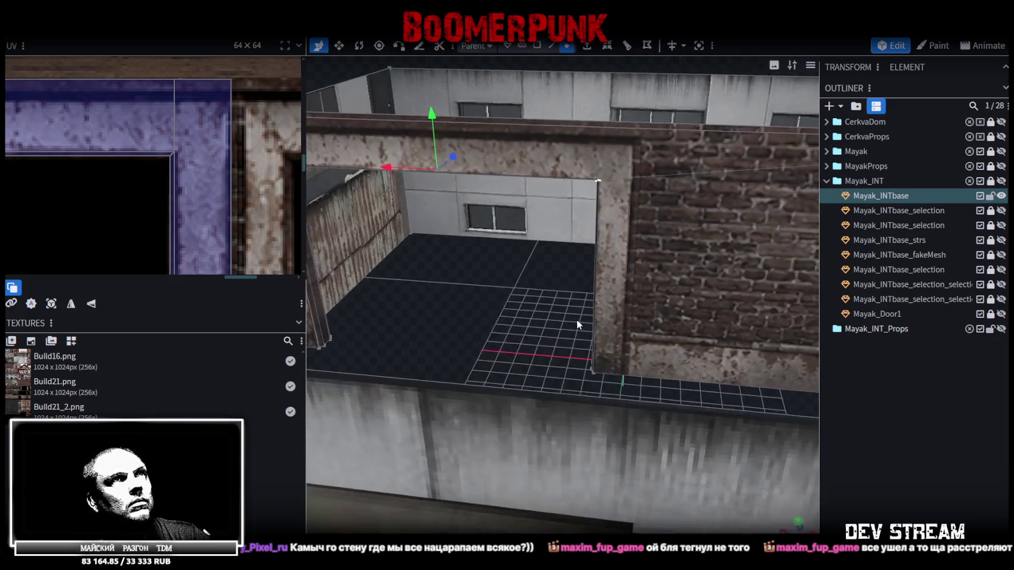
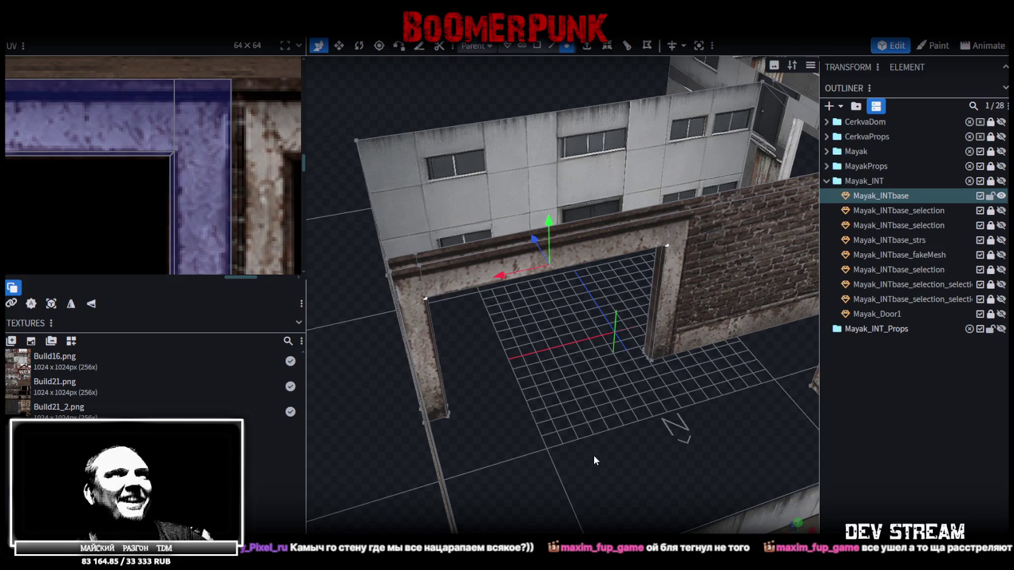
# Step: Inspect the doorway walls and save the project as Build21.bbmodel with Ctrl+S
pyautogui.moveTo(594, 454); pyautogui.dragTo(578, 470)
pyautogui.moveTo(574, 511)
pyautogui.mouseDown()
pyautogui.moveTo(579, 436)
pyautogui.moveTo(598, 431)
pyautogui.moveTo(571, 458)
pyautogui.moveTo(493, 369)
pyautogui.moveTo(587, 357)
pyautogui.moveTo(541, 344)
pyautogui.moveTo(505, 354)
pyautogui.moveTo(525, 370)
pyautogui.moveTo(539, 352)
pyautogui.moveTo(707, 351)
pyautogui.moveTo(679, 367)
pyautogui.mouseUp()
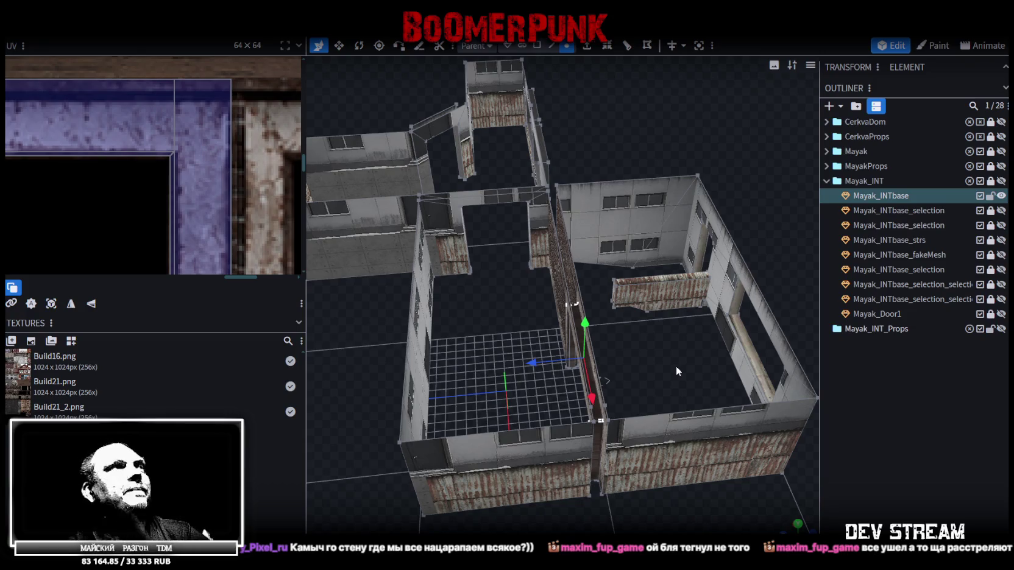
pyautogui.scroll(-1, 668, 361)
pyautogui.moveTo(539, 342)
pyautogui.mouseDown()
pyautogui.moveTo(737, 369)
pyautogui.moveTo(600, 436)
pyautogui.mouseUp()
pyautogui.scroll(2, 601, 436)
pyautogui.hotkey('ctrl', 's')
pyautogui.moveTo(592, 364)
pyautogui.mouseDown()
pyautogui.moveTo(633, 383)
pyautogui.moveTo(554, 400)
pyautogui.moveTo(617, 395)
pyautogui.moveTo(611, 406)
pyautogui.moveTo(541, 390)
pyautogui.moveTo(463, 397)
pyautogui.moveTo(594, 446)
pyautogui.moveTo(493, 301)
pyautogui.moveTo(515, 360)
pyautogui.mouseUp()
pyautogui.scroll(2, 554, 399)
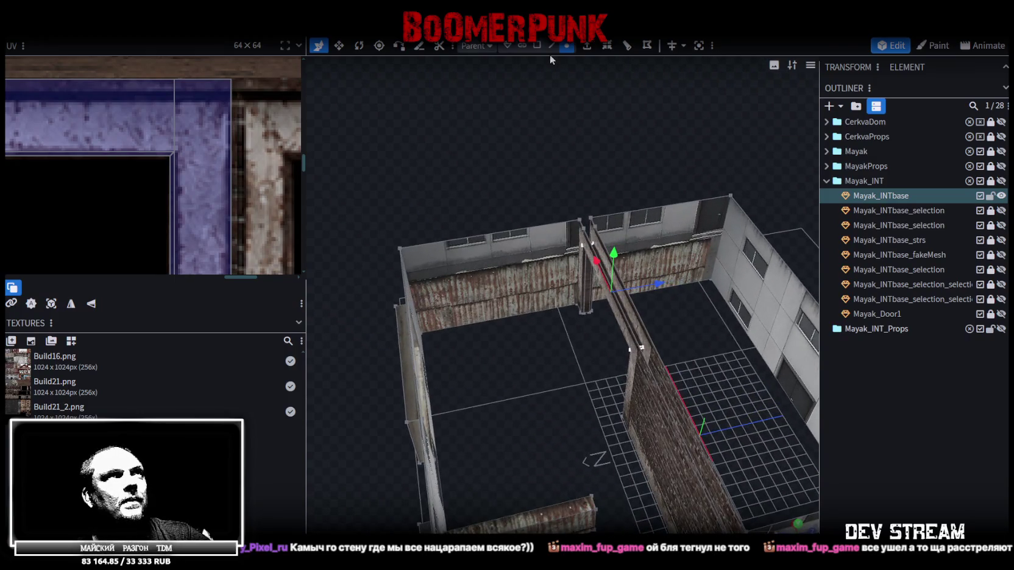
# Step: Select the interior wall faces in face mode and view them in front orthographic projection
pyautogui.click(537, 45)
pyautogui.click(520, 255)
pyautogui.moveTo(662, 259); pyautogui.dragTo(588, 441)
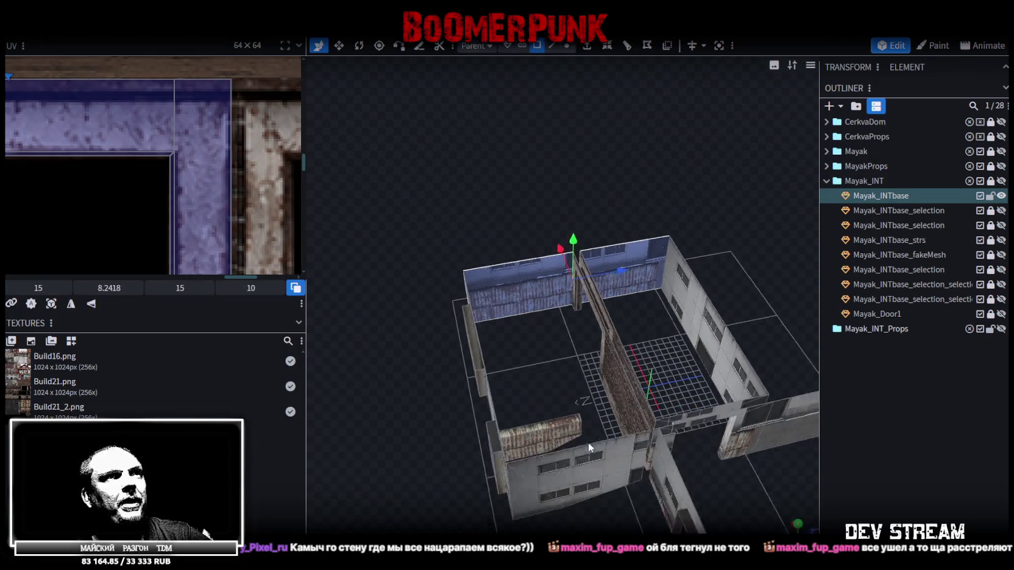
pyautogui.scroll(-3, 588, 442)
pyautogui.click(794, 520)
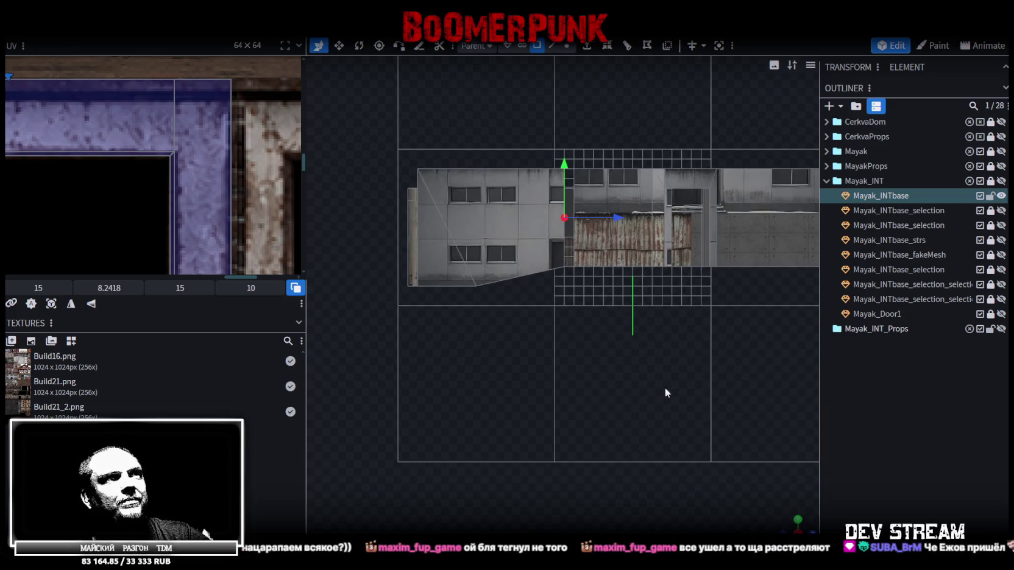
pyautogui.scroll(-2, 146, 164)
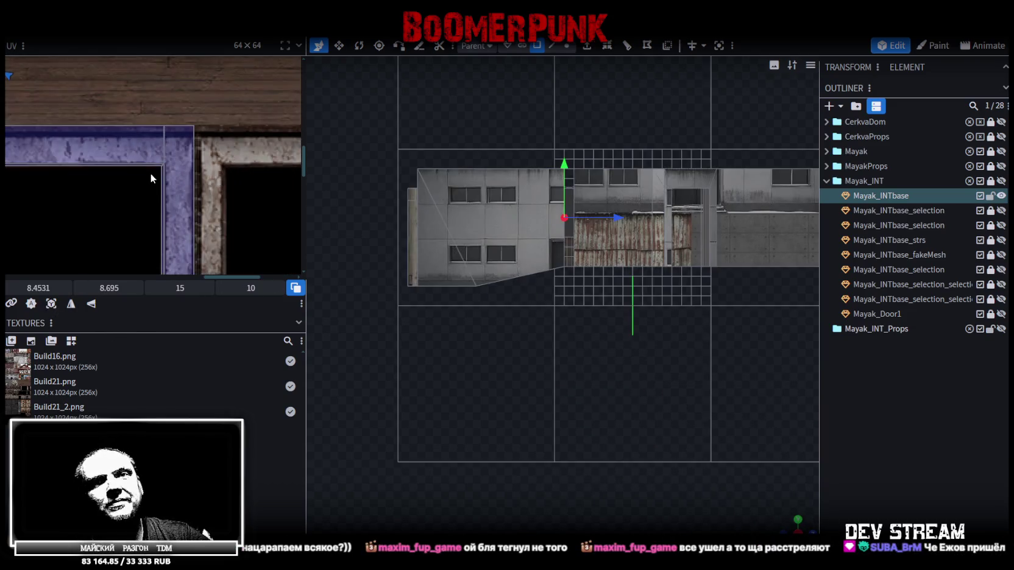
pyautogui.scroll(-2, 152, 183)
pyautogui.scroll(-2, 158, 198)
pyautogui.scroll(-2, 183, 202)
pyautogui.scroll(-2, 177, 204)
# Step: Move the wall faces' UV onto the brick band at the texture's left edge
pyautogui.moveTo(158, 206); pyautogui.dragTo(214, 243, button='middle')
pyautogui.moveTo(208, 171); pyautogui.dragTo(206, 252)
pyautogui.scroll(3, 129, 240)
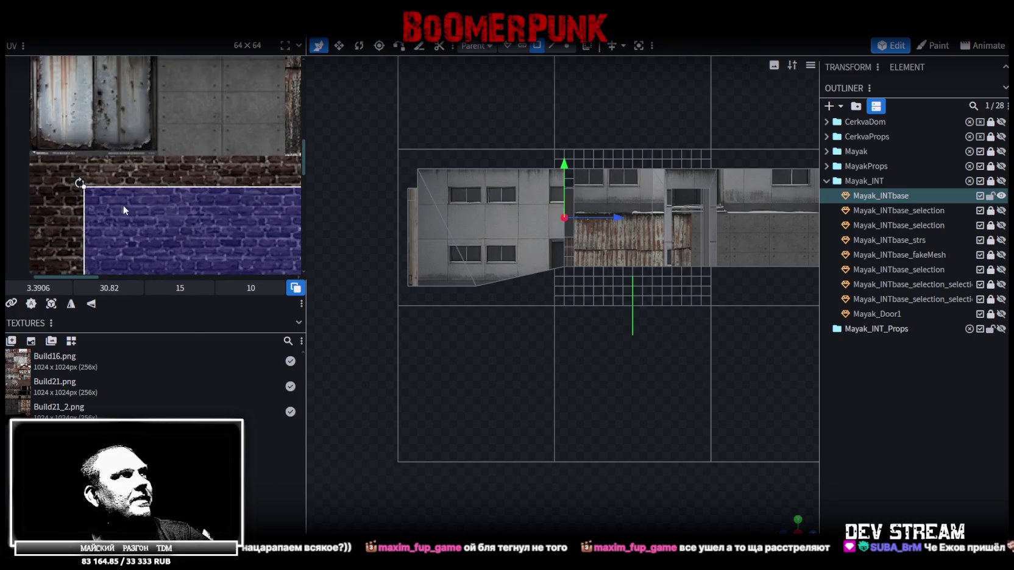
pyautogui.moveTo(123, 203); pyautogui.dragTo(56, 194)
pyautogui.scroll(2, 86, 198)
pyautogui.scroll(2, 79, 234)
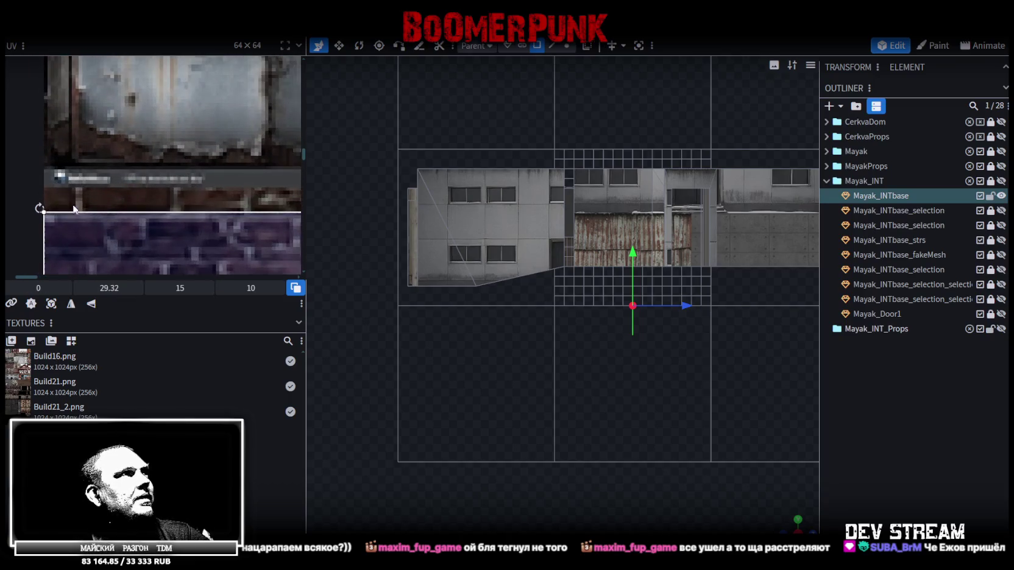
pyautogui.moveTo(79, 234); pyautogui.dragTo(97, 202)
pyautogui.scroll(-2, 151, 210)
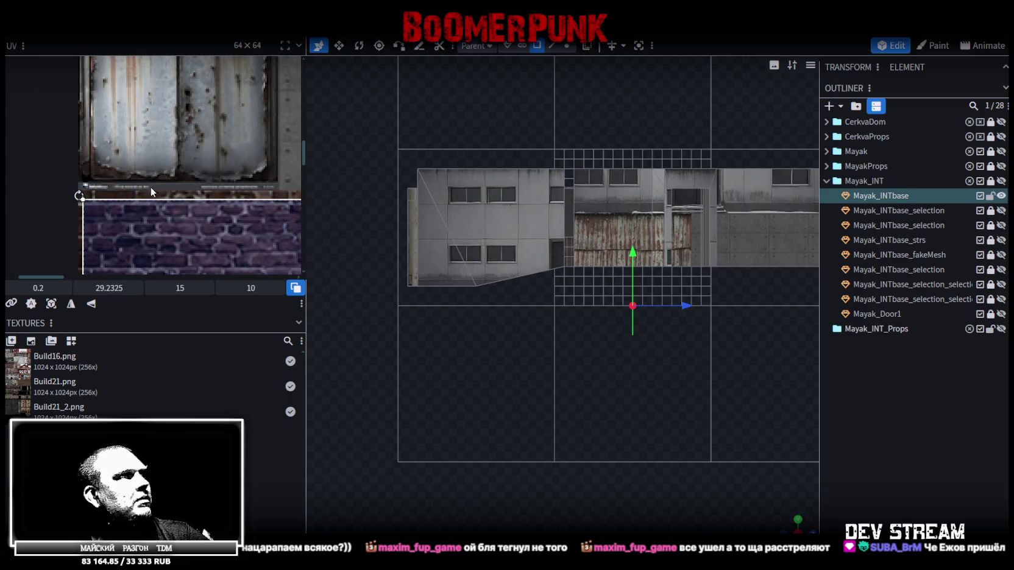
pyautogui.scroll(2, 151, 191)
pyautogui.scroll(-2, 186, 205)
pyautogui.scroll(2, 97, 188)
pyautogui.scroll(2, 93, 186)
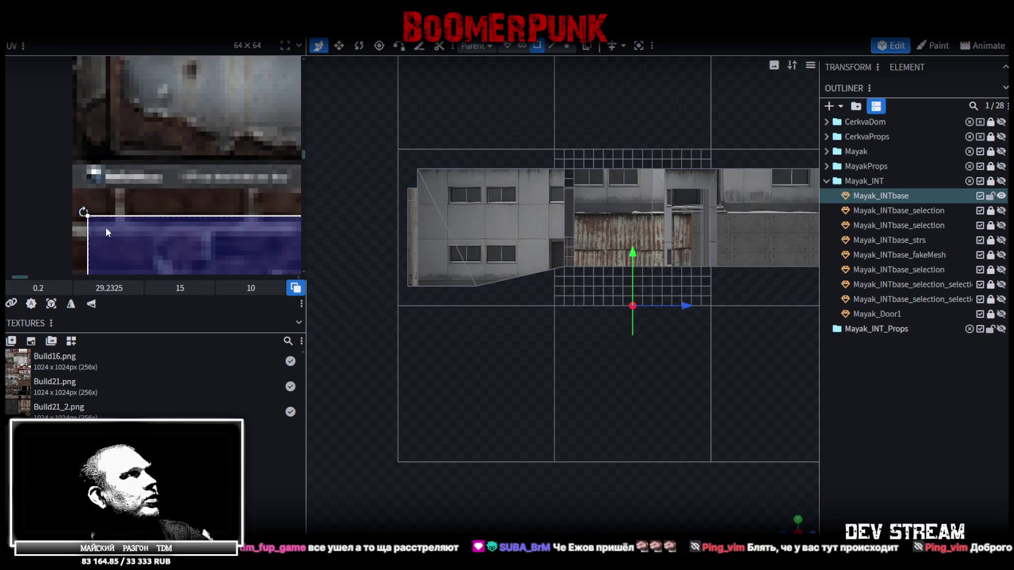
pyautogui.moveTo(105, 227); pyautogui.dragTo(93, 202)
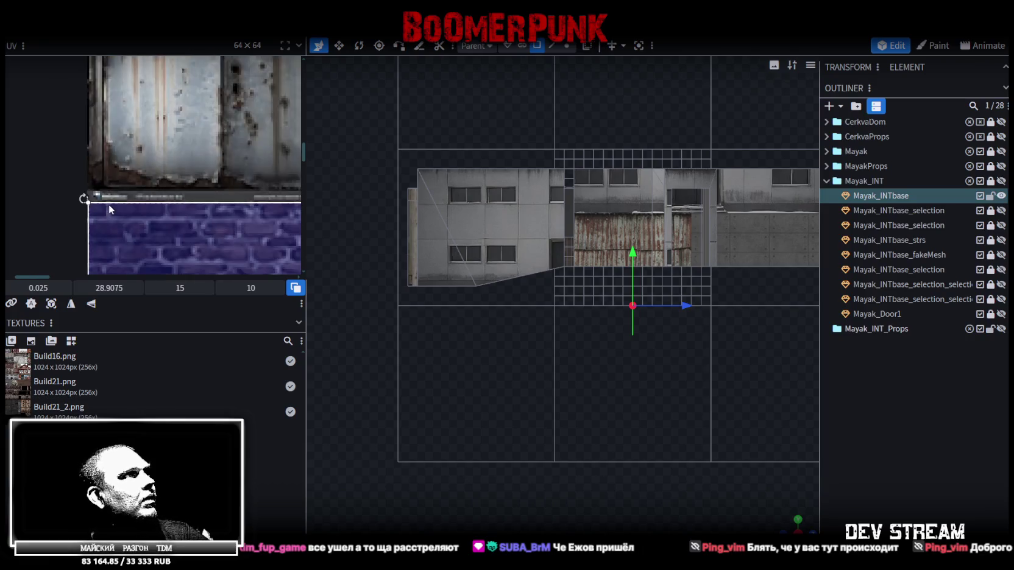
pyautogui.scroll(-1, 108, 204)
pyautogui.scroll(-1, 98, 195)
pyautogui.scroll(-1, 91, 183)
pyautogui.scroll(-1, 89, 175)
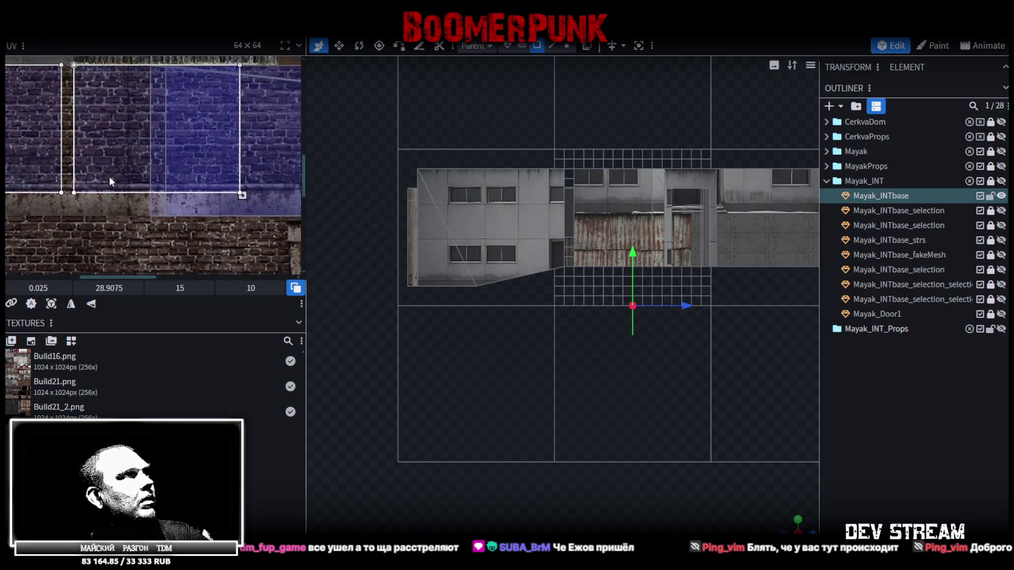
pyautogui.scroll(-2, 250, 185)
pyautogui.moveTo(209, 171); pyautogui.dragTo(174, 176, button='middle')
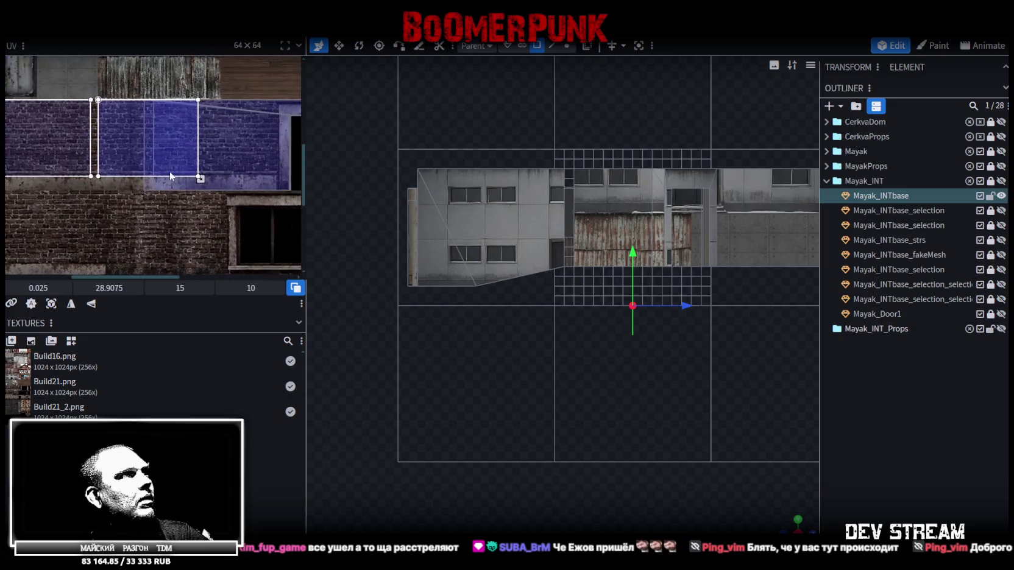
pyautogui.scroll(2, 174, 176)
pyautogui.scroll(1, 158, 171)
pyautogui.scroll(1, 164, 174)
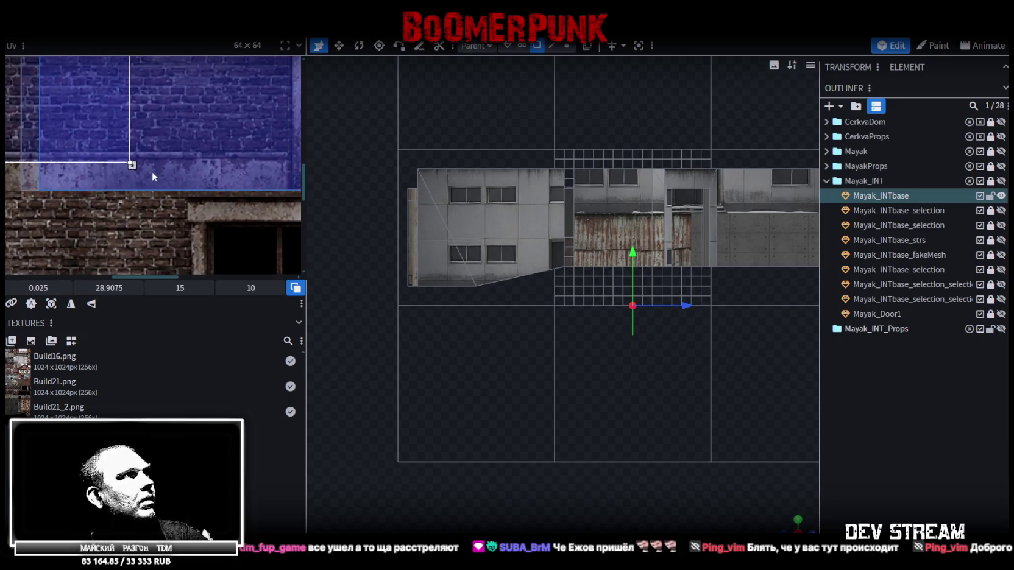
# Step: Resize the wall UV to about 17.7 × 11.8 over the brick band
pyautogui.moveTo(133, 165); pyautogui.dragTo(208, 190)
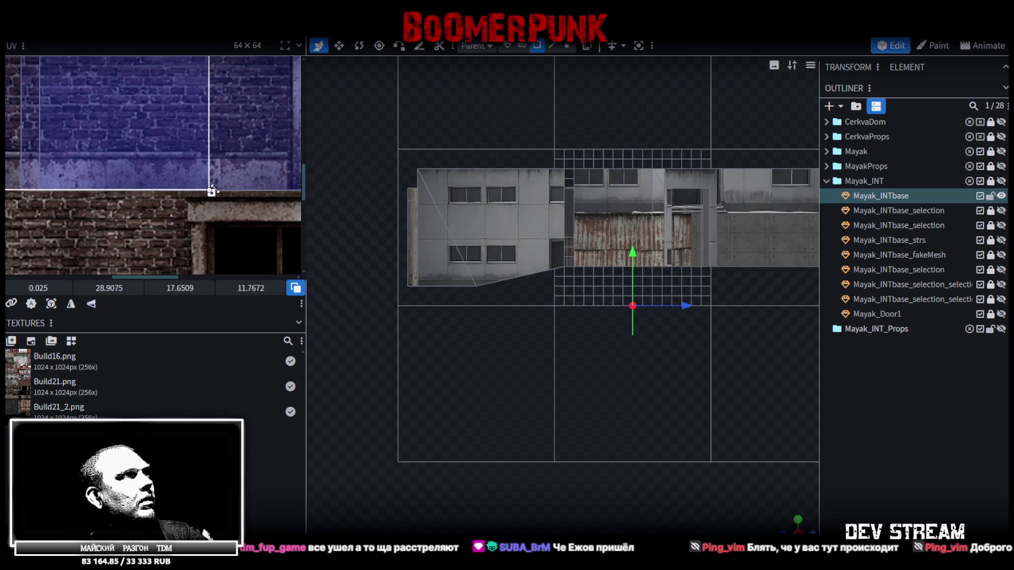
pyautogui.scroll(2, 207, 189)
pyautogui.scroll(2, 183, 192)
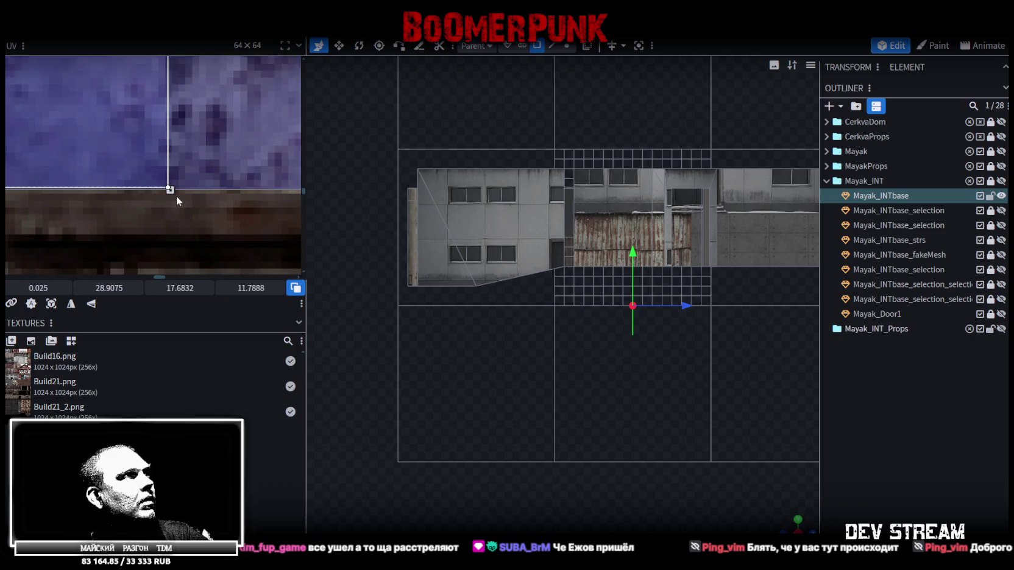
pyautogui.moveTo(170, 189); pyautogui.dragTo(173, 191)
pyautogui.scroll(-1, 173, 190)
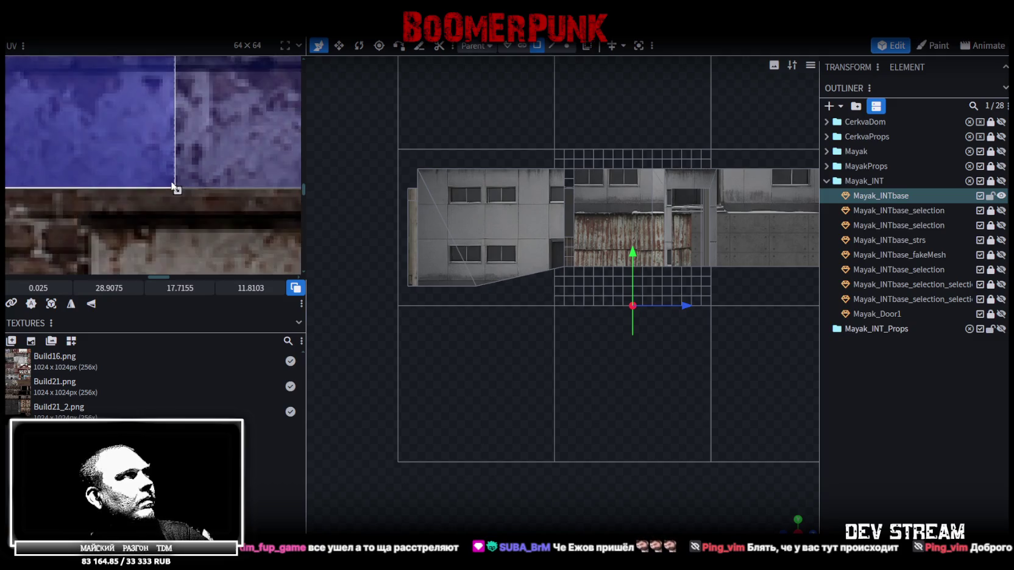
pyautogui.scroll(-2, 172, 189)
pyautogui.scroll(-2, 172, 188)
pyautogui.scroll(-2, 172, 188)
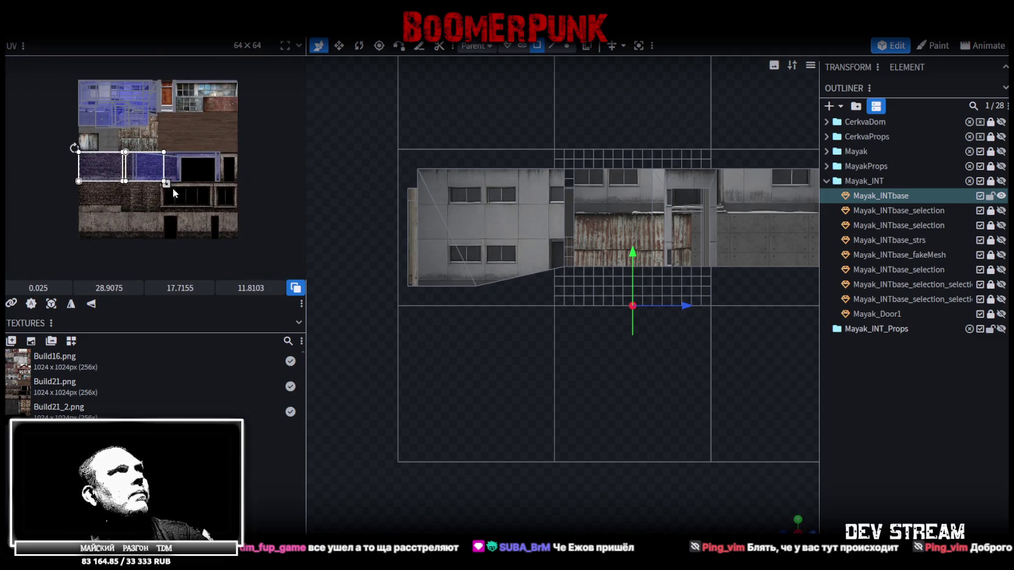
pyautogui.scroll(2, 155, 173)
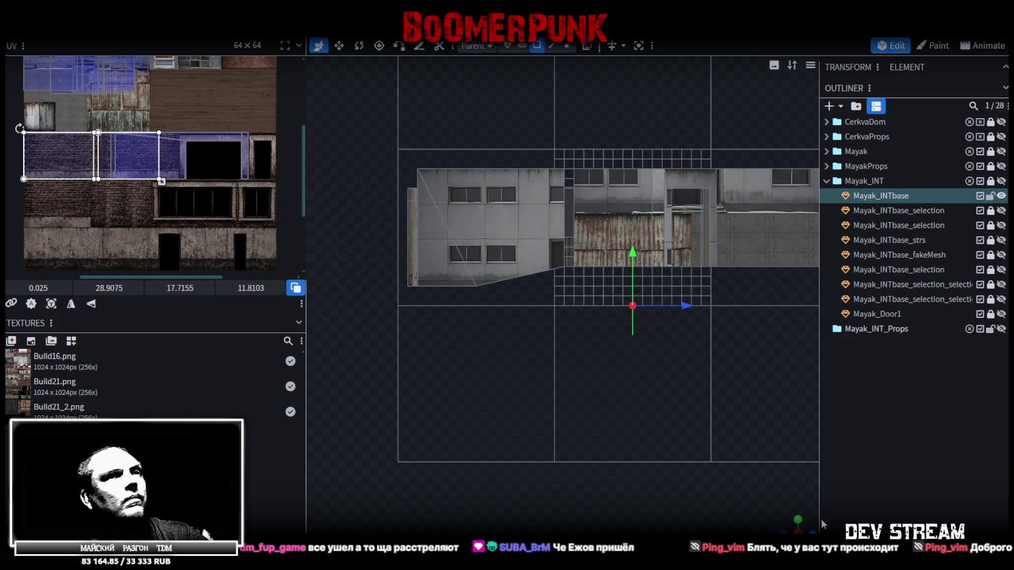
# Step: Return to perspective view and select the white windowed wall face
pyautogui.moveTo(778, 522)
pyautogui.mouseDown()
pyautogui.moveTo(542, 410)
pyautogui.moveTo(708, 437)
pyautogui.moveTo(590, 405)
pyautogui.mouseUp()
pyautogui.moveTo(794, 454)
pyautogui.mouseDown()
pyautogui.moveTo(420, 423)
pyautogui.moveTo(458, 410)
pyautogui.moveTo(694, 462)
pyautogui.moveTo(608, 345)
pyautogui.moveTo(594, 390)
pyautogui.moveTo(621, 377)
pyautogui.moveTo(565, 386)
pyautogui.moveTo(699, 383)
pyautogui.moveTo(662, 307)
pyautogui.moveTo(604, 297)
pyautogui.moveTo(625, 309)
pyautogui.moveTo(565, 256)
pyautogui.mouseUp()
pyautogui.click(564, 256)
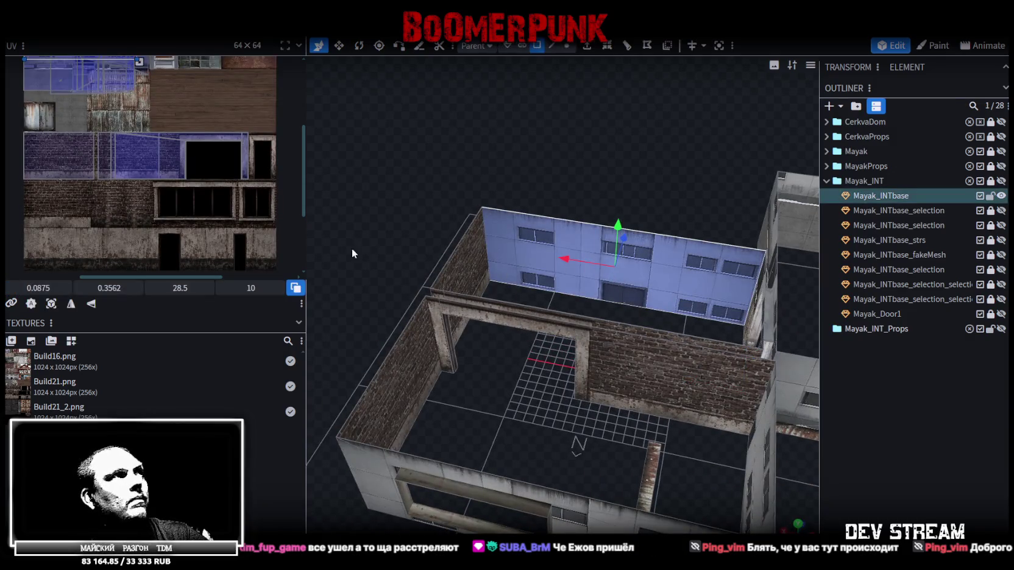
# Step: View the white wall in front orthographic and reproject its UV from that view
pyautogui.scroll(-3, 182, 213)
pyautogui.moveTo(338, 210)
pyautogui.mouseDown()
pyautogui.moveTo(397, 198)
pyautogui.moveTo(287, 208)
pyautogui.moveTo(419, 222)
pyautogui.mouseUp()
pyautogui.moveTo(567, 308)
pyautogui.mouseDown()
pyautogui.moveTo(672, 290)
pyautogui.moveTo(685, 273)
pyautogui.moveTo(700, 287)
pyautogui.mouseUp()
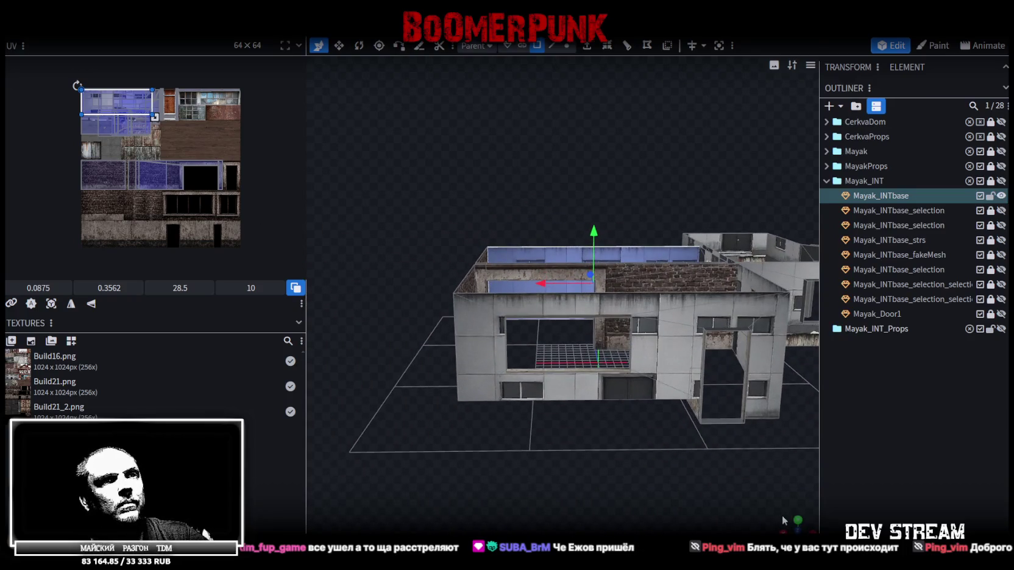
pyautogui.press('KP_1')
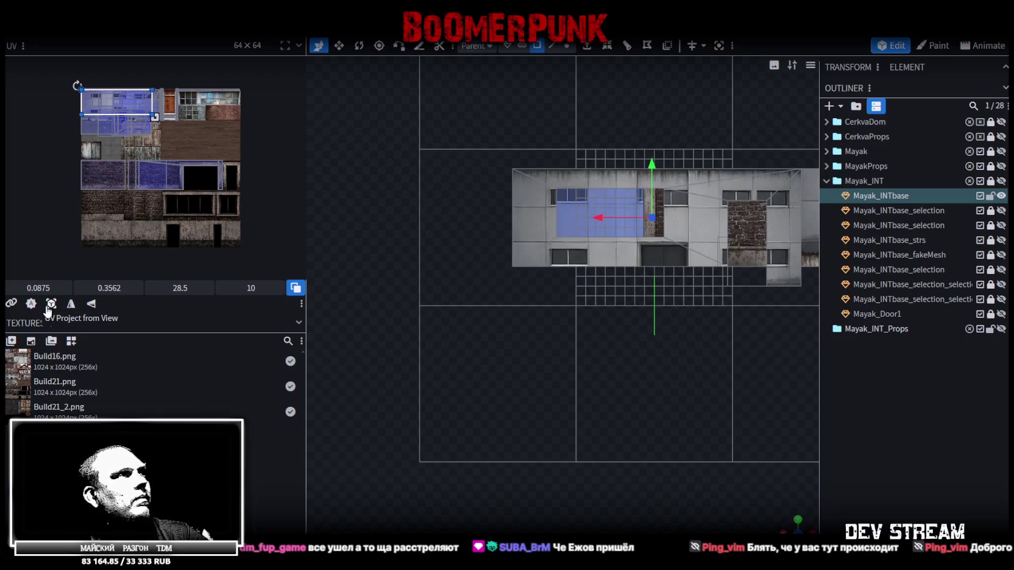
pyautogui.click(47, 308)
# Step: Move the wall's UV down to the concrete strip at position 0 / 53.1
pyautogui.moveTo(139, 131); pyautogui.dragTo(130, 199)
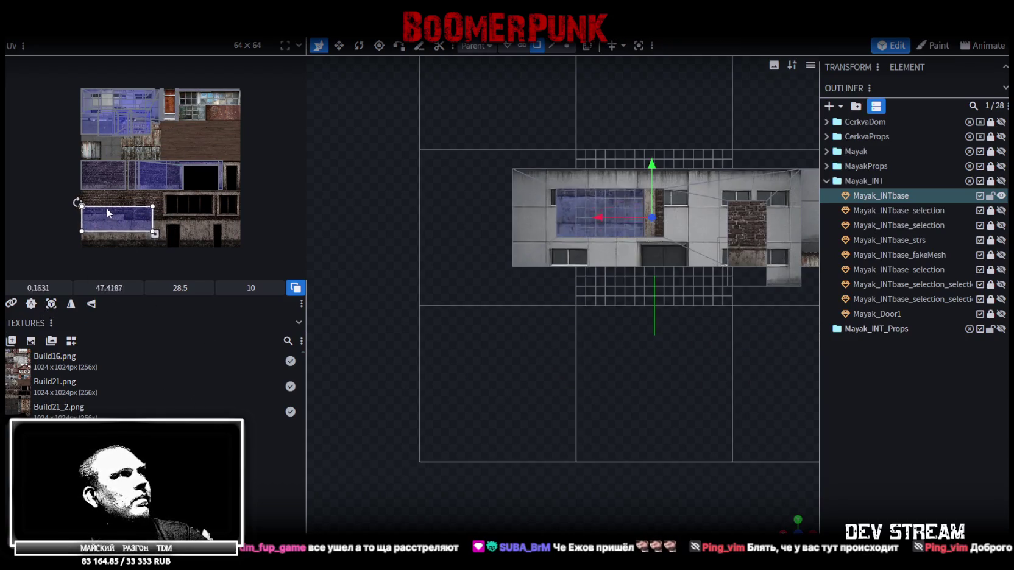
pyautogui.moveTo(129, 195); pyautogui.dragTo(110, 226)
pyautogui.scroll(2, 92, 215)
pyautogui.scroll(2, 92, 216)
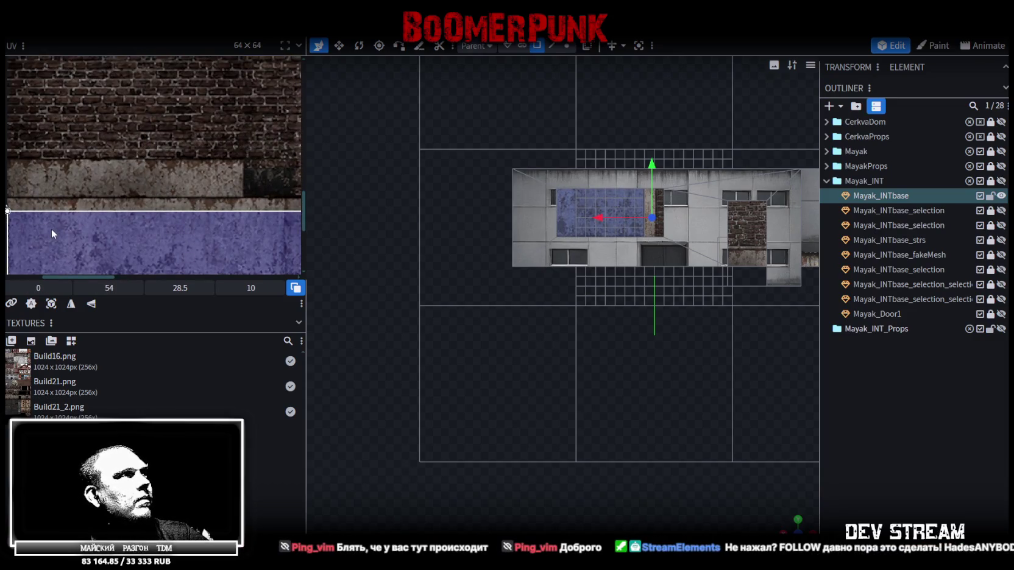
pyautogui.scroll(1, 101, 195)
pyautogui.scroll(1, 104, 190)
pyautogui.scroll(2, 104, 191)
pyautogui.moveTo(117, 209); pyautogui.dragTo(132, 162)
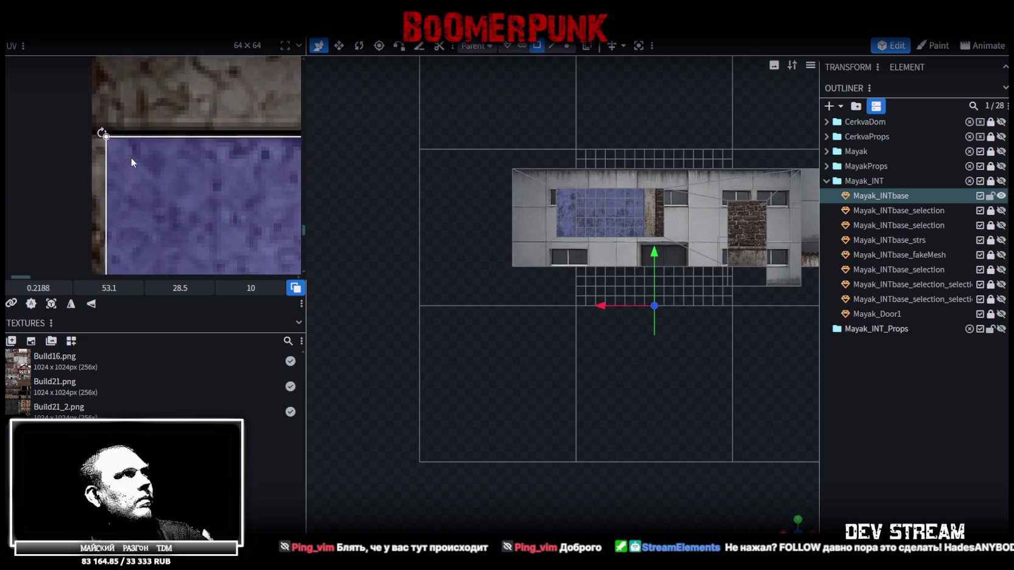
pyautogui.scroll(-1, 118, 160)
pyautogui.scroll(-1, 130, 162)
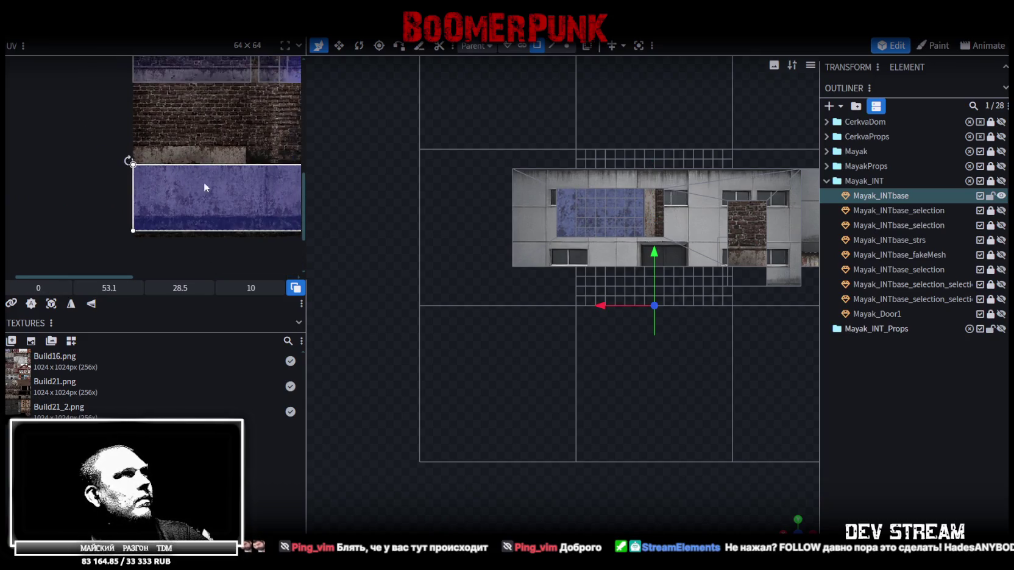
pyautogui.scroll(-2, 204, 182)
pyautogui.scroll(1, 162, 164)
pyautogui.scroll(1, 174, 160)
pyautogui.scroll(1, 184, 155)
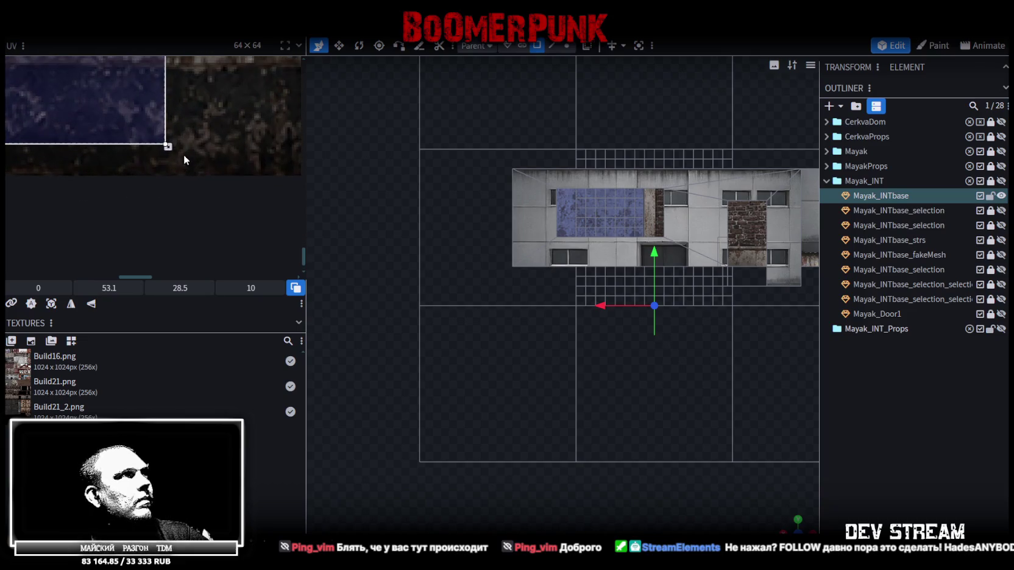
pyautogui.scroll(1, 140, 172)
# Step: Resize the wall's UV to about 30.94 × 10.86 and check the retextured wall
pyautogui.moveTo(141, 156); pyautogui.dragTo(206, 193)
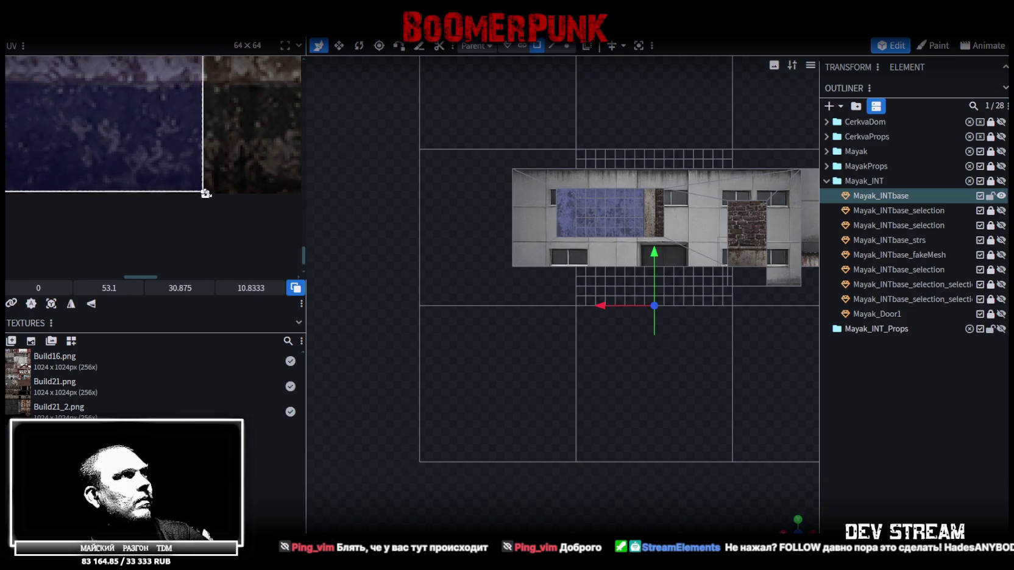
pyautogui.scroll(-1, 205, 193)
pyautogui.scroll(-2, 206, 193)
pyautogui.scroll(-1, 205, 193)
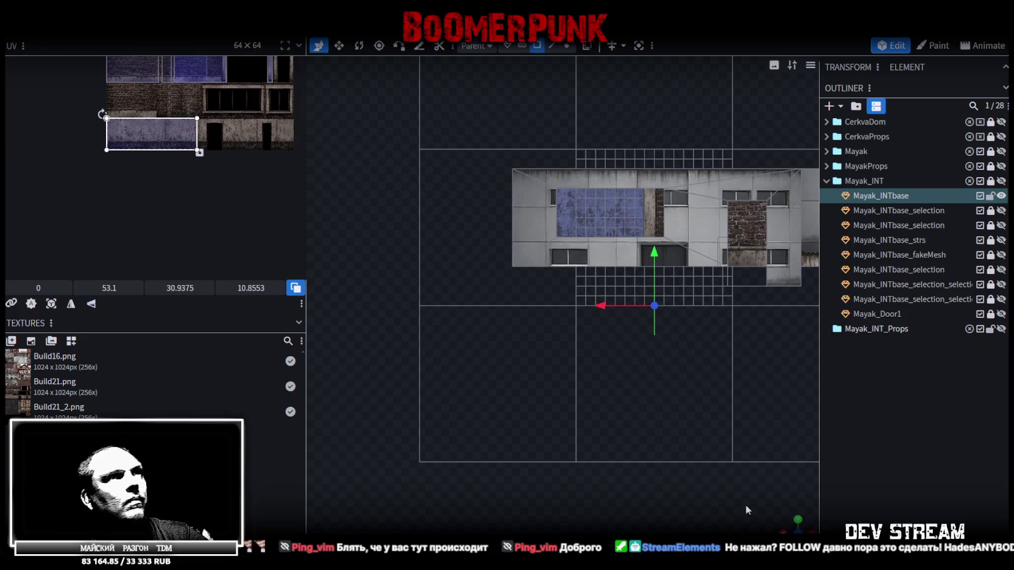
pyautogui.moveTo(661, 407)
pyautogui.mouseDown()
pyautogui.moveTo(584, 406)
pyautogui.moveTo(563, 391)
pyautogui.mouseUp()
# Step: Select the door-frame lintel face on Mayak_INTbase and view it in orthographic side view
pyautogui.click(900, 454)
pyautogui.moveTo(524, 332)
pyautogui.mouseDown()
pyautogui.moveTo(437, 338)
pyautogui.moveTo(579, 336)
pyautogui.moveTo(603, 356)
pyautogui.moveTo(578, 404)
pyautogui.moveTo(581, 302)
pyautogui.moveTo(568, 348)
pyautogui.moveTo(511, 312)
pyautogui.moveTo(504, 256)
pyautogui.mouseUp()
pyautogui.click(504, 255)
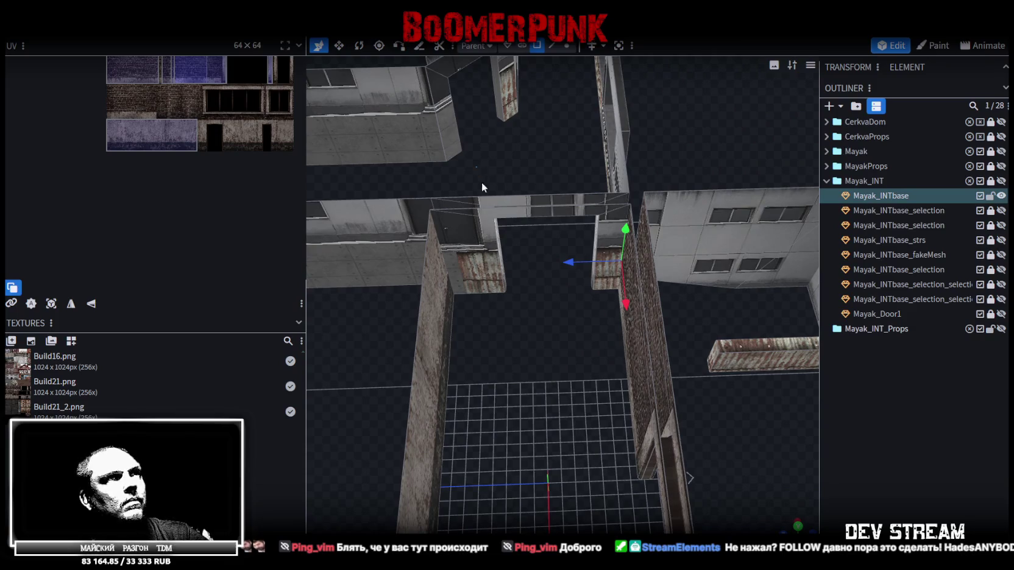
pyautogui.click(600, 240)
pyautogui.moveTo(582, 311)
pyautogui.mouseDown()
pyautogui.moveTo(541, 365)
pyautogui.moveTo(548, 370)
pyautogui.moveTo(567, 296)
pyautogui.moveTo(559, 286)
pyautogui.moveTo(509, 288)
pyautogui.moveTo(614, 290)
pyautogui.moveTo(797, 502)
pyautogui.moveTo(735, 494)
pyautogui.mouseUp()
pyautogui.press('KP_3')
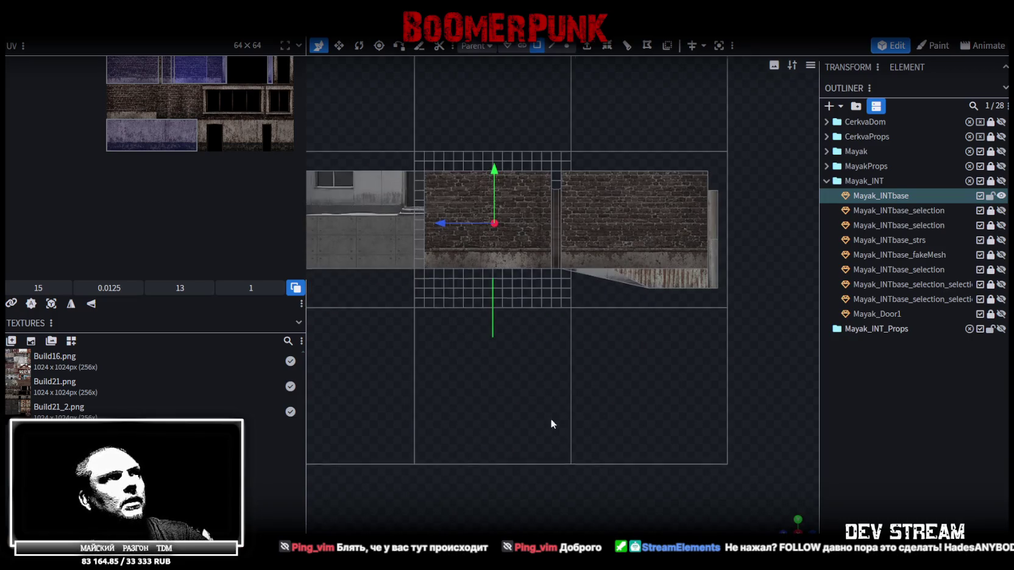
# Step: Move the lintel face's UV onto the doorway area of the texture
pyautogui.scroll(-3, 169, 137)
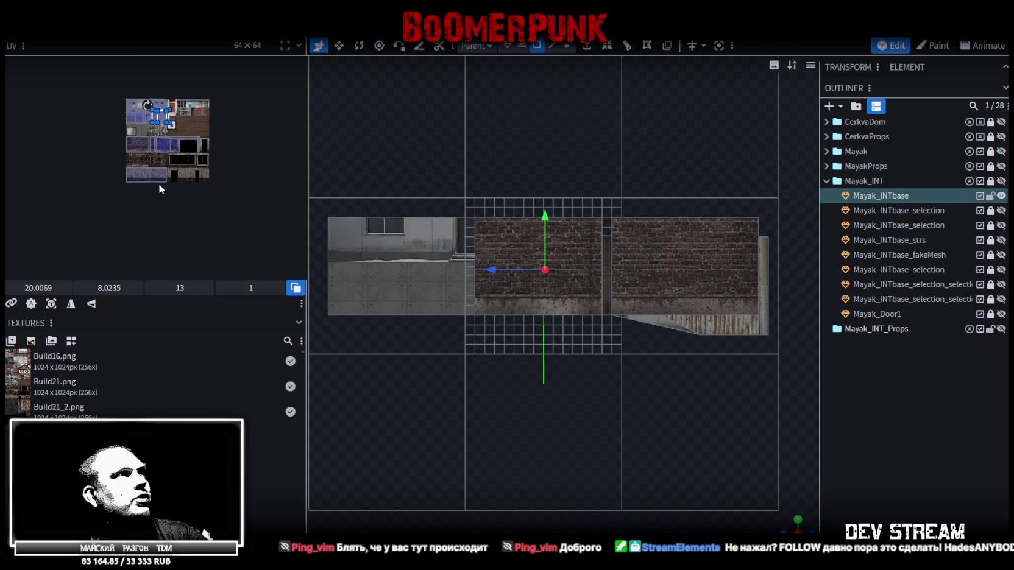
pyautogui.scroll(2, 158, 183)
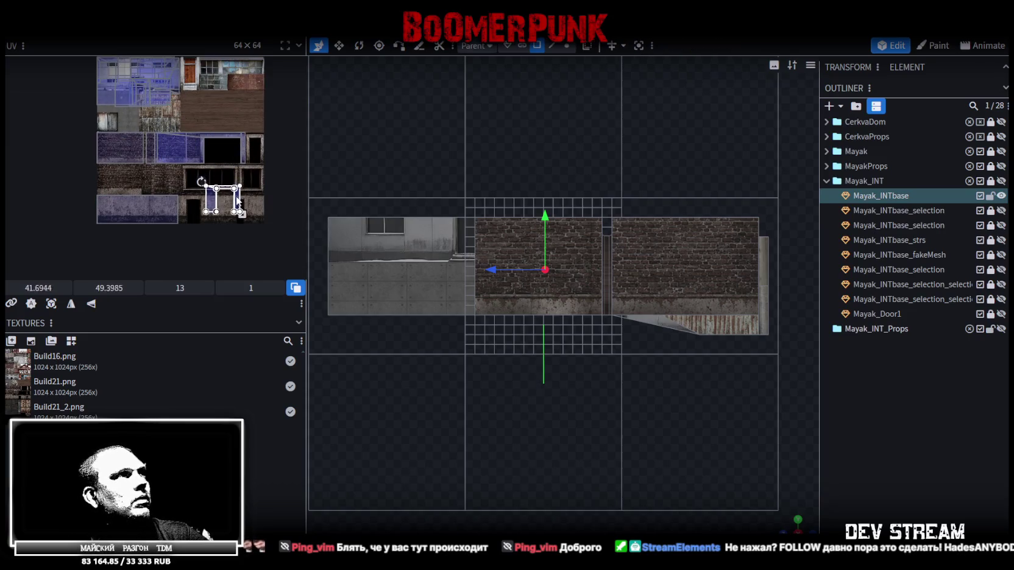
pyautogui.scroll(2, 235, 204)
pyautogui.scroll(1, 225, 183)
pyautogui.scroll(1, 214, 161)
pyautogui.scroll(1, 188, 171)
pyautogui.moveTo(193, 181); pyautogui.dragTo(228, 206, button='middle')
pyautogui.moveTo(207, 202); pyautogui.dragTo(124, 224)
pyautogui.scroll(1, 168, 217)
pyautogui.scroll(1, 169, 216)
pyautogui.scroll(2, 177, 225)
pyautogui.scroll(2, 195, 233)
pyautogui.scroll(1, 158, 207)
pyautogui.scroll(-2, 145, 199)
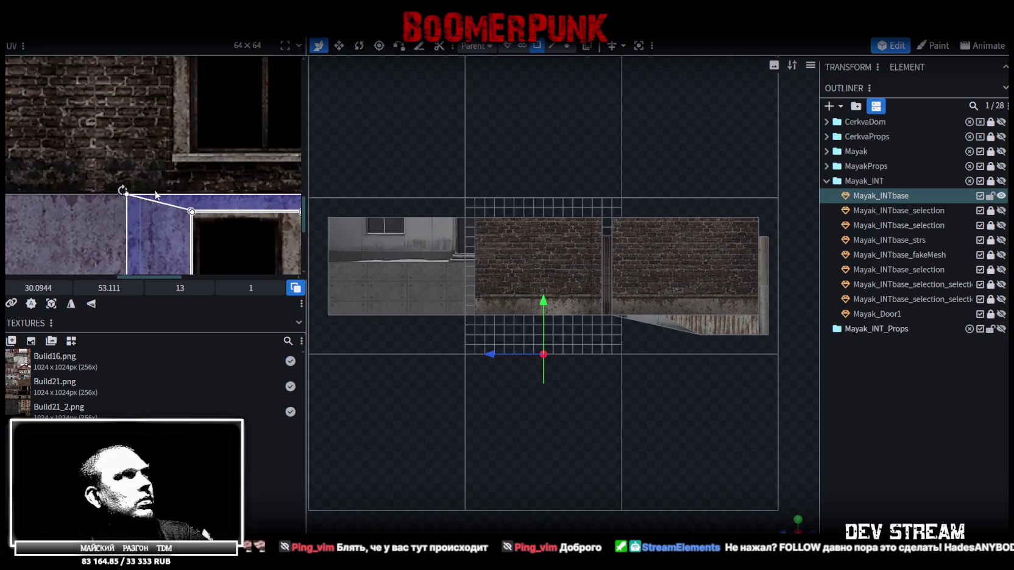
pyautogui.scroll(-2, 158, 195)
pyautogui.scroll(2, 178, 163)
pyautogui.scroll(2, 182, 188)
pyautogui.scroll(1, 180, 183)
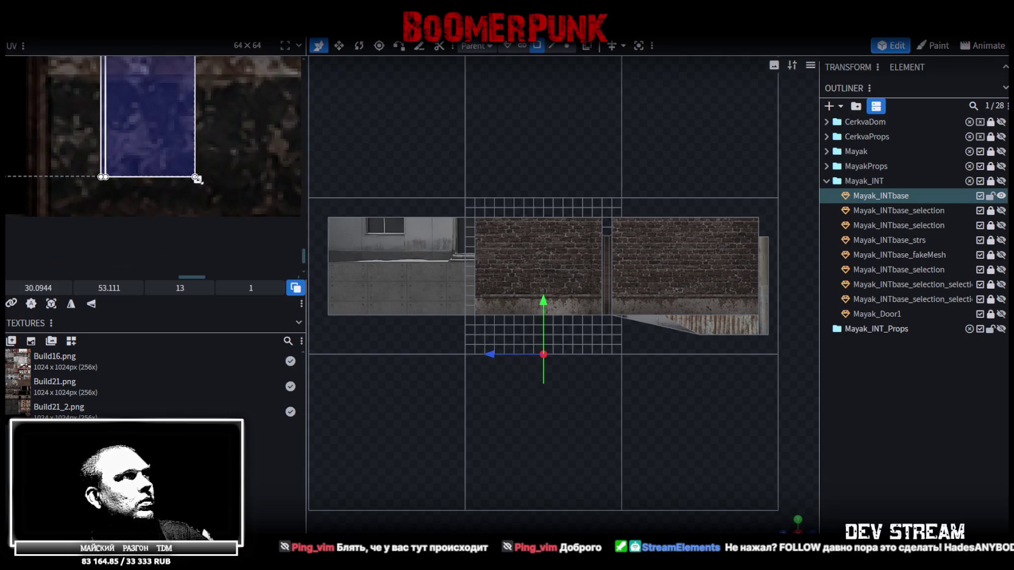
# Step: Resize the door-frame UV to 14.125 × 1.0865 and shift it left to line up
pyautogui.moveTo(199, 183); pyautogui.dragTo(250, 209)
pyautogui.scroll(-2, 164, 152)
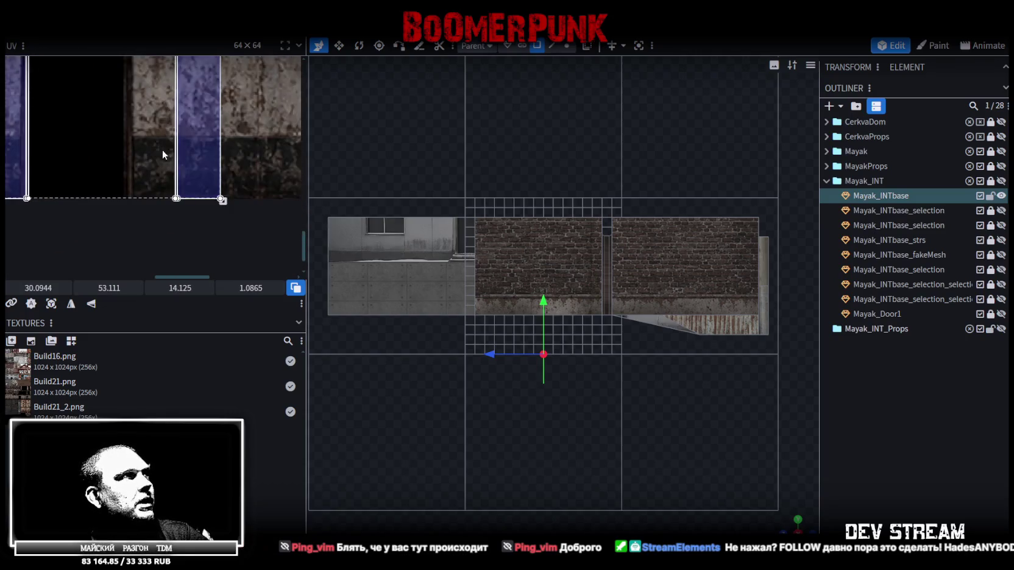
pyautogui.scroll(-2, 179, 177)
pyautogui.scroll(2, 122, 213)
pyautogui.scroll(2, 66, 250)
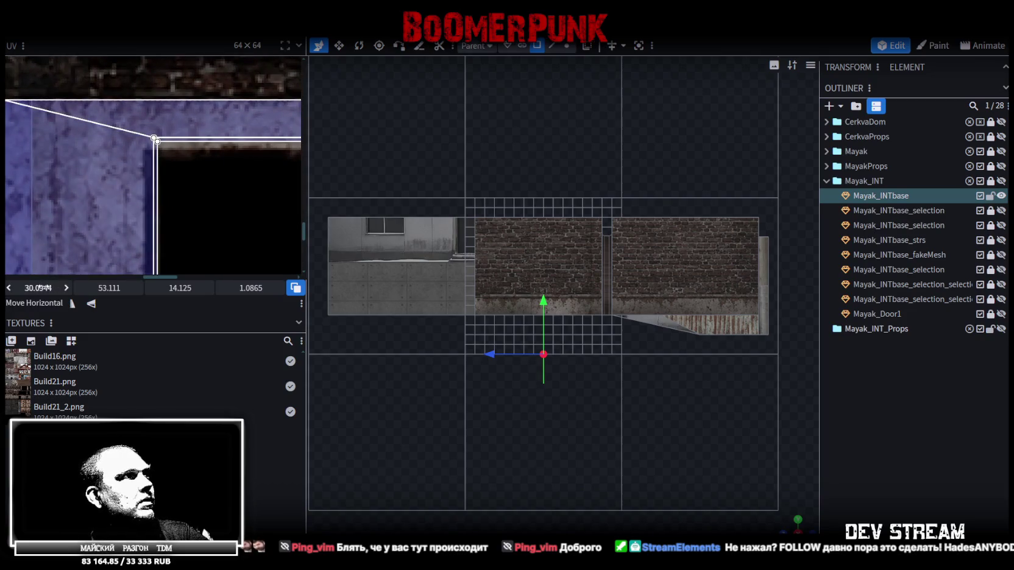
pyautogui.moveTo(37, 287); pyautogui.dragTo(32, 288)
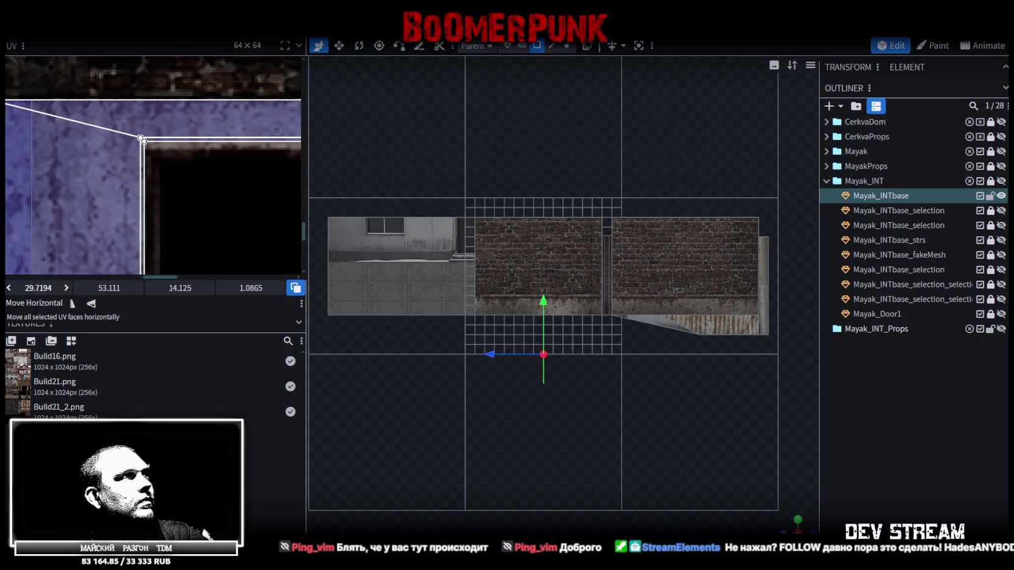
pyautogui.scroll(-3, 202, 159)
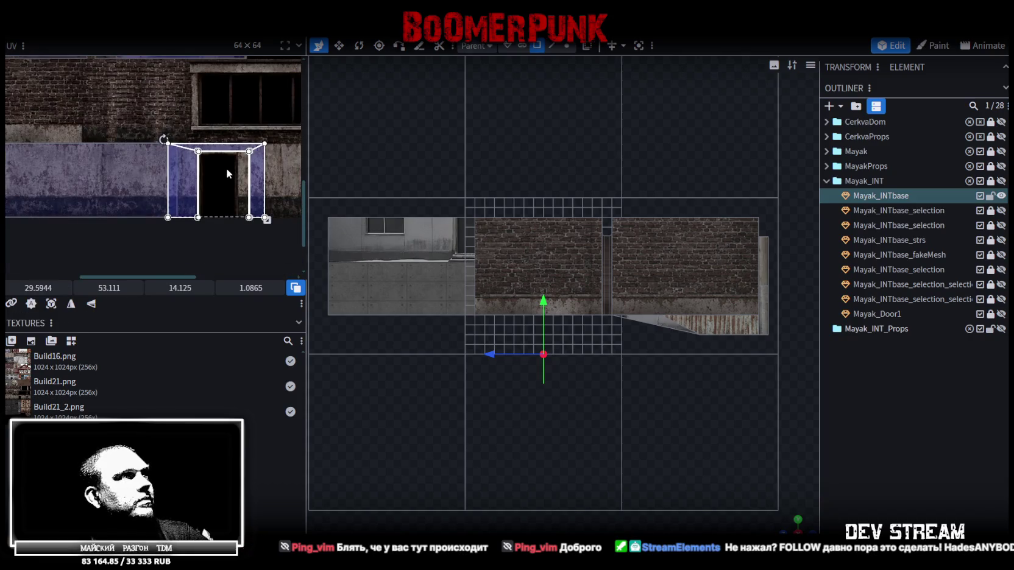
pyautogui.scroll(2, 227, 172)
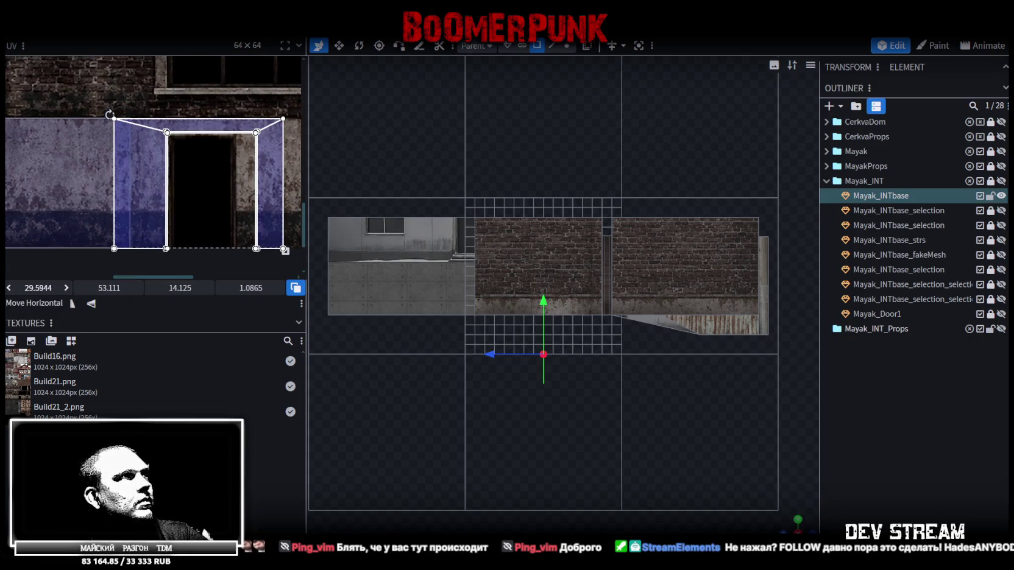
pyautogui.moveTo(38, 287); pyautogui.dragTo(31, 288)
pyautogui.scroll(-2, 663, 301)
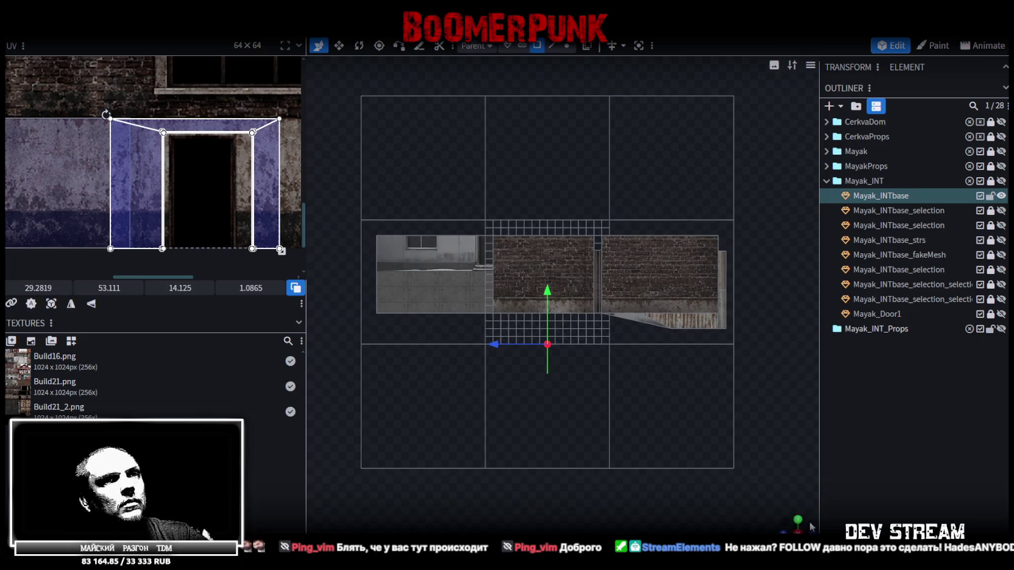
# Step: Orbit around the building interior and select the next wall face
pyautogui.moveTo(784, 520)
pyautogui.mouseDown()
pyautogui.moveTo(480, 240)
pyautogui.moveTo(684, 257)
pyautogui.mouseUp()
pyautogui.scroll(3, 572, 301)
pyautogui.scroll(3, 778, 393)
pyautogui.moveTo(778, 393)
pyautogui.mouseDown()
pyautogui.moveTo(807, 398)
pyautogui.moveTo(646, 386)
pyautogui.moveTo(520, 412)
pyautogui.moveTo(494, 405)
pyautogui.moveTo(491, 388)
pyautogui.moveTo(505, 406)
pyautogui.moveTo(568, 396)
pyautogui.moveTo(725, 425)
pyautogui.moveTo(810, 416)
pyautogui.moveTo(725, 414)
pyautogui.moveTo(509, 358)
pyautogui.moveTo(546, 381)
pyautogui.moveTo(342, 349)
pyautogui.moveTo(561, 343)
pyautogui.moveTo(657, 327)
pyautogui.moveTo(630, 322)
pyautogui.moveTo(681, 349)
pyautogui.moveTo(601, 345)
pyautogui.mouseUp()
pyautogui.click(631, 326)
# Step: Project the wall face's UV from top view and move it onto the blue-banded concrete
pyautogui.moveTo(741, 397)
pyautogui.mouseDown()
pyautogui.moveTo(684, 440)
pyautogui.moveTo(693, 409)
pyautogui.mouseUp()
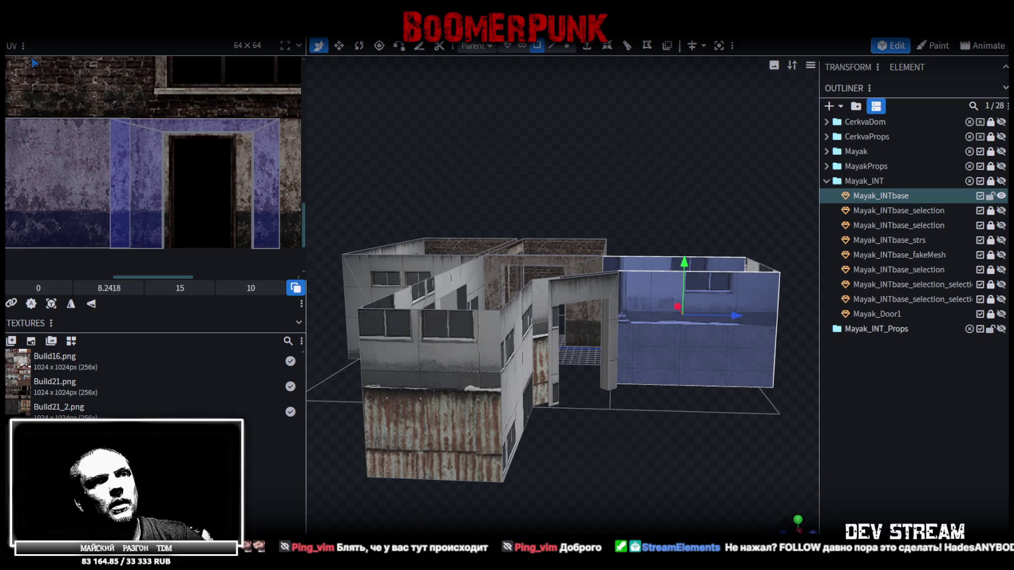
pyautogui.press('KP_7')
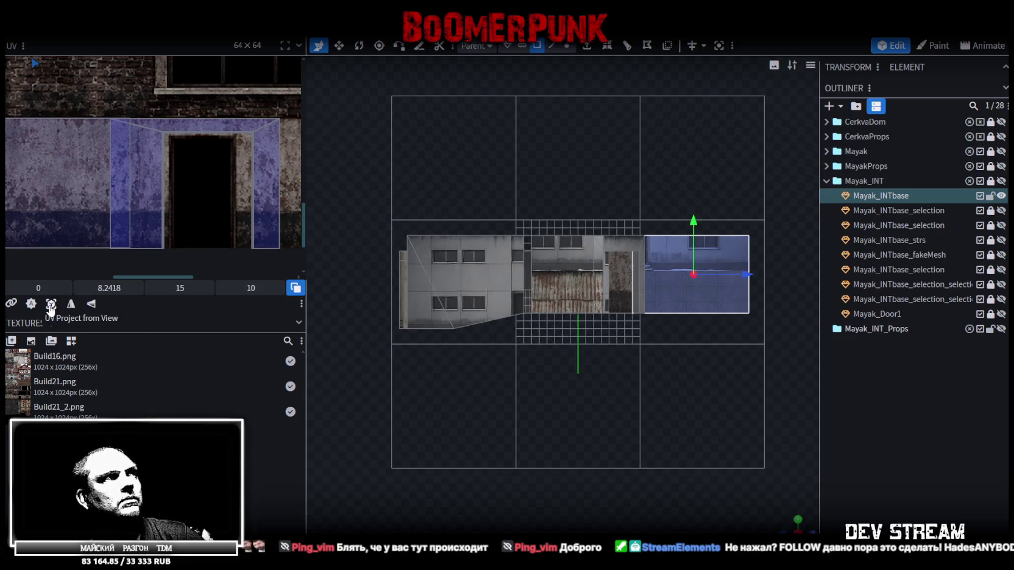
pyautogui.click(51, 304)
pyautogui.scroll(-5, 93, 192)
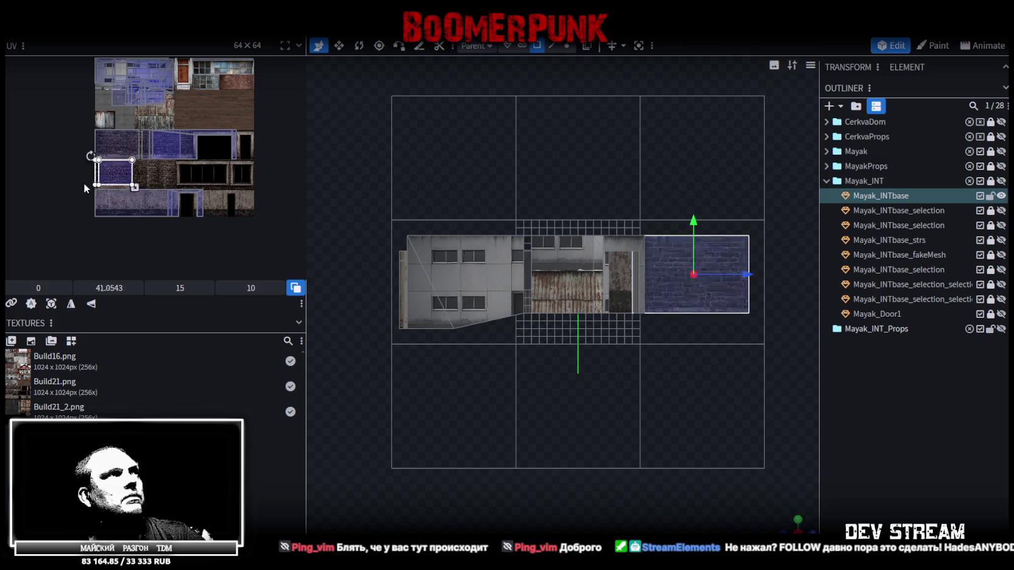
pyautogui.scroll(3, 83, 164)
pyautogui.scroll(3, 92, 183)
pyautogui.moveTo(116, 208); pyautogui.dragTo(120, 232)
# Step: Enlarge the wall's UV to 16.25 × 10.8333 over the concrete surface
pyautogui.scroll(2, 115, 231)
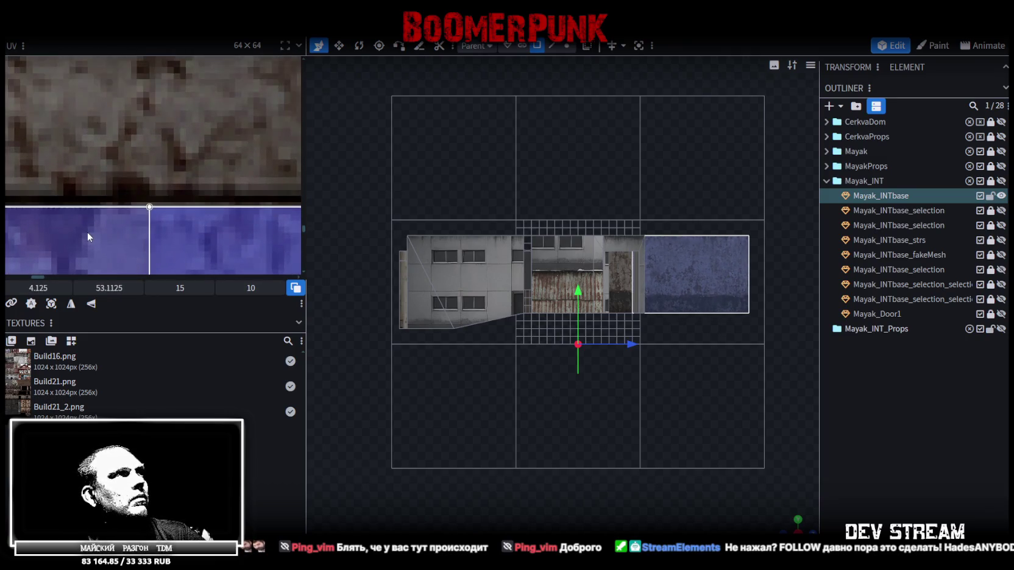
pyautogui.scroll(-2, 87, 232)
pyautogui.scroll(-2, 152, 219)
pyautogui.scroll(-2, 195, 189)
pyautogui.scroll(2, 195, 195)
pyautogui.scroll(2, 126, 154)
pyautogui.scroll(1, 83, 152)
pyautogui.moveTo(86, 153); pyautogui.dragTo(140, 177)
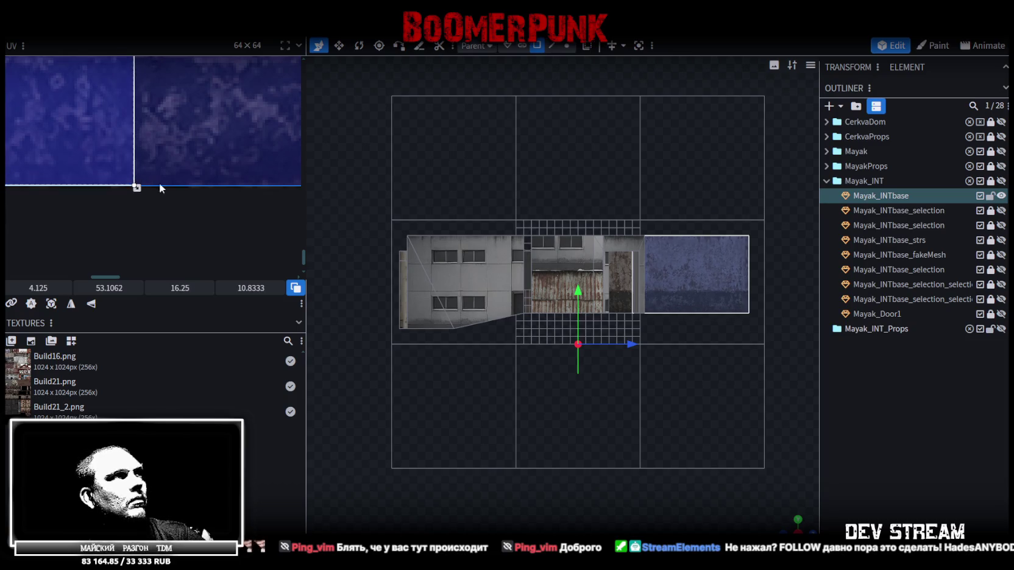
# Step: Select the blue wall face and slide its UV left to align the texture
pyautogui.moveTo(788, 525)
pyautogui.mouseDown()
pyautogui.moveTo(742, 477)
pyautogui.moveTo(681, 446)
pyautogui.moveTo(582, 433)
pyautogui.moveTo(551, 418)
pyautogui.mouseUp()
pyautogui.click(650, 360)
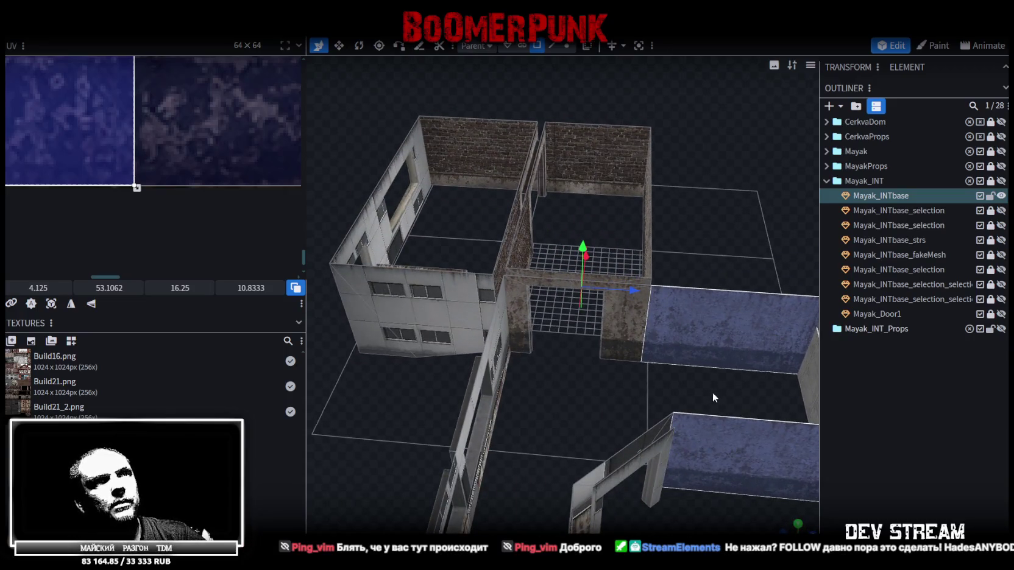
pyautogui.moveTo(711, 390); pyautogui.dragTo(639, 368)
pyautogui.scroll(-3, 255, 204)
pyautogui.scroll(-2, 203, 194)
pyautogui.moveTo(40, 288); pyautogui.dragTo(18, 289)
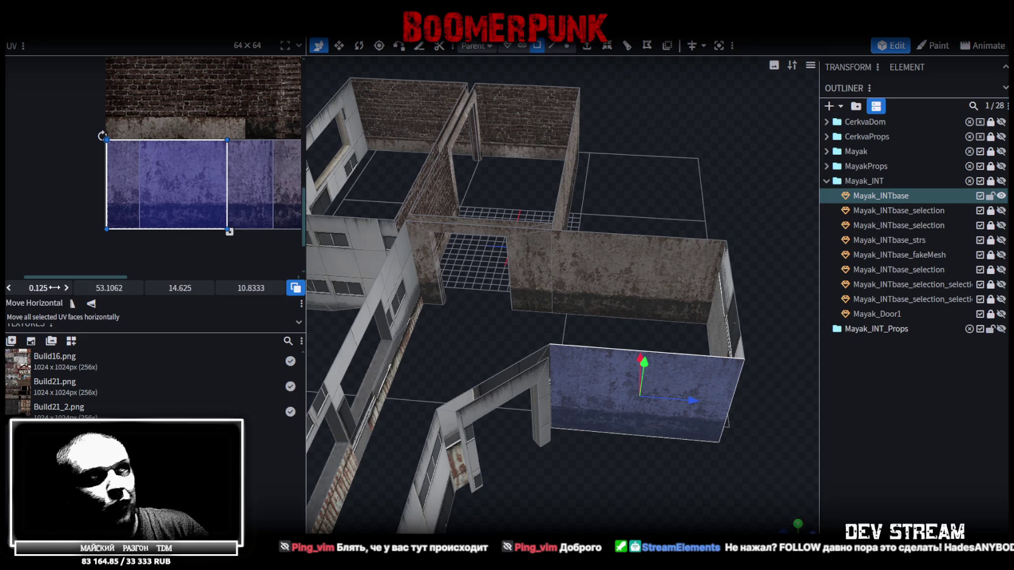
# Step: Inspect the retextured wall and select the short upper wall face
pyautogui.moveTo(755, 467)
pyautogui.mouseDown()
pyautogui.moveTo(639, 443)
pyautogui.moveTo(763, 450)
pyautogui.moveTo(576, 372)
pyautogui.mouseUp()
pyautogui.click(592, 269)
pyautogui.moveTo(592, 269)
pyautogui.mouseDown()
pyautogui.moveTo(674, 223)
pyautogui.moveTo(657, 228)
pyautogui.moveTo(755, 192)
pyautogui.mouseUp()
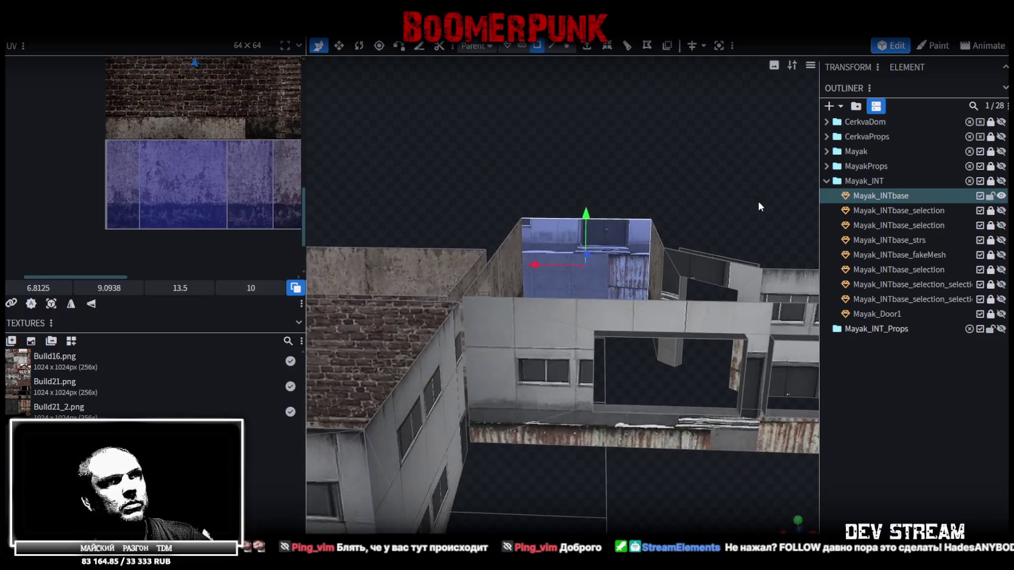
# Step: In orthographic view, move the short upper wall's UV box onto the bluish brick row
pyautogui.press('KP_7')
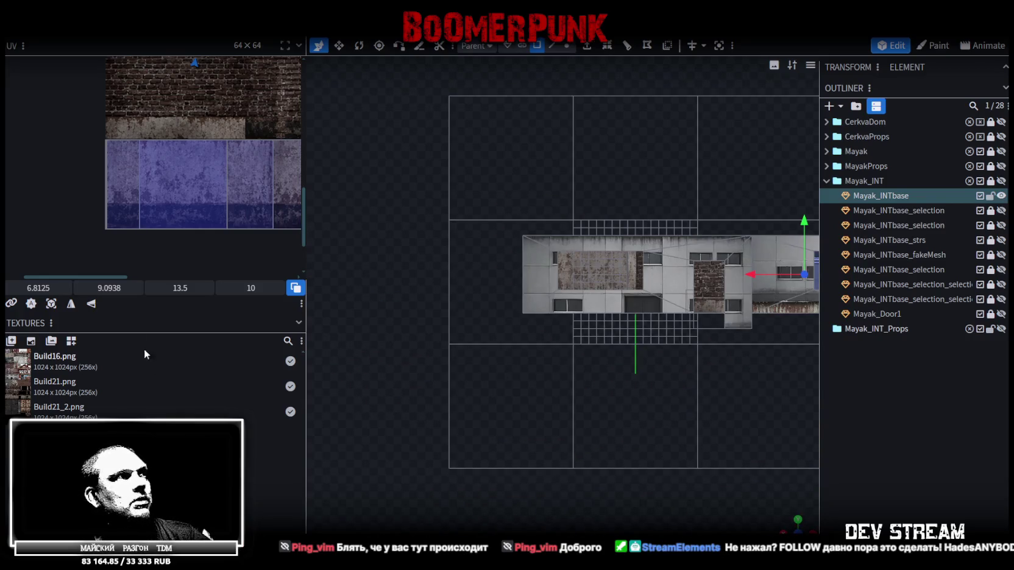
pyautogui.scroll(-3, 260, 196)
pyautogui.moveTo(253, 175); pyautogui.dragTo(189, 208, button='middle')
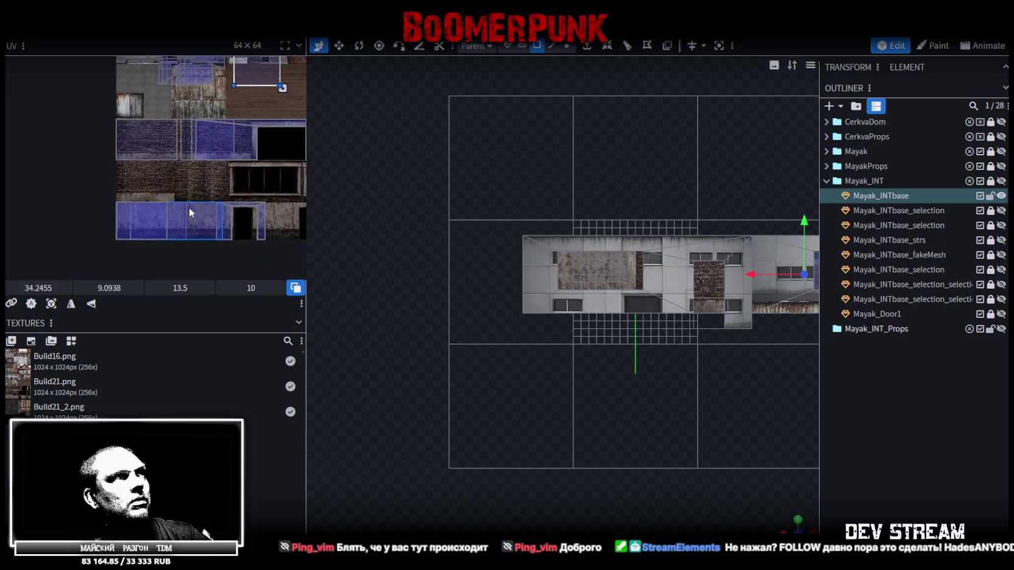
pyautogui.moveTo(141, 180)
pyautogui.mouseDown()
pyautogui.moveTo(128, 192)
pyautogui.moveTo(48, 180)
pyautogui.mouseUp()
pyautogui.scroll(2, 128, 192)
pyautogui.scroll(3, 113, 168)
pyautogui.scroll(3, 55, 182)
pyautogui.scroll(2, 55, 188)
pyautogui.scroll(-3, 47, 180)
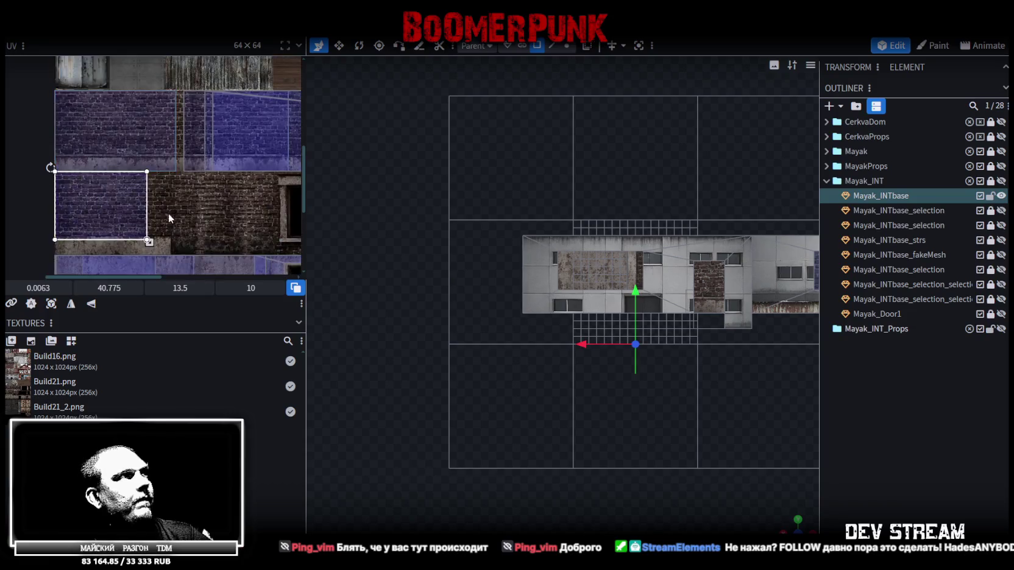
pyautogui.scroll(-2, 166, 212)
pyautogui.scroll(2, 153, 191)
# Step: Stretch the UV box's corner so it covers more brick, about 16.9 × 12.2
pyautogui.moveTo(153, 191); pyautogui.dragTo(119, 144, button='middle')
pyautogui.moveTo(96, 141); pyautogui.dragTo(163, 191)
pyautogui.scroll(3, 181, 201)
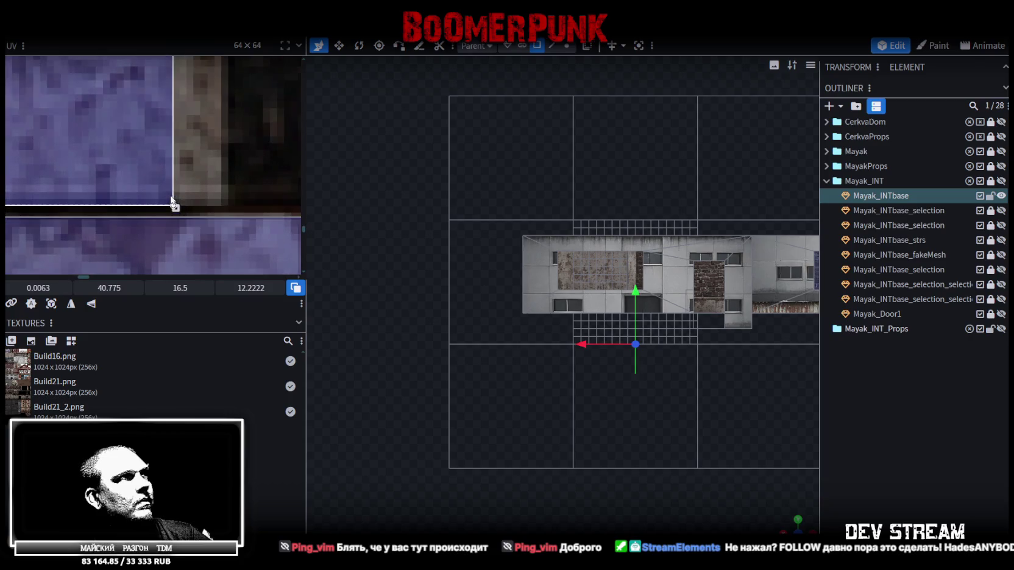
pyautogui.moveTo(175, 208); pyautogui.dragTo(215, 204)
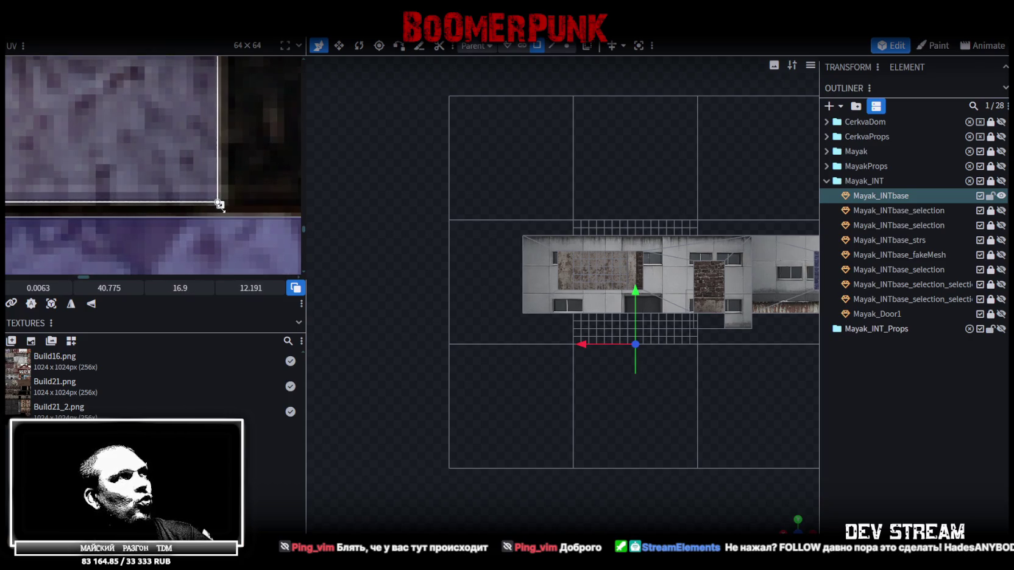
pyautogui.scroll(-2, 219, 203)
pyautogui.scroll(-2, 218, 206)
pyautogui.scroll(-4, 231, 208)
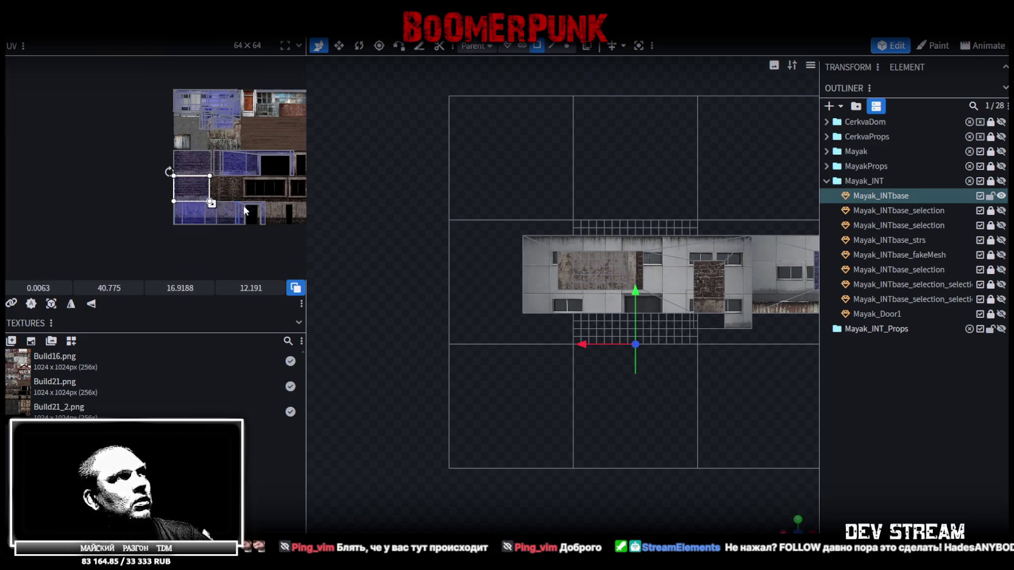
pyautogui.moveTo(684, 354)
pyautogui.mouseDown()
pyautogui.moveTo(684, 104)
pyautogui.moveTo(572, 379)
pyautogui.mouseUp()
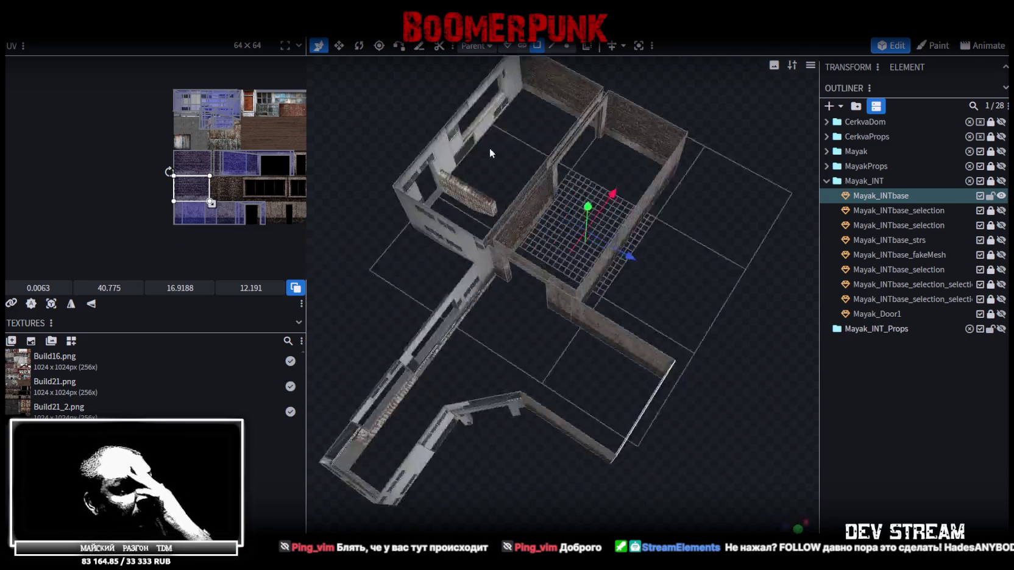
# Step: Select the faces of the long window wall strip
pyautogui.scroll(5, 572, 379)
pyautogui.moveTo(540, 333); pyautogui.dragTo(604, 332)
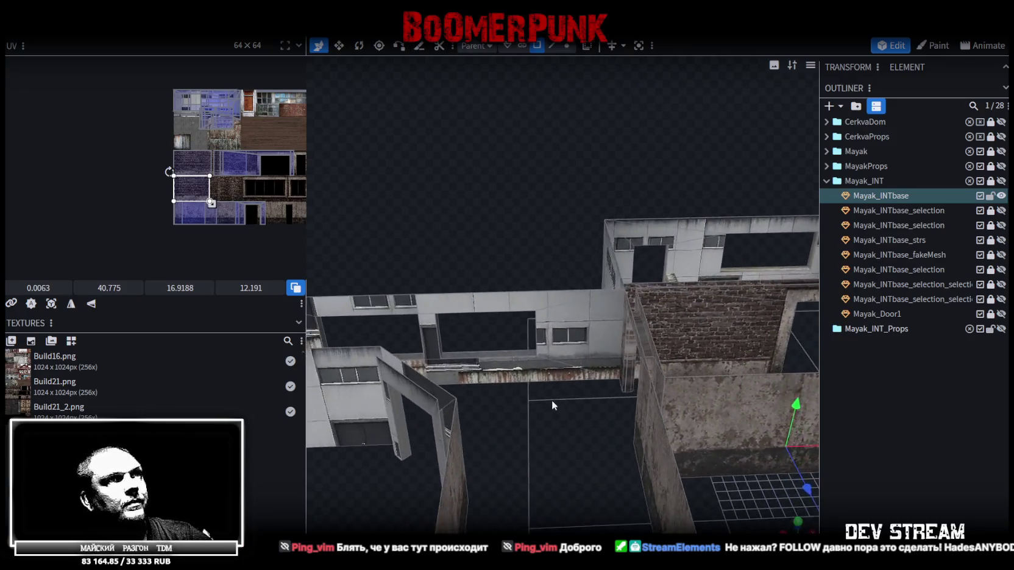
pyautogui.click(570, 309)
pyautogui.keyDown('shift'); pyautogui.click(553, 312); pyautogui.keyUp('shift')
pyautogui.keyDown('shift'); pyautogui.click(559, 372); pyautogui.keyUp('shift')
pyautogui.moveTo(560, 373)
pyautogui.mouseDown()
pyautogui.moveTo(666, 404)
pyautogui.moveTo(479, 250)
pyautogui.moveTo(509, 353)
pyautogui.mouseUp()
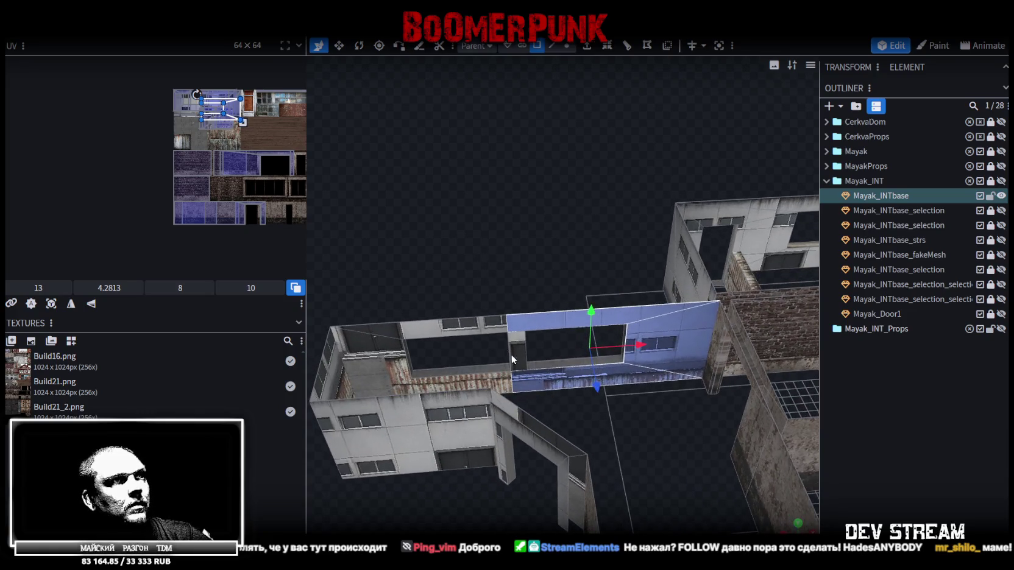
pyautogui.keyDown('shift'); pyautogui.click(442, 381); pyautogui.keyUp('shift')
pyautogui.keyDown('shift'); pyautogui.click(447, 386); pyautogui.keyUp('shift')
pyautogui.moveTo(447, 385)
pyautogui.mouseDown()
pyautogui.moveTo(484, 305)
pyautogui.moveTo(481, 247)
pyautogui.moveTo(452, 272)
pyautogui.moveTo(499, 214)
pyautogui.moveTo(736, 513)
pyautogui.mouseUp()
# Step: Re-project the strip's UVs from the front orthographic view and move the island toward the window area
pyautogui.press('KP_1')
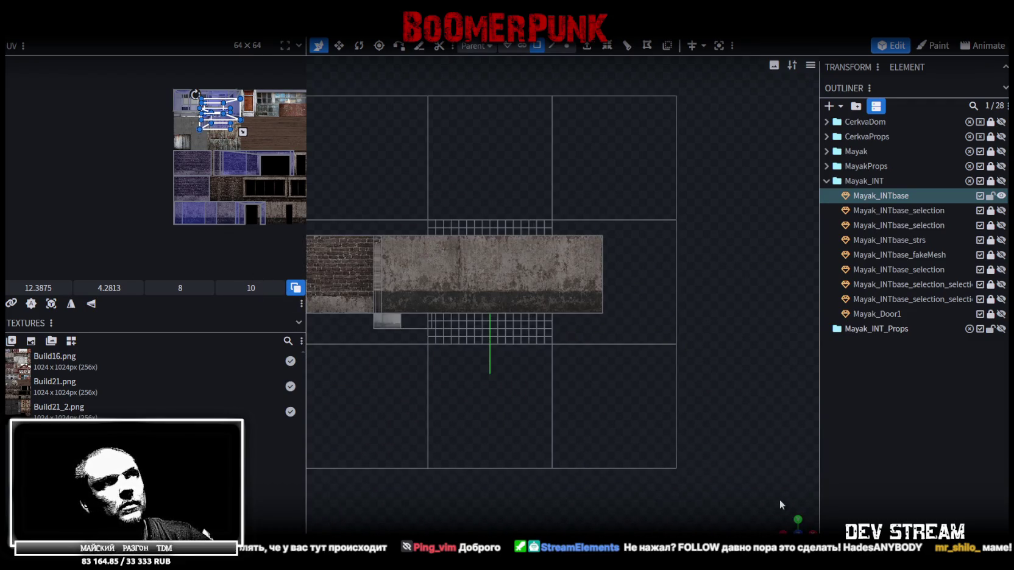
pyautogui.click(52, 305)
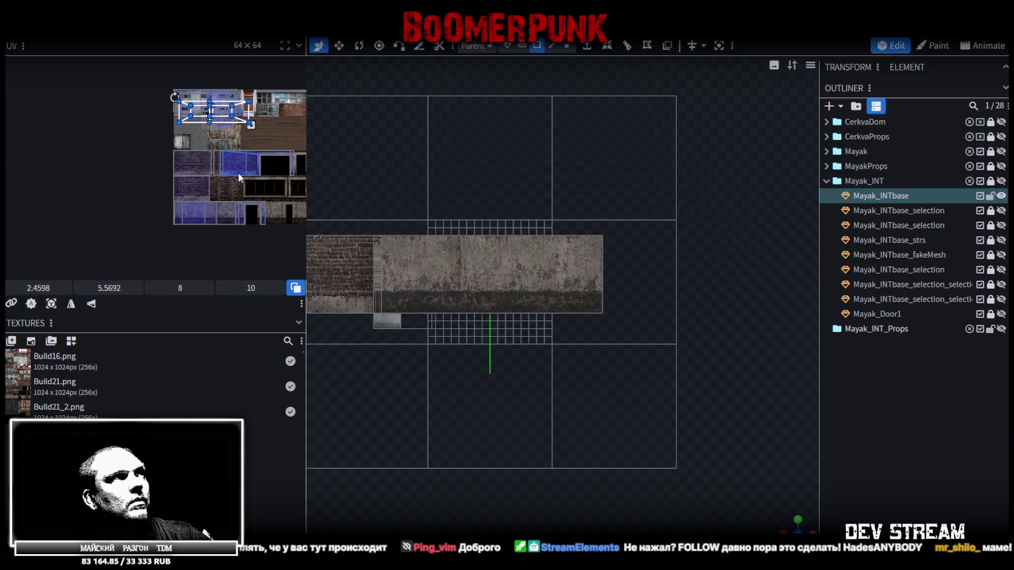
pyautogui.scroll(1, 237, 173)
pyautogui.scroll(1, 186, 216)
pyautogui.scroll(2, 189, 202)
pyautogui.scroll(2, 191, 186)
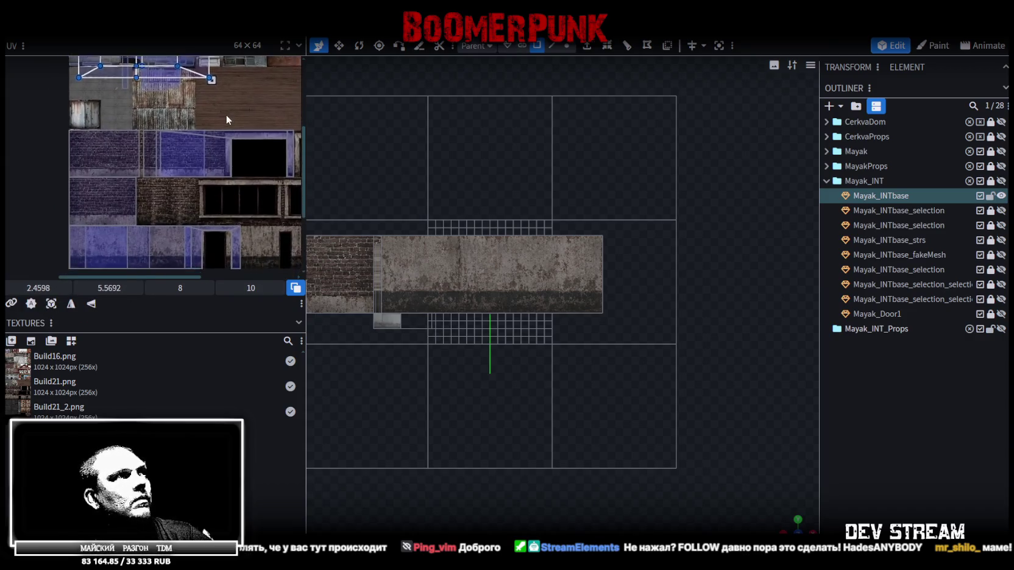
pyautogui.scroll(-1, 225, 120)
pyautogui.moveTo(221, 139)
pyautogui.mouseDown()
pyautogui.moveTo(234, 153)
pyautogui.moveTo(231, 181)
pyautogui.moveTo(282, 167)
pyautogui.mouseUp()
pyautogui.scroll(2, 146, 154)
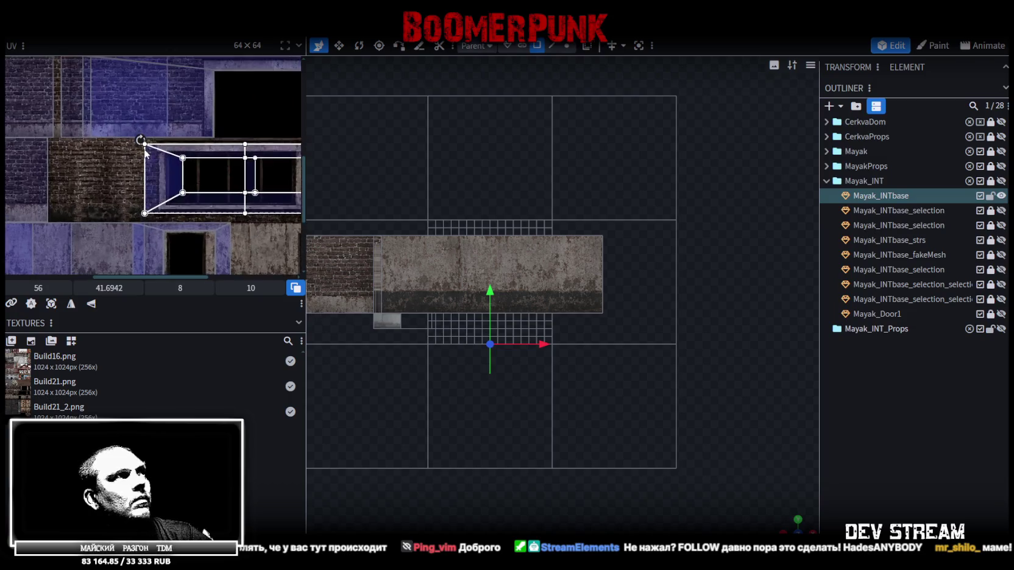
pyautogui.scroll(2, 147, 154)
# Step: Reposition the UV island on the brick area and enlarge it to cover more texture
pyautogui.moveTo(192, 147)
pyautogui.mouseDown()
pyautogui.moveTo(122, 142)
pyautogui.moveTo(125, 131)
pyautogui.mouseUp()
pyautogui.scroll(2, 130, 113)
pyautogui.scroll(1, 142, 169)
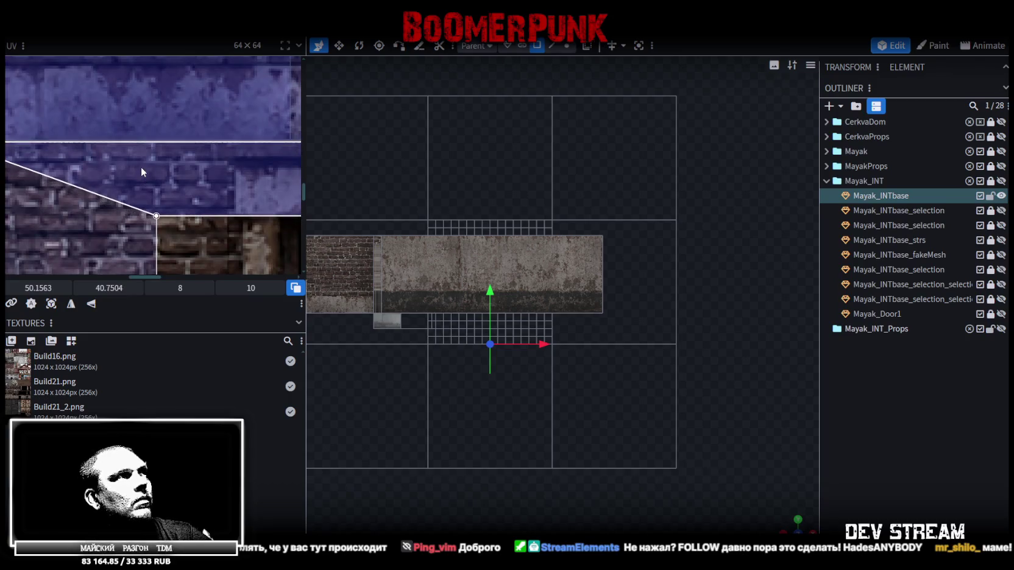
pyautogui.scroll(-2, 141, 166)
pyautogui.scroll(-2, 152, 169)
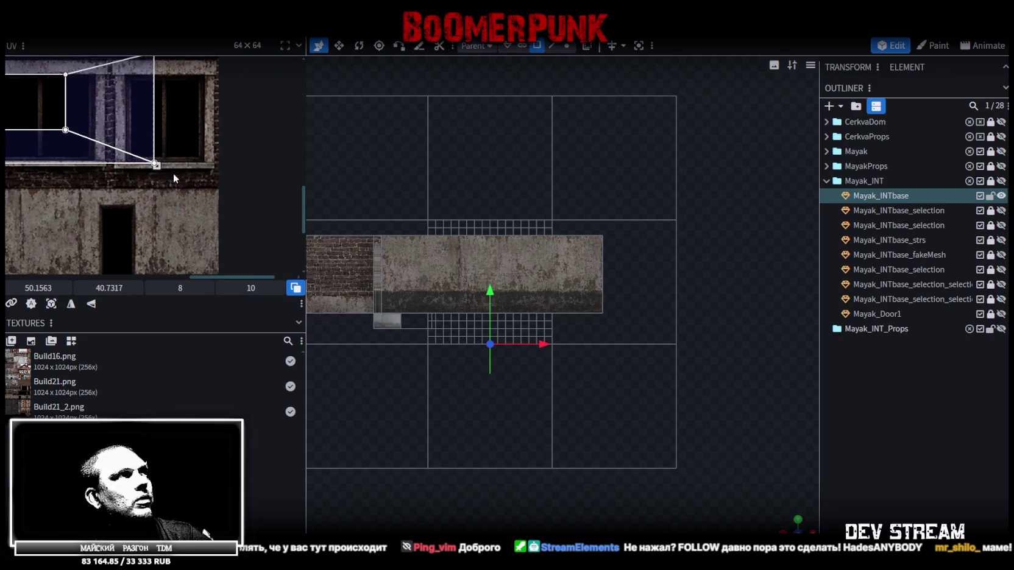
pyautogui.moveTo(156, 164); pyautogui.dragTo(237, 189)
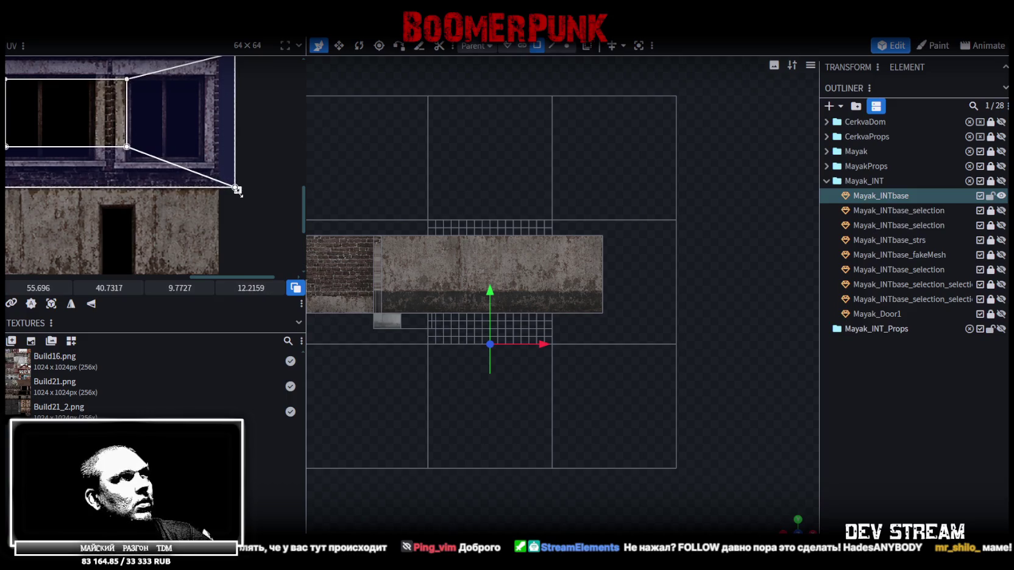
pyautogui.scroll(-1, 194, 226)
pyautogui.scroll(-1, 170, 215)
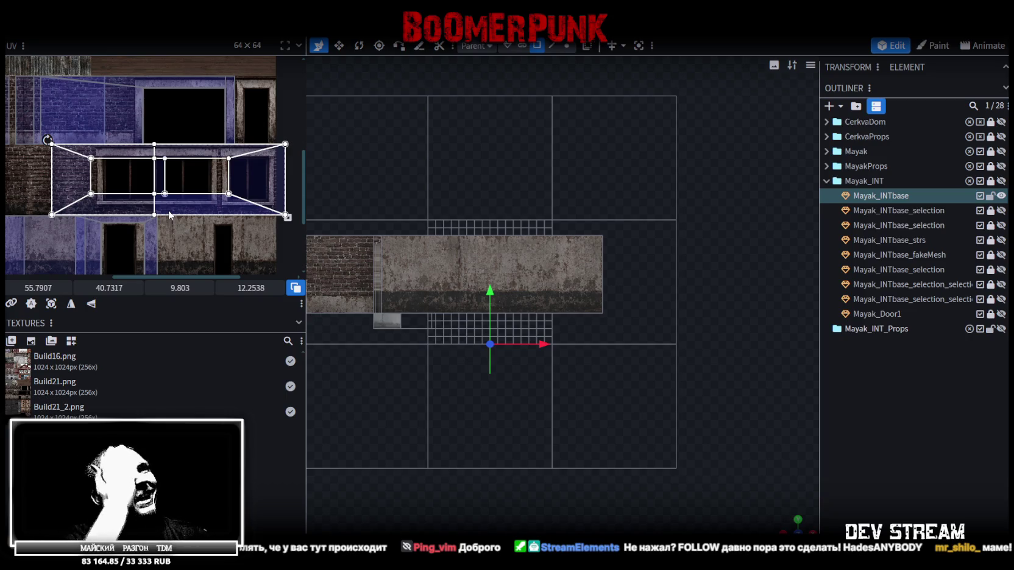
pyautogui.scroll(-1, 234, 134)
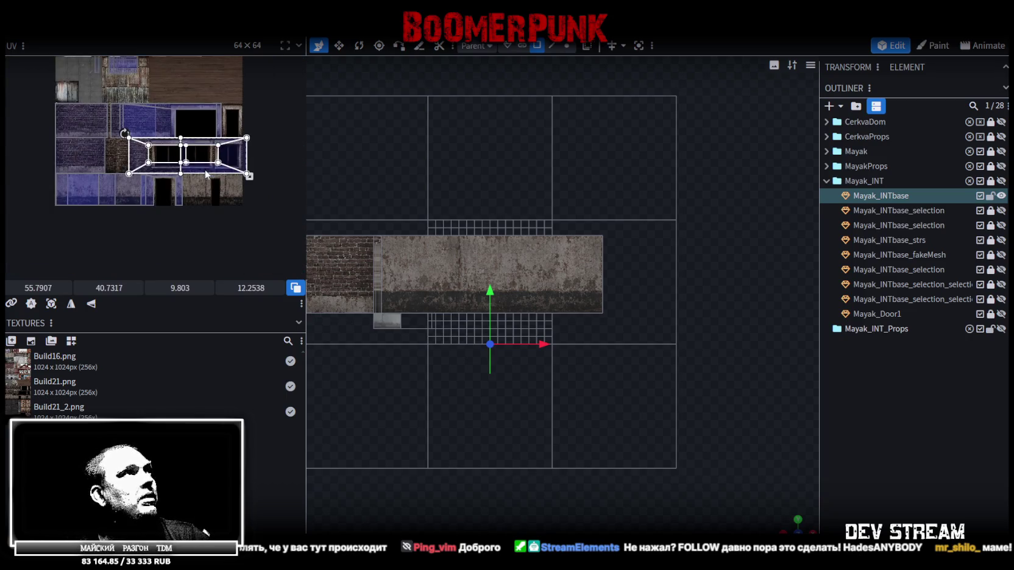
pyautogui.scroll(2, 207, 174)
pyautogui.scroll(1, 234, 176)
pyautogui.scroll(1, 219, 181)
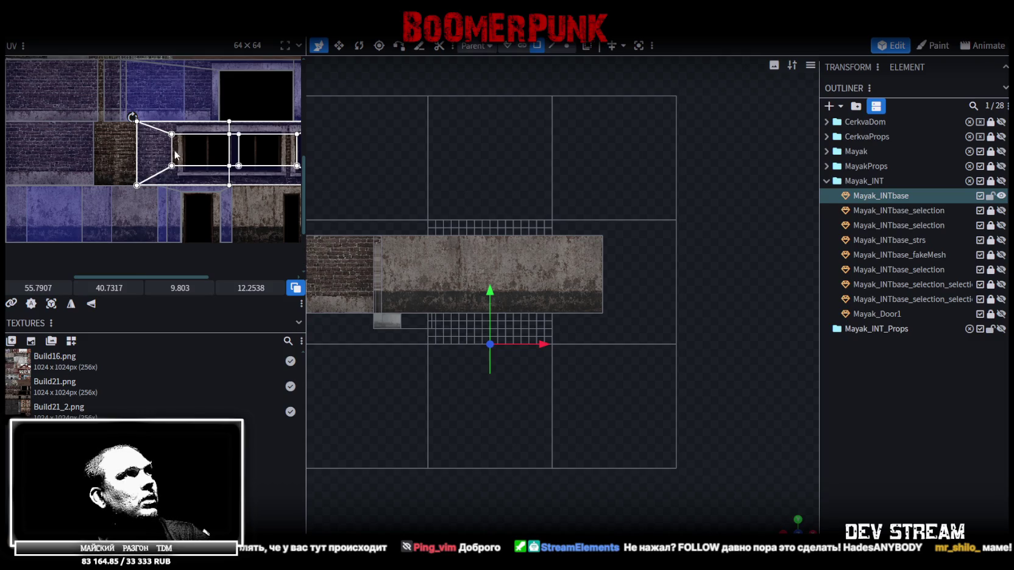
# Step: Move the UV island onto the lower blue facade section and shrink it to fit
pyautogui.moveTo(155, 156); pyautogui.dragTo(25, 212)
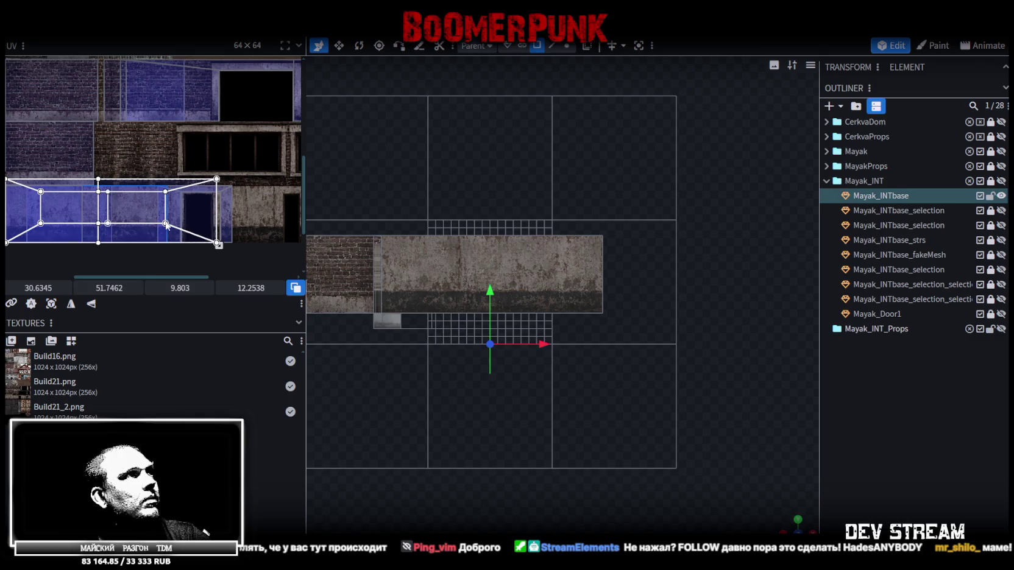
pyautogui.moveTo(218, 244); pyautogui.dragTo(164, 228)
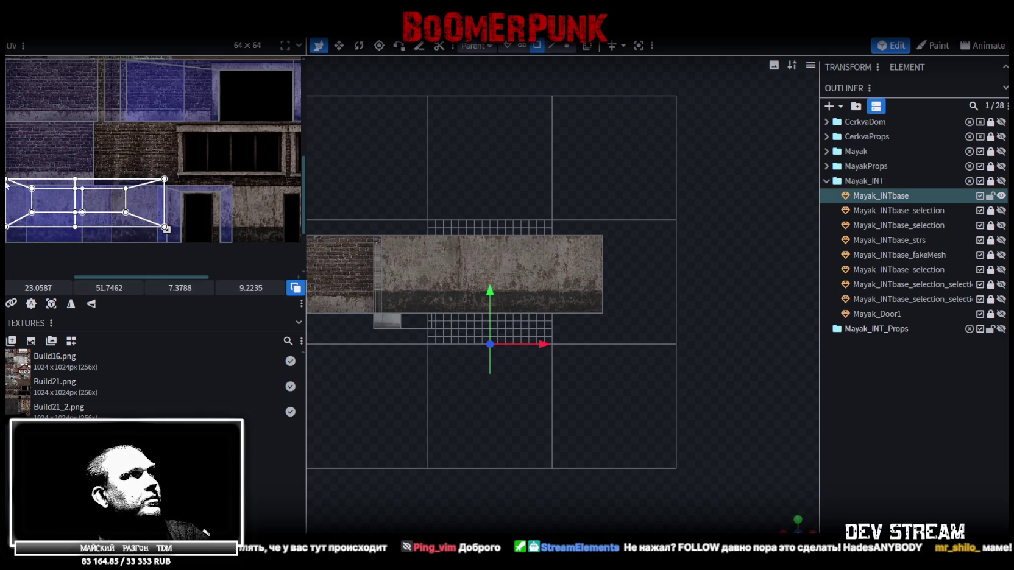
pyautogui.scroll(2, 6, 185)
pyautogui.scroll(2, 178, 186)
pyautogui.scroll(1, 133, 197)
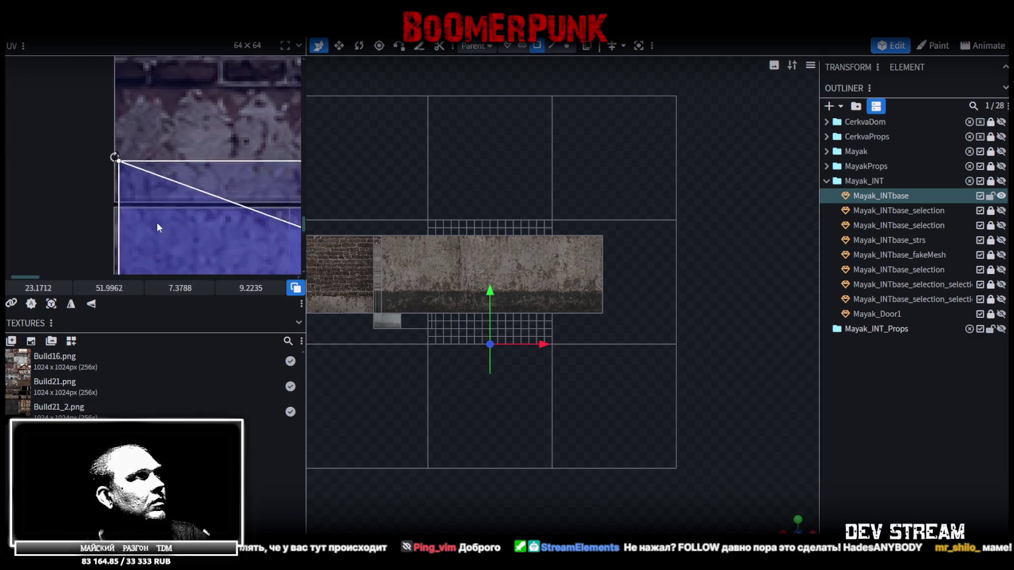
pyautogui.scroll(1, 146, 241)
pyautogui.moveTo(134, 223); pyautogui.dragTo(116, 212)
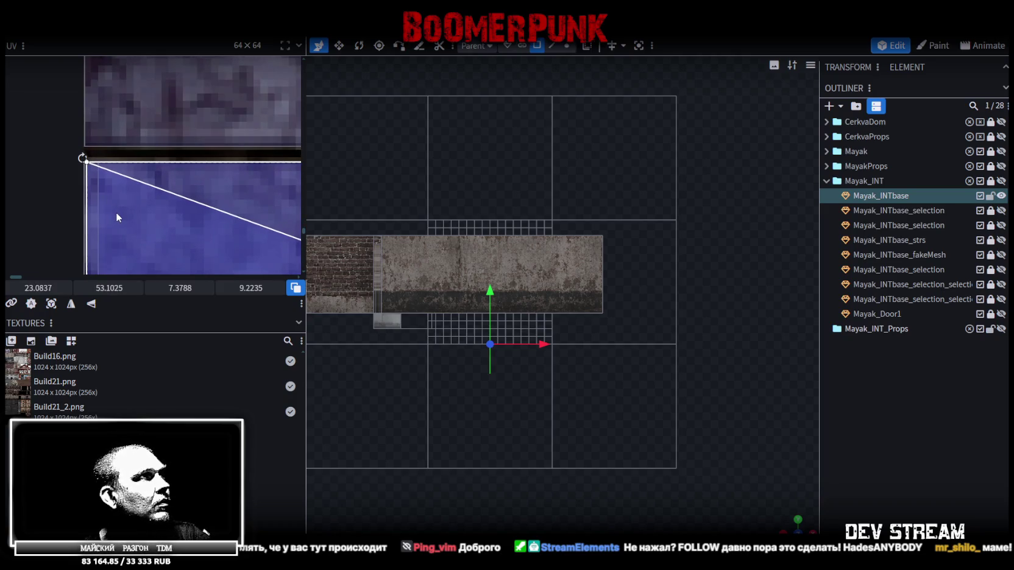
# Step: Mirror the strip's UVs horizontally, align them to the texture's left edge, and enlarge to about 8.7 × 10.9
pyautogui.click(71, 303)
pyautogui.moveTo(132, 255); pyautogui.dragTo(144, 241)
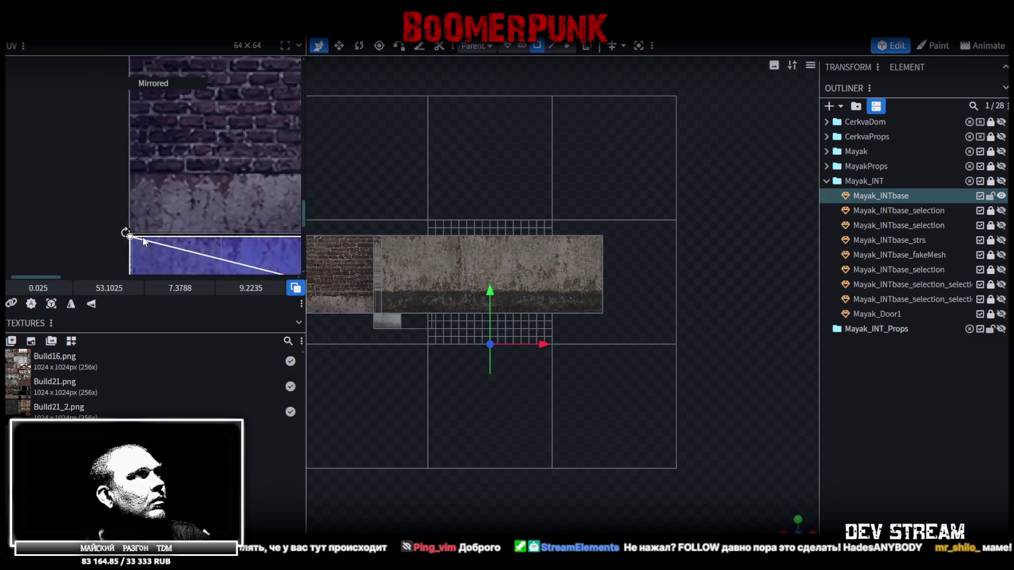
pyautogui.scroll(1, 144, 241)
pyautogui.scroll(2, 135, 142)
pyautogui.scroll(2, 211, 162)
pyautogui.moveTo(223, 162)
pyautogui.mouseDown()
pyautogui.moveTo(241, 158)
pyautogui.moveTo(268, 178)
pyautogui.mouseUp()
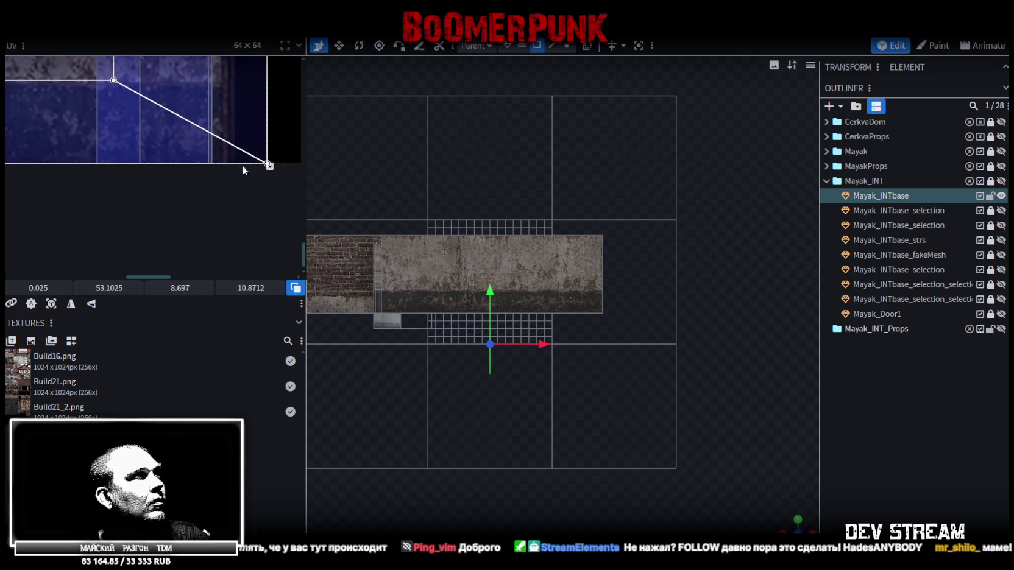
pyautogui.scroll(-3, 253, 172)
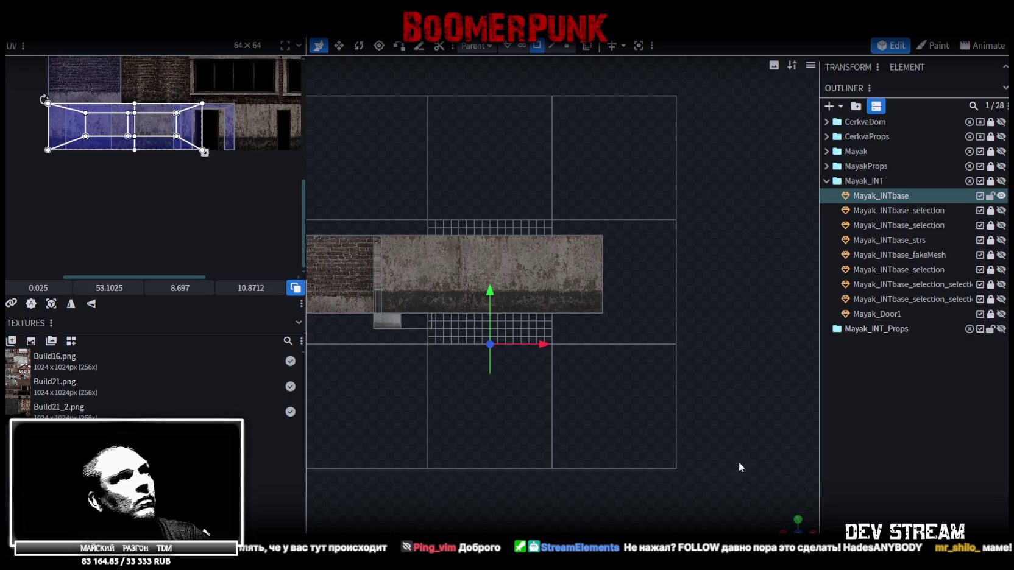
pyautogui.click(789, 526)
pyautogui.moveTo(629, 425)
pyautogui.mouseDown()
pyautogui.moveTo(702, 456)
pyautogui.moveTo(636, 422)
pyautogui.moveTo(715, 410)
pyautogui.moveTo(538, 412)
pyautogui.moveTo(673, 342)
pyautogui.moveTo(504, 451)
pyautogui.moveTo(580, 416)
pyautogui.mouseUp()
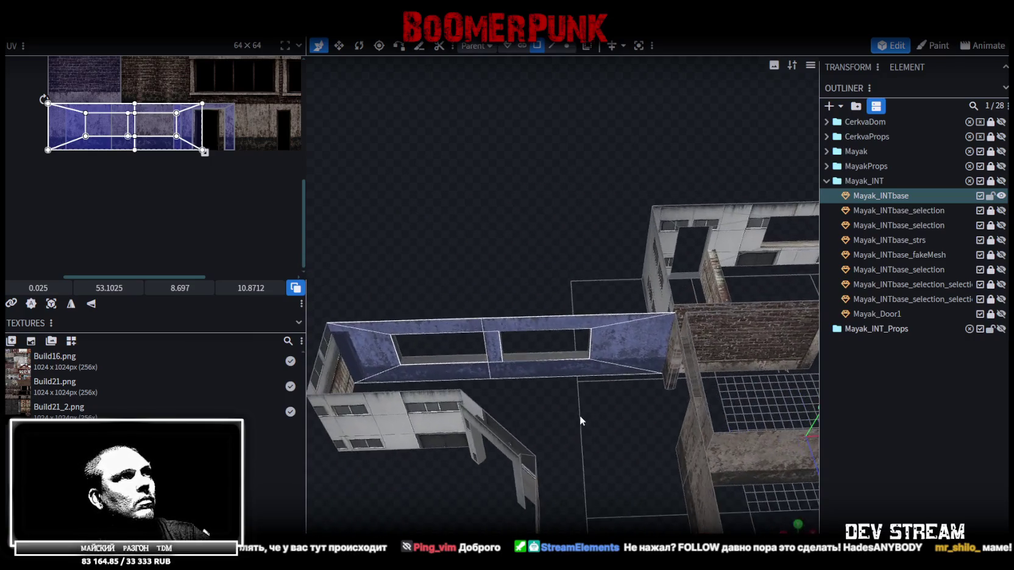
# Step: Slide and mirror the UVs of the strip's left end face and its neighbouring face to line up
pyautogui.click(377, 347)
pyautogui.keyDown('shift'); pyautogui.click(477, 370); pyautogui.keyUp('shift')
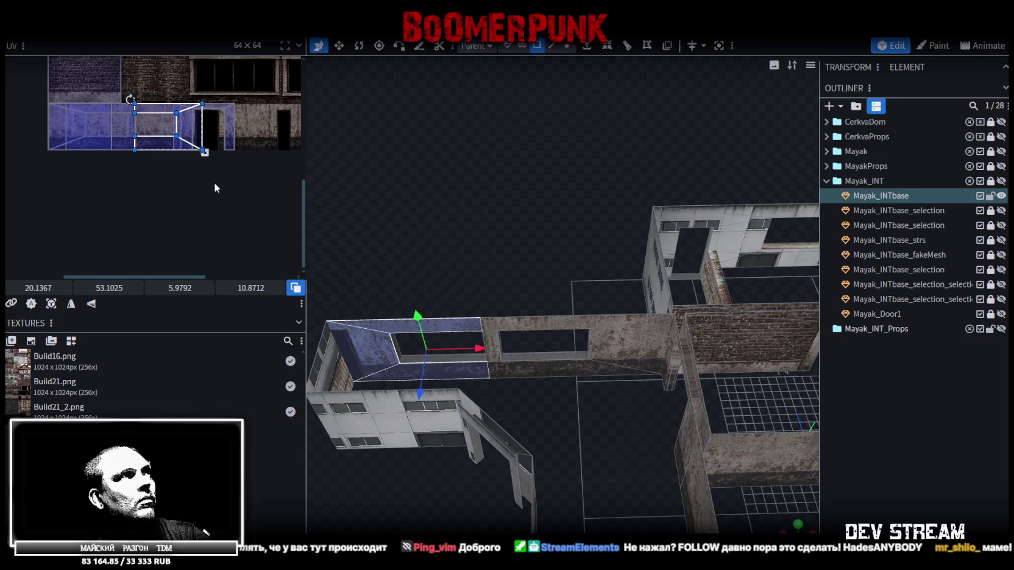
pyautogui.moveTo(214, 187); pyautogui.dragTo(174, 207, button='middle')
pyautogui.moveTo(38, 287)
pyautogui.mouseDown()
pyautogui.moveTo(58, 288)
pyautogui.moveTo(39, 288)
pyautogui.mouseUp()
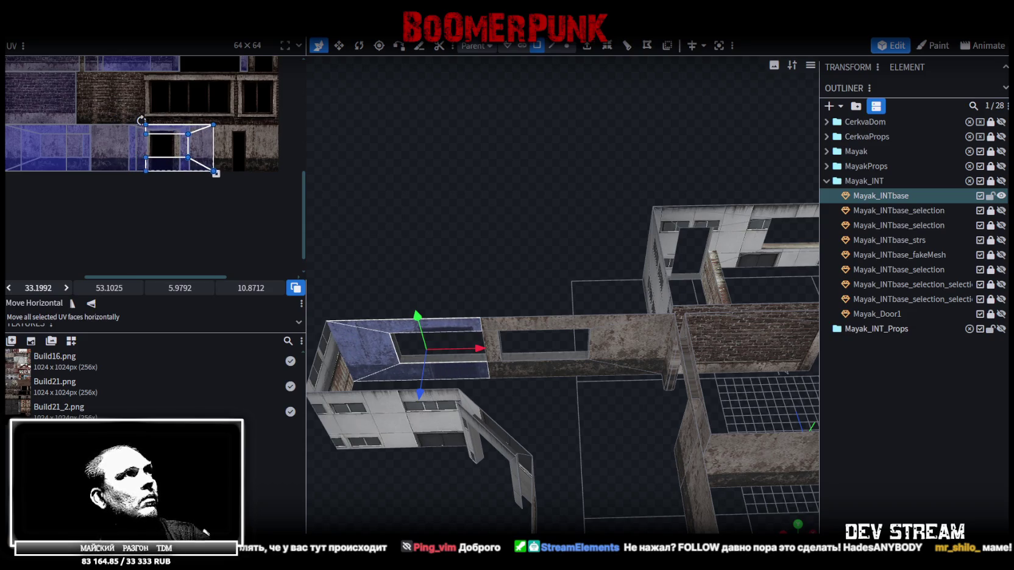
pyautogui.click(71, 306)
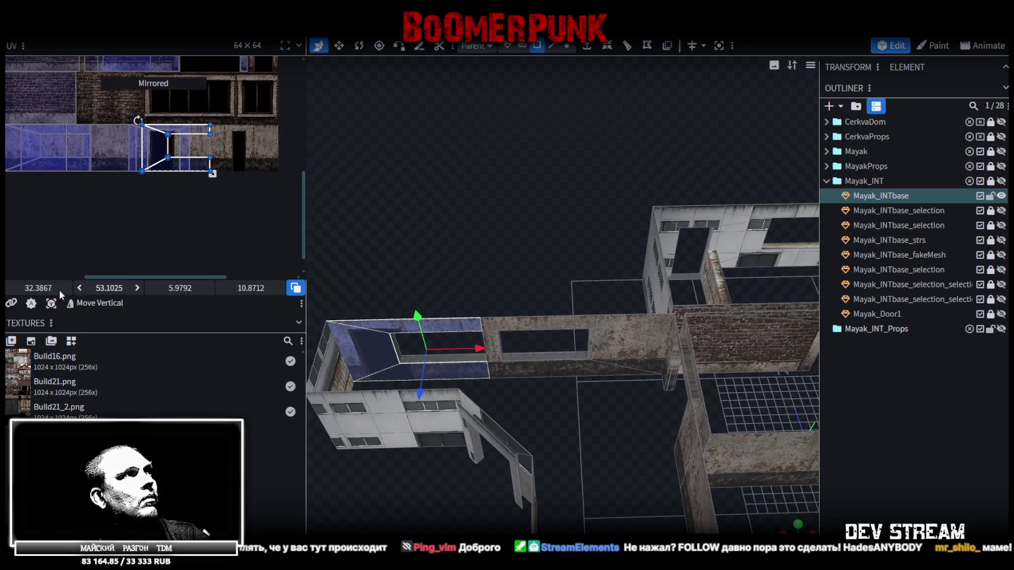
pyautogui.moveTo(38, 288); pyautogui.dragTo(19, 288)
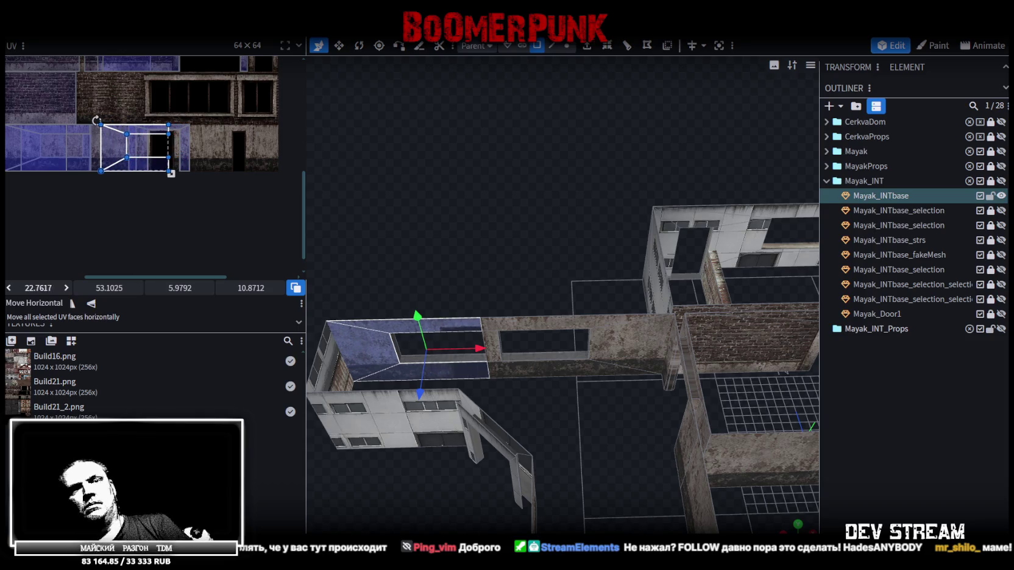
pyautogui.moveTo(19, 287); pyautogui.dragTo(9, 287)
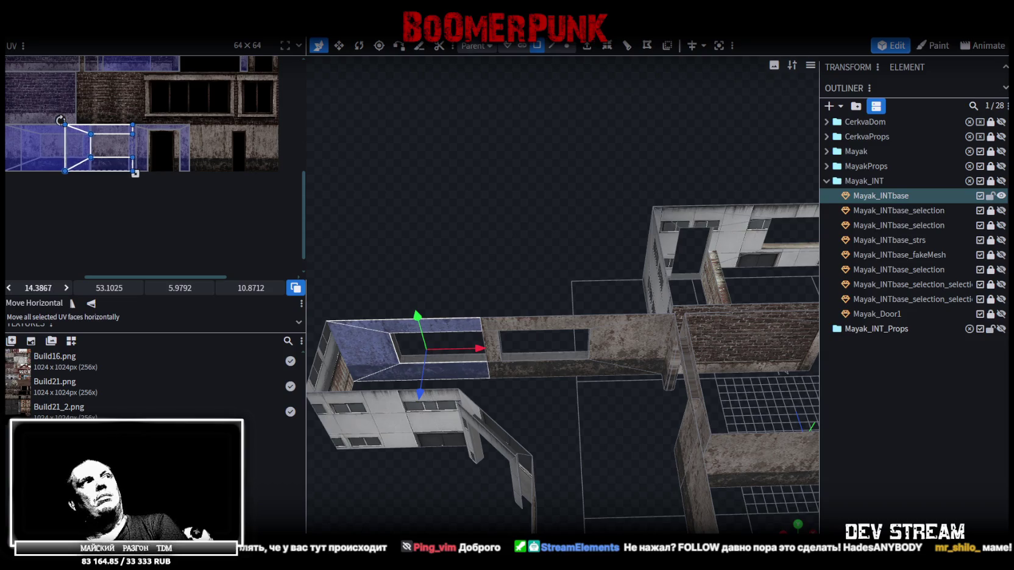
pyautogui.moveTo(9, 288); pyautogui.dragTo(14, 287)
# Step: Select the window opening's top beam and lower strip faces
pyautogui.moveTo(800, 529); pyautogui.dragTo(796, 528)
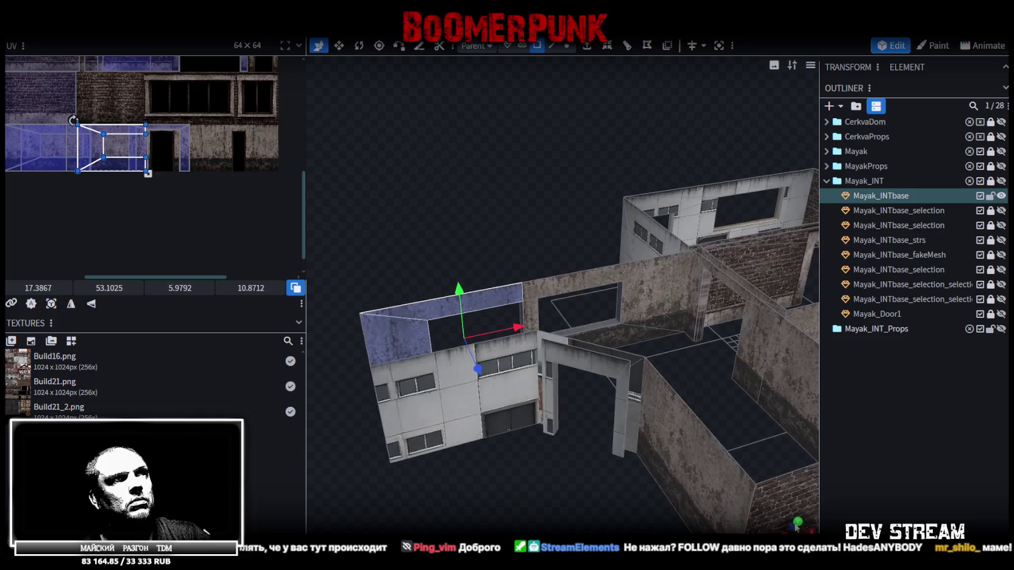
pyautogui.scroll(2, 506, 461)
pyautogui.scroll(3, 545, 417)
pyautogui.scroll(2, 538, 439)
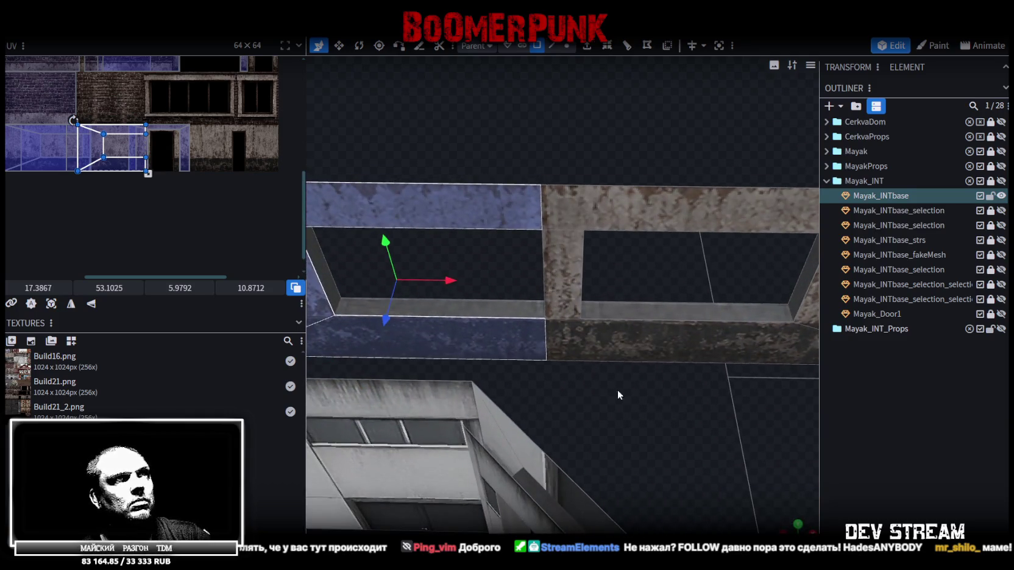
pyautogui.click(629, 337)
pyautogui.click(489, 215)
pyautogui.keyDown('shift'); pyautogui.click(491, 340); pyautogui.keyUp('shift')
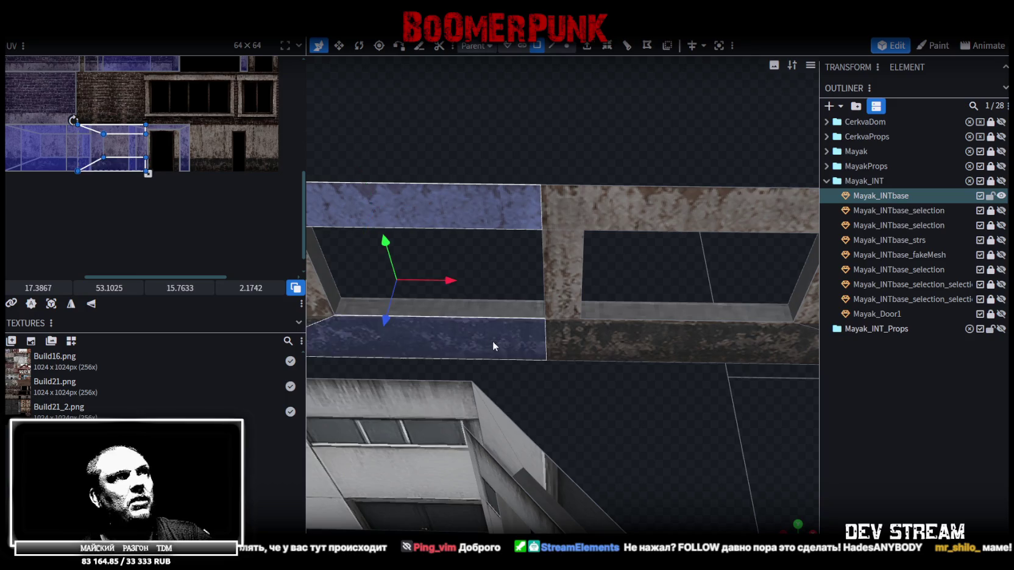
pyautogui.moveTo(491, 340); pyautogui.dragTo(674, 390)
# Step: Shift those inner reveal faces' texture slightly left onto the worn concrete strip, then deselect
pyautogui.scroll(2, 447, 299)
pyautogui.scroll(2, 117, 153)
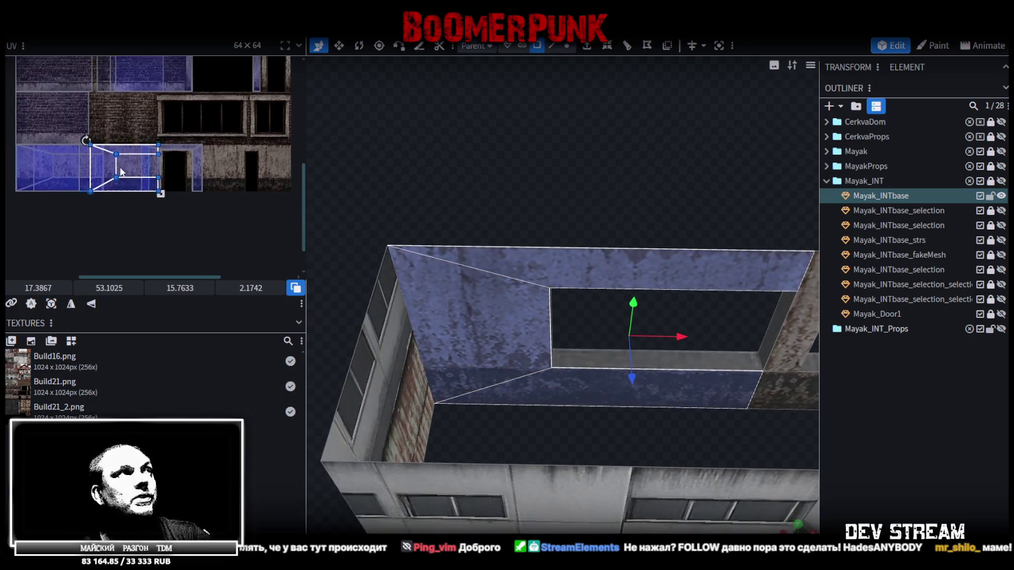
pyautogui.scroll(2, 192, 191)
pyautogui.scroll(1, 183, 193)
pyautogui.moveTo(185, 212); pyautogui.dragTo(196, 225, button='middle')
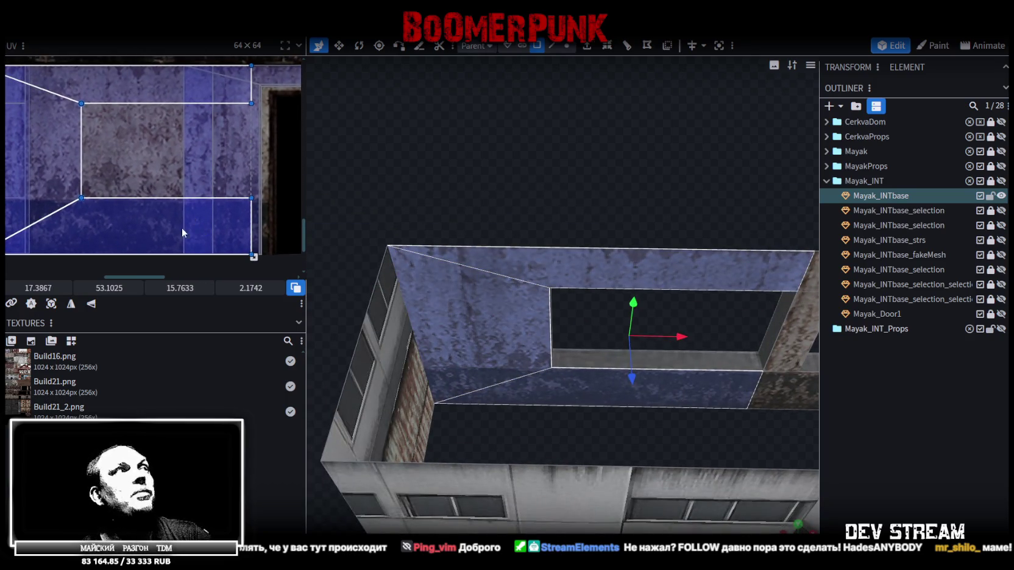
pyautogui.moveTo(39, 287); pyautogui.dragTo(25, 288)
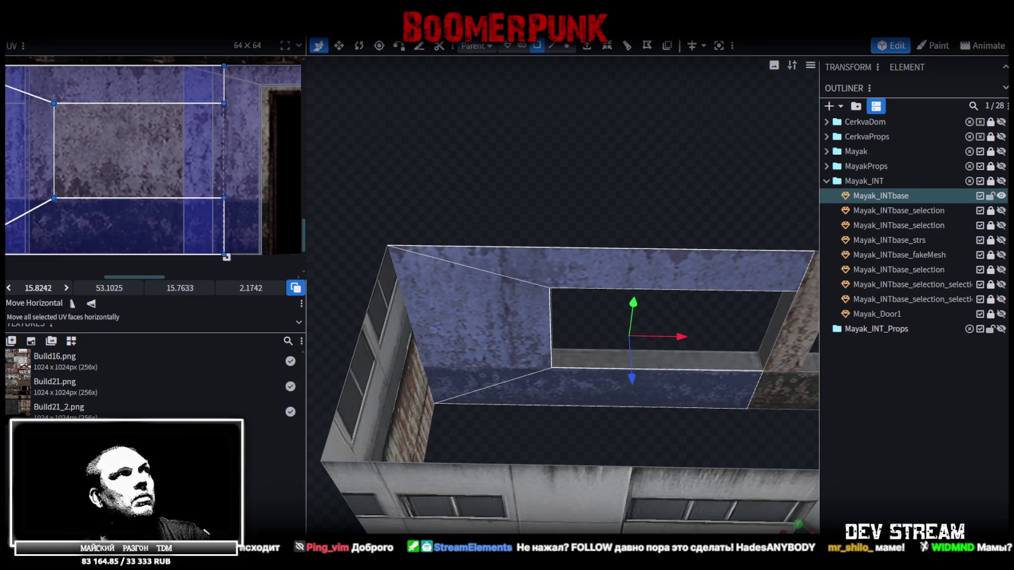
pyautogui.click(841, 460)
pyautogui.scroll(3, 735, 427)
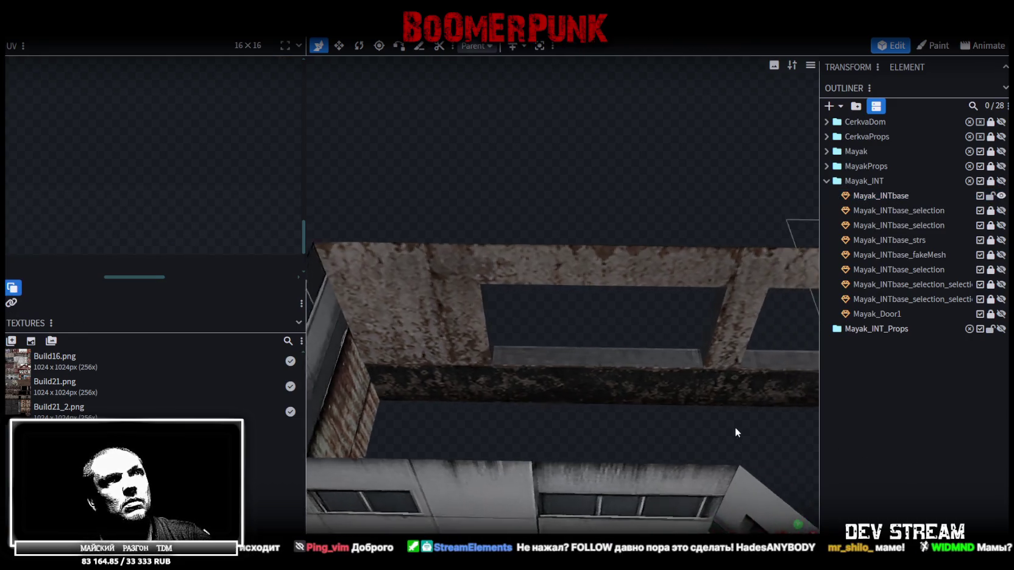
# Step: Select the wall face, view it face-on in orthographic, and nudge its mapping up
pyautogui.moveTo(723, 425)
pyautogui.mouseDown()
pyautogui.moveTo(750, 428)
pyautogui.moveTo(681, 417)
pyautogui.moveTo(523, 459)
pyautogui.moveTo(418, 434)
pyautogui.moveTo(454, 408)
pyautogui.moveTo(423, 246)
pyautogui.mouseUp()
pyautogui.scroll(-5, 661, 397)
pyautogui.click(427, 220)
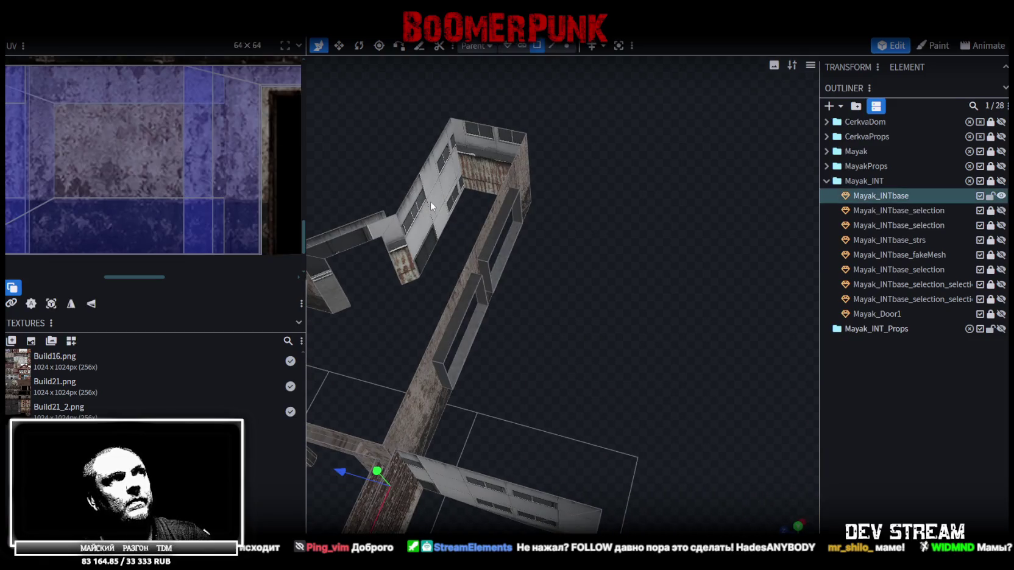
pyautogui.moveTo(431, 187); pyautogui.dragTo(525, 284)
pyautogui.press('KP_5')
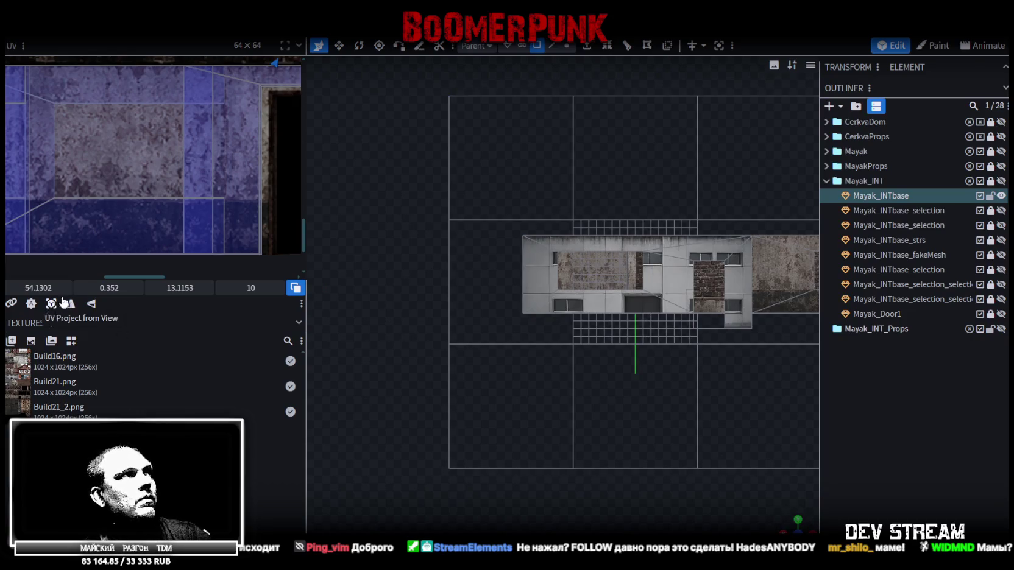
pyautogui.scroll(-5, 138, 198)
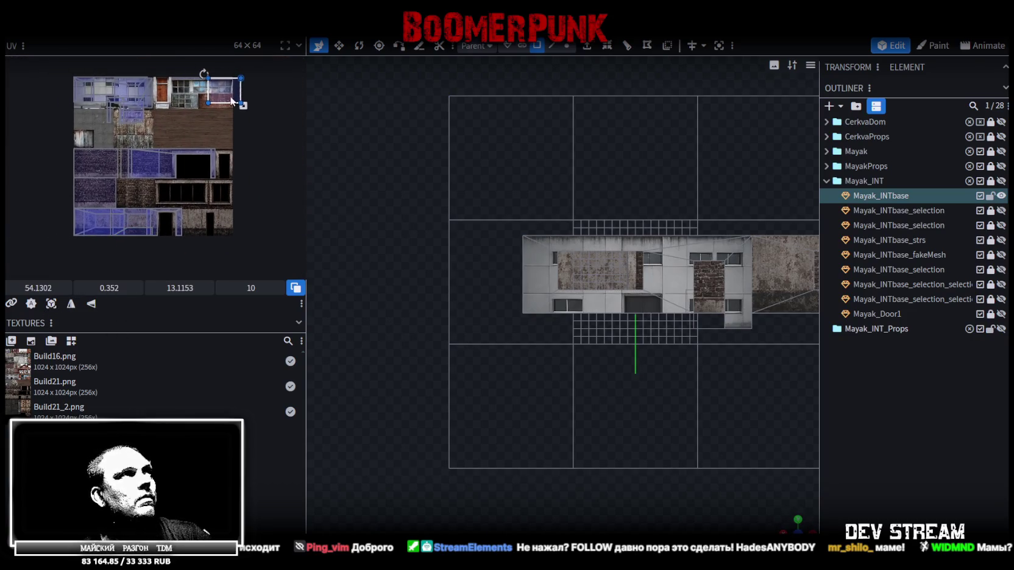
pyautogui.moveTo(59, 193); pyautogui.dragTo(59, 188)
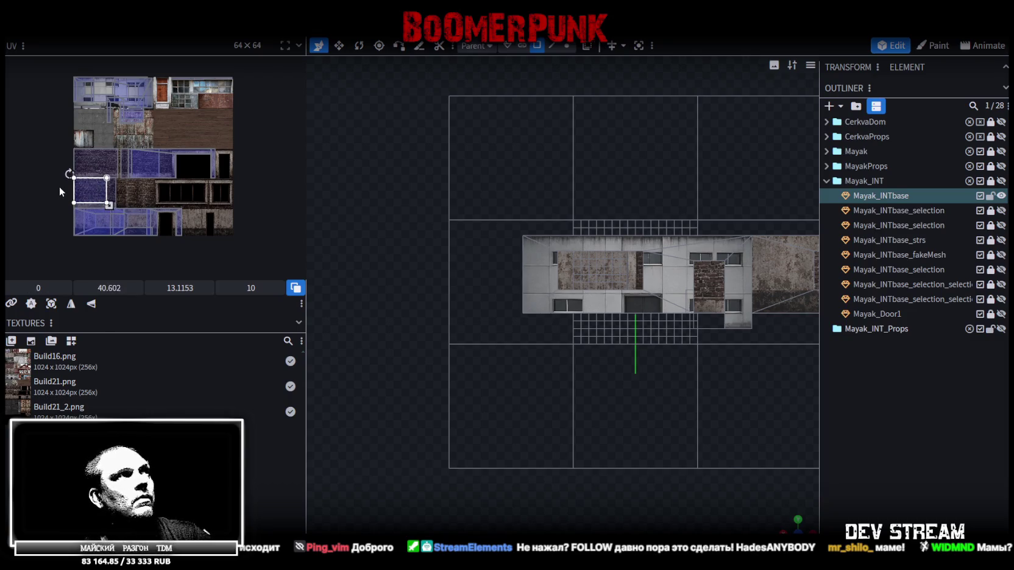
pyautogui.scroll(1, 59, 188)
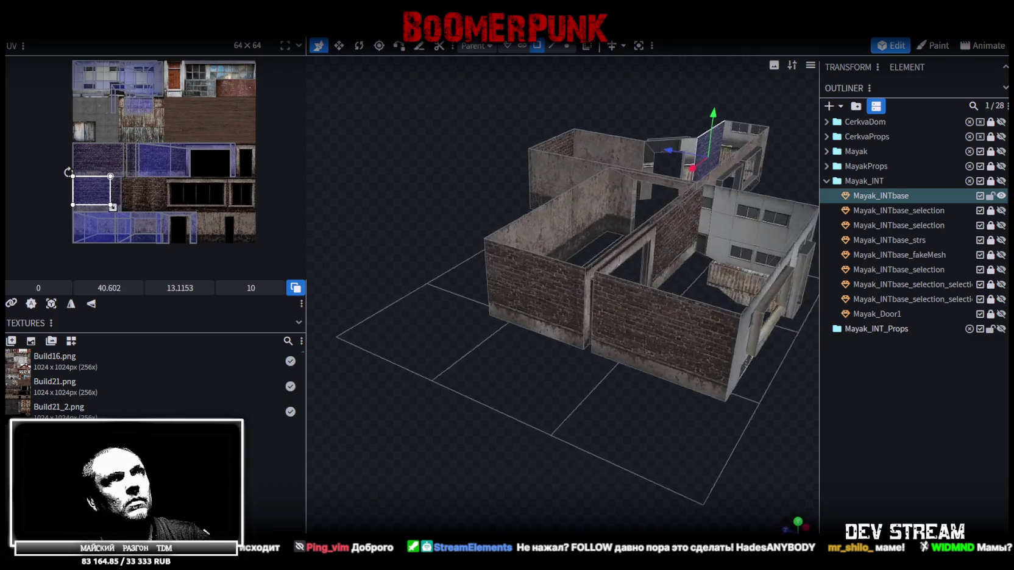
pyautogui.moveTo(787, 528); pyautogui.dragTo(542, 388)
pyautogui.scroll(2, 250, 221)
pyautogui.scroll(-2, 155, 153)
pyautogui.scroll(-2, 97, 137)
# Step: Move the wall face's mapping onto the weathered concrete area and fine-tune its position
pyautogui.moveTo(58, 132)
pyautogui.mouseDown()
pyautogui.moveTo(135, 205)
pyautogui.moveTo(144, 187)
pyautogui.mouseUp()
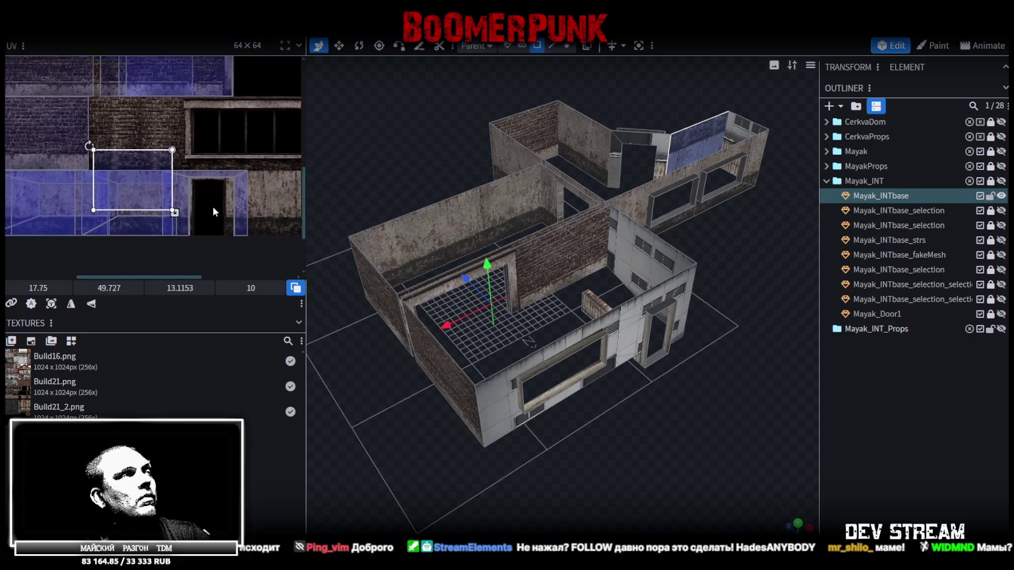
pyautogui.scroll(2, 116, 191)
pyautogui.scroll(2, 116, 190)
pyautogui.moveTo(141, 168); pyautogui.dragTo(123, 184)
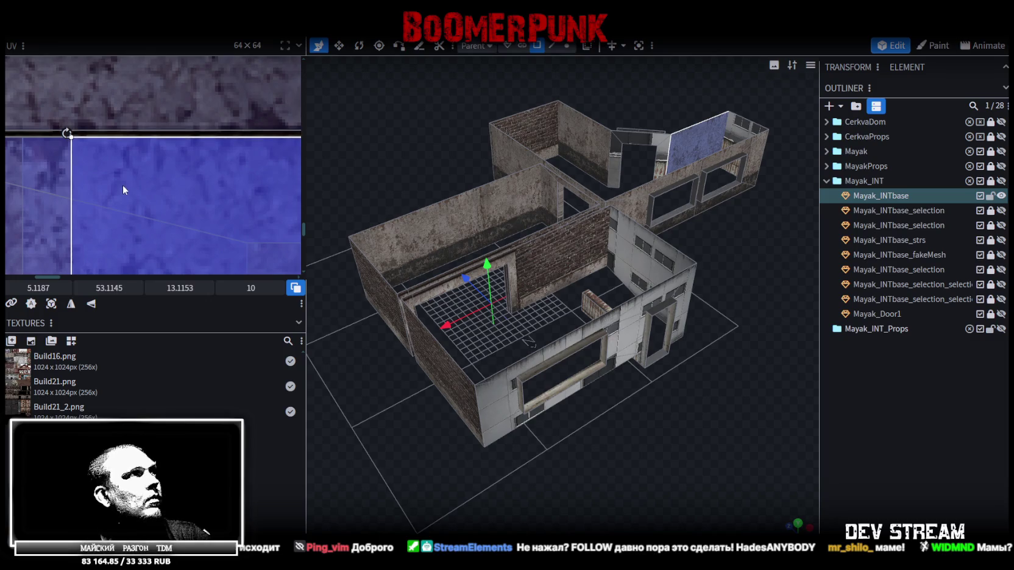
pyautogui.scroll(-3, 124, 181)
pyautogui.scroll(-2, 146, 165)
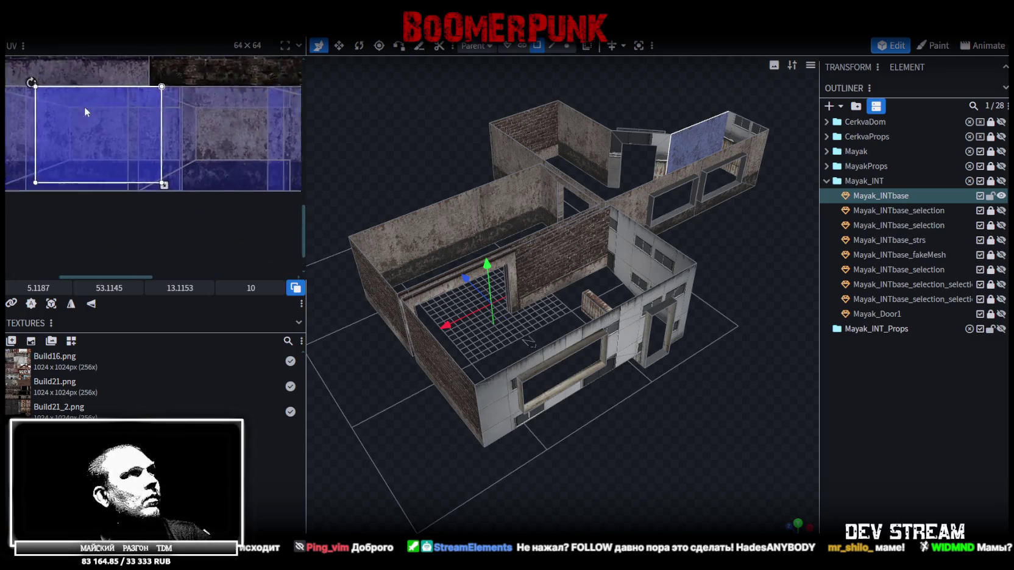
# Step: Enlarge the mapping to about 14.2 × 10.8 and nudge it slightly right
pyautogui.moveTo(129, 182); pyautogui.dragTo(69, 162, button='middle')
pyautogui.moveTo(74, 160); pyautogui.dragTo(86, 170)
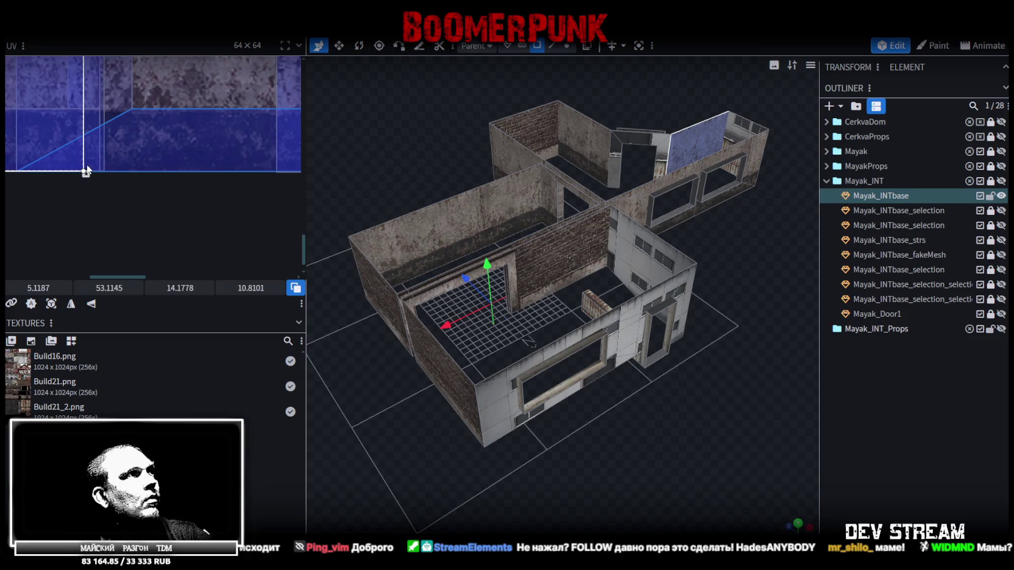
pyautogui.moveTo(70, 152); pyautogui.dragTo(95, 151)
pyautogui.scroll(2, 60, 142)
pyautogui.scroll(1, 95, 157)
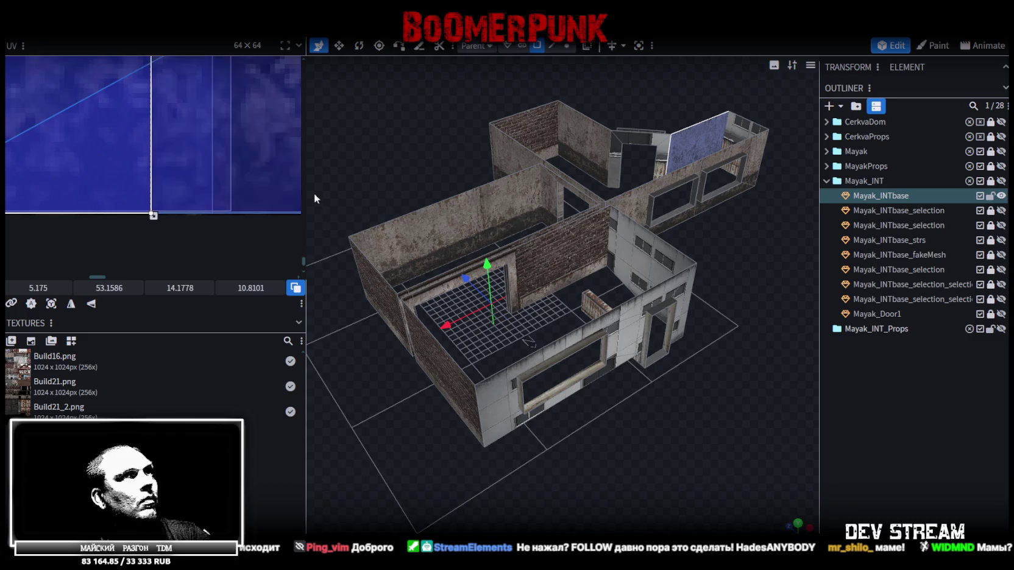
pyautogui.moveTo(641, 299); pyautogui.dragTo(571, 372)
pyautogui.scroll(5, 618, 321)
pyautogui.moveTo(619, 321)
pyautogui.mouseDown()
pyautogui.moveTo(509, 408)
pyautogui.moveTo(626, 308)
pyautogui.moveTo(415, 370)
pyautogui.mouseUp()
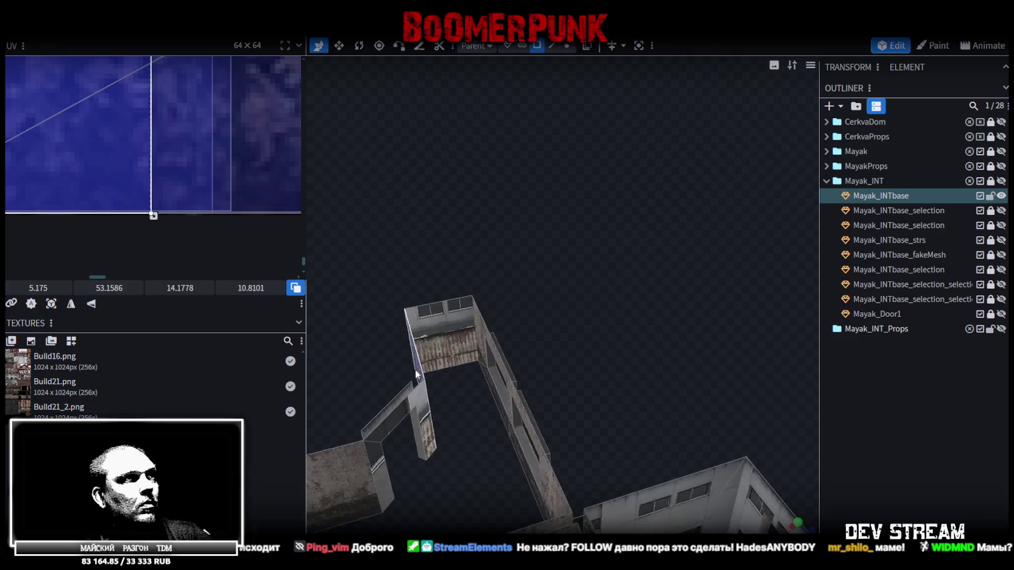
# Step: In front orthographic view, move the angled wall's UV onto the lower plaster strip
pyautogui.click(459, 345)
pyautogui.press('KP_3')
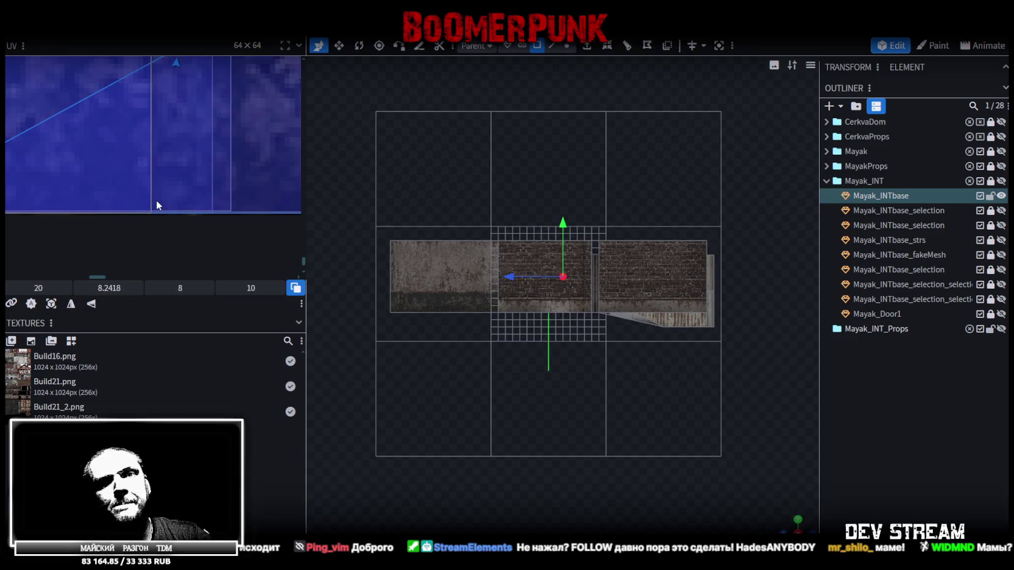
pyautogui.scroll(-2, 180, 208)
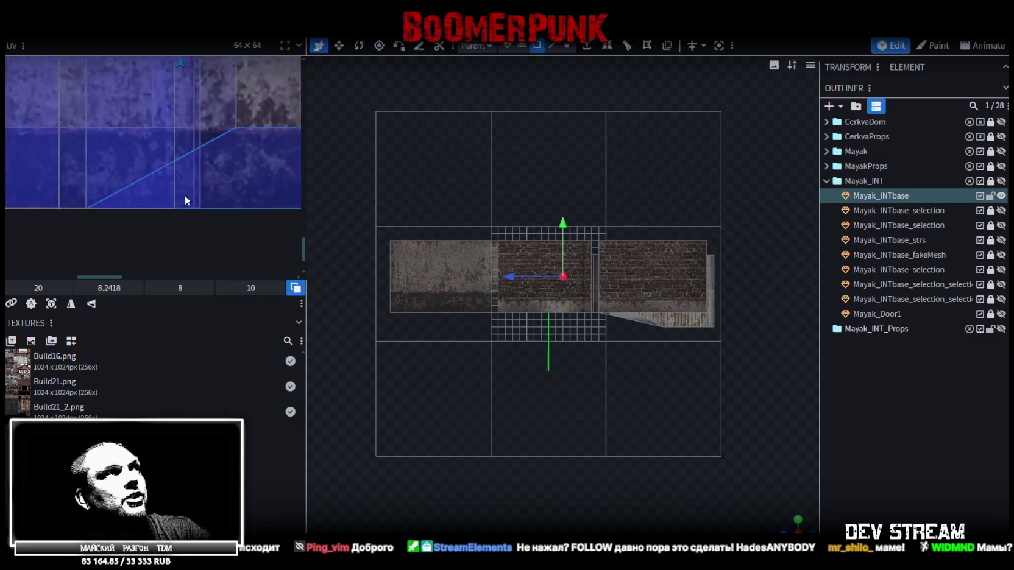
pyautogui.scroll(-2, 184, 195)
pyautogui.scroll(-2, 183, 201)
pyautogui.scroll(-2, 183, 209)
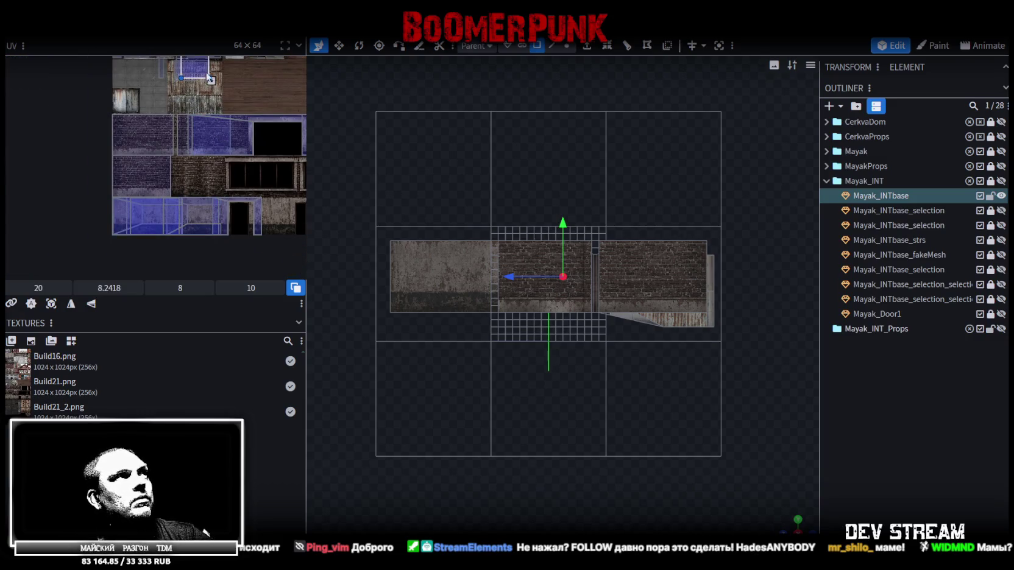
pyautogui.moveTo(170, 194)
pyautogui.mouseDown()
pyautogui.moveTo(168, 224)
pyautogui.moveTo(107, 222)
pyautogui.mouseUp()
# Step: Enlarge the angled wall's UV face slightly, to about 8.7 × 10.9
pyautogui.scroll(2, 167, 224)
pyautogui.scroll(2, 108, 198)
pyautogui.scroll(2, 116, 214)
pyautogui.scroll(2, 128, 223)
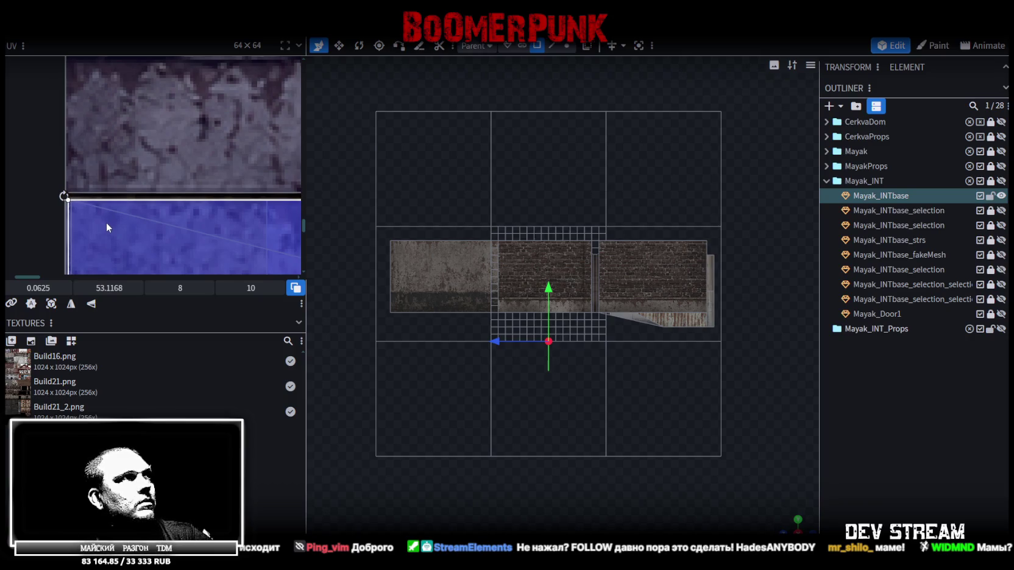
pyautogui.scroll(-2, 108, 218)
pyautogui.scroll(1, 156, 201)
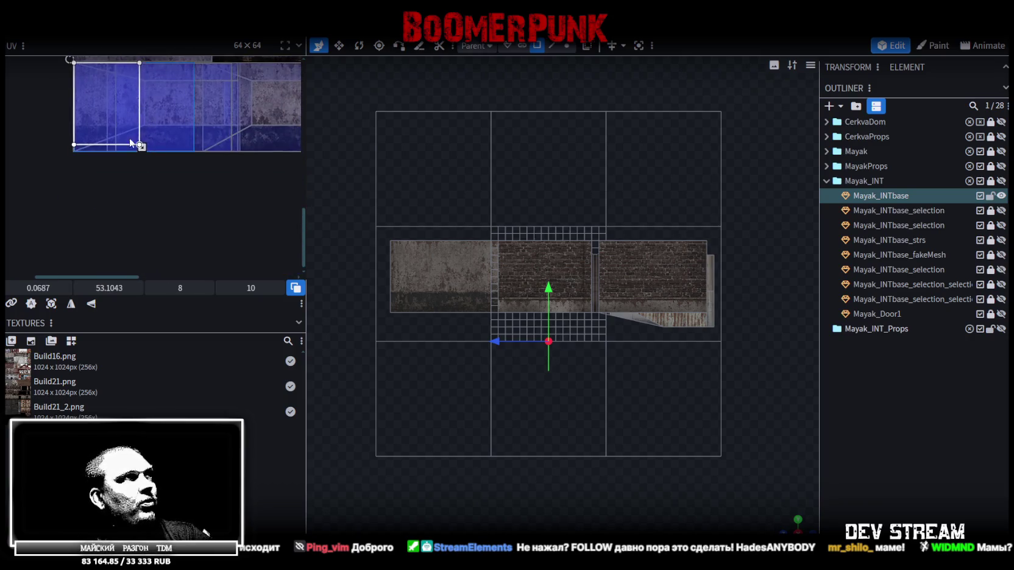
pyautogui.scroll(2, 170, 159)
pyautogui.moveTo(185, 151); pyautogui.dragTo(141, 162, button='middle')
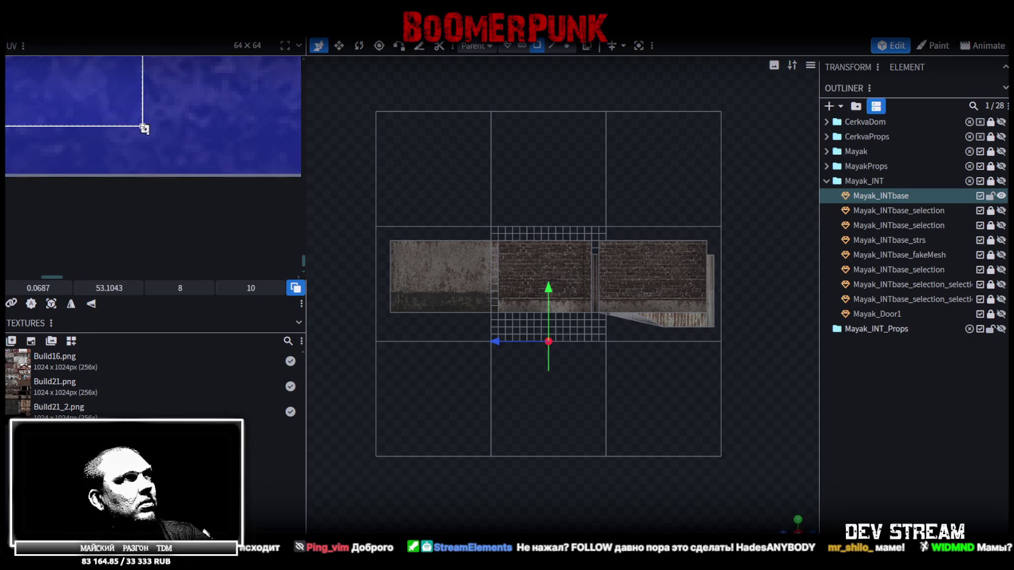
pyautogui.moveTo(144, 129); pyautogui.dragTo(184, 170)
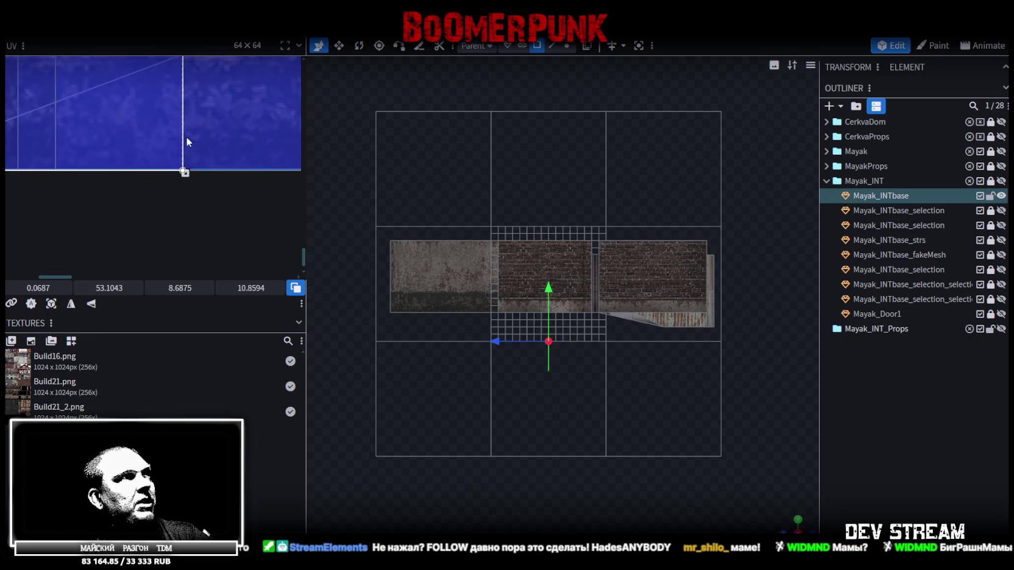
pyautogui.scroll(-1, 187, 141)
pyautogui.scroll(-2, 195, 145)
pyautogui.moveTo(195, 145); pyautogui.dragTo(151, 214, button='middle')
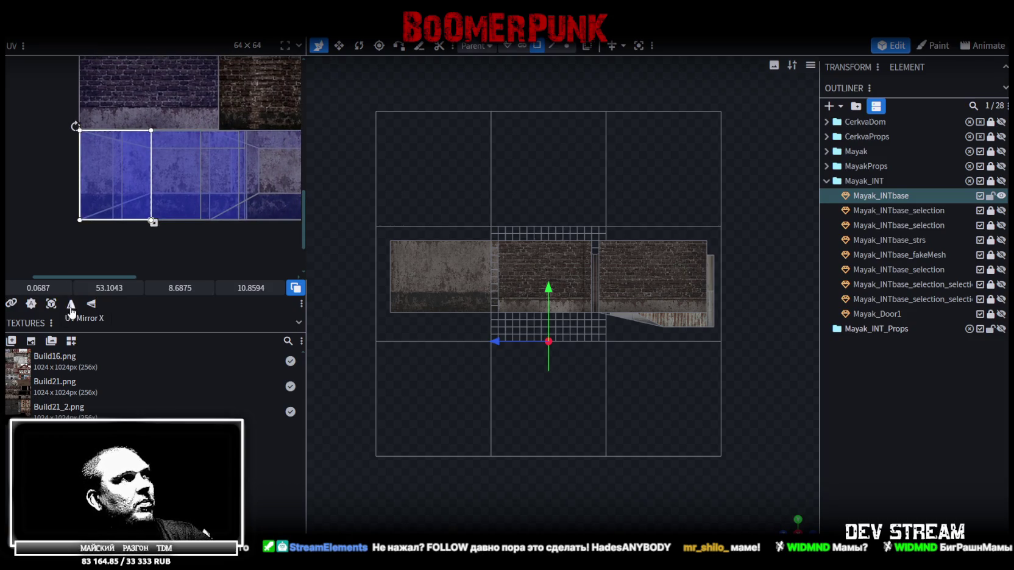
# Step: Shift the wall's mapped faces right toward the doorway, to x ≈ 43.7
pyautogui.moveTo(194, 248); pyautogui.dragTo(58, 260, button='middle')
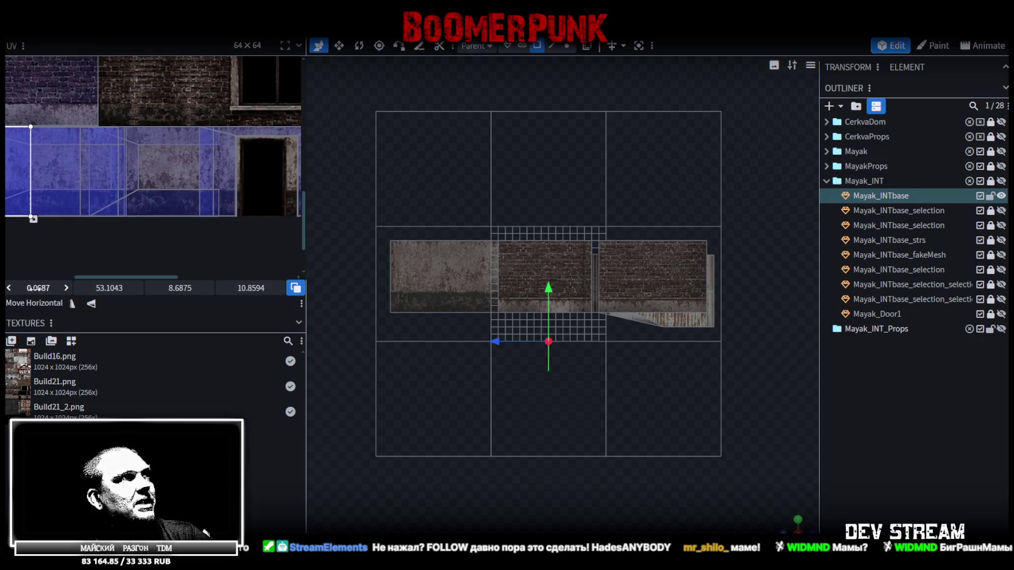
pyautogui.moveTo(38, 287); pyautogui.dragTo(96, 287)
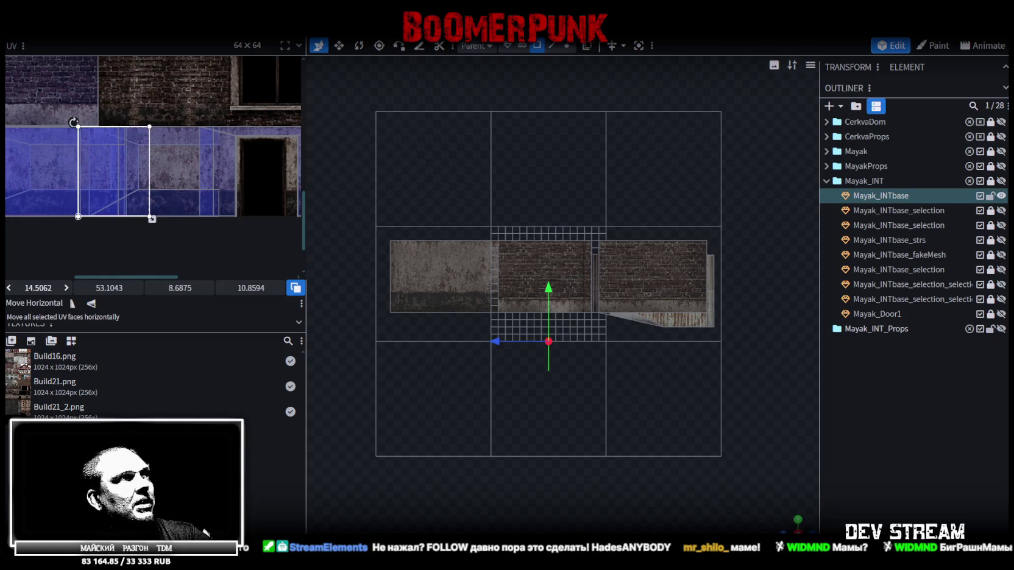
pyautogui.scroll(-2, 109, 196)
pyautogui.moveTo(170, 196)
pyautogui.mouseDown(button='middle')
pyautogui.moveTo(109, 197)
pyautogui.moveTo(103, 207)
pyautogui.mouseUp(button='middle')
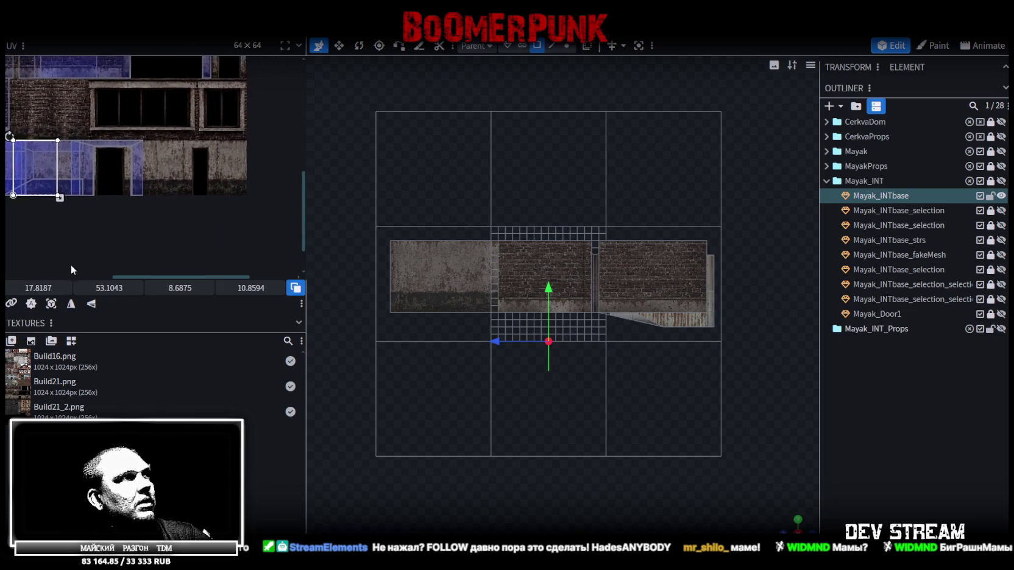
pyautogui.moveTo(38, 287)
pyautogui.mouseDown()
pyautogui.moveTo(79, 288)
pyautogui.moveTo(43, 288)
pyautogui.mouseUp()
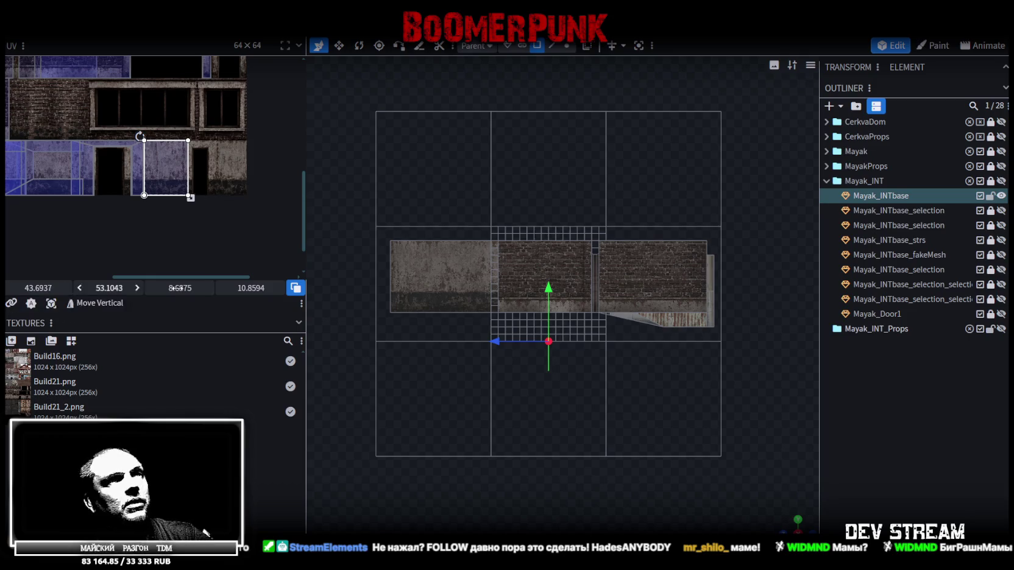
pyautogui.scroll(2, 790, 475)
pyautogui.scroll(2, 806, 479)
# Step: Return to a perspective view of the doorway and select the door jamb
pyautogui.moveTo(806, 479)
pyautogui.mouseDown()
pyautogui.moveTo(694, 437)
pyautogui.moveTo(497, 257)
pyautogui.moveTo(637, 298)
pyautogui.mouseUp()
pyautogui.scroll(-3, 695, 438)
pyautogui.scroll(2, 523, 411)
pyautogui.moveTo(523, 412)
pyautogui.mouseDown()
pyautogui.moveTo(544, 268)
pyautogui.moveTo(572, 433)
pyautogui.mouseUp()
pyautogui.scroll(3, 521, 315)
pyautogui.moveTo(521, 314)
pyautogui.mouseDown()
pyautogui.moveTo(544, 356)
pyautogui.moveTo(612, 388)
pyautogui.moveTo(556, 384)
pyautogui.mouseUp()
pyautogui.scroll(3, 522, 329)
pyautogui.click(522, 334)
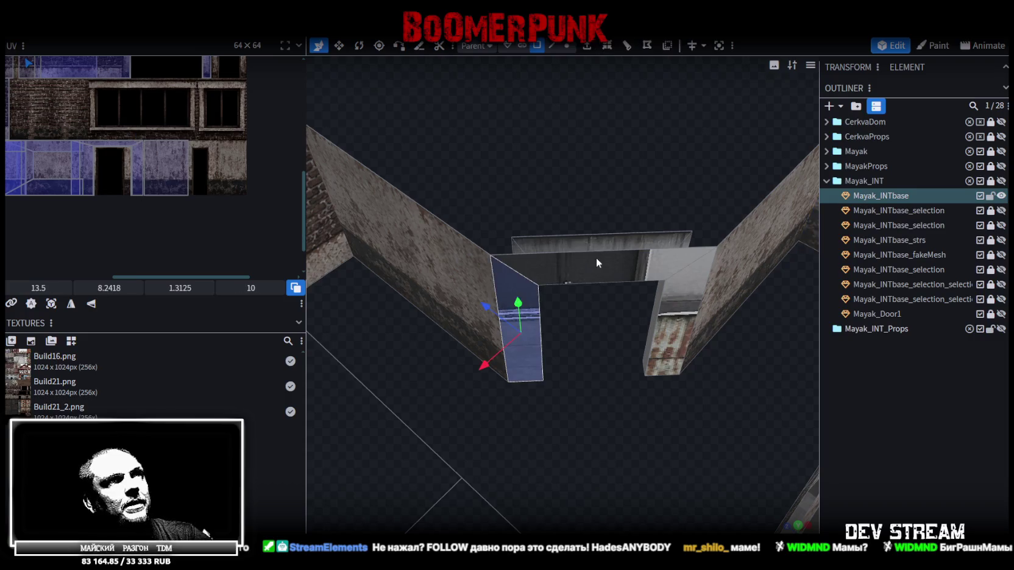
# Step: Select the doorway jamb and view it from higher up
pyautogui.keyDown('shift'); pyautogui.click(596, 257); pyautogui.keyUp('shift')
pyautogui.scroll(-3, 669, 372)
pyautogui.scroll(-2, 691, 405)
pyautogui.moveTo(691, 405)
pyautogui.mouseDown()
pyautogui.moveTo(710, 384)
pyautogui.moveTo(697, 400)
pyautogui.moveTo(795, 381)
pyautogui.moveTo(642, 400)
pyautogui.moveTo(673, 404)
pyautogui.moveTo(674, 355)
pyautogui.moveTo(689, 346)
pyautogui.moveTo(680, 373)
pyautogui.moveTo(679, 335)
pyautogui.mouseUp()
pyautogui.scroll(5, 680, 336)
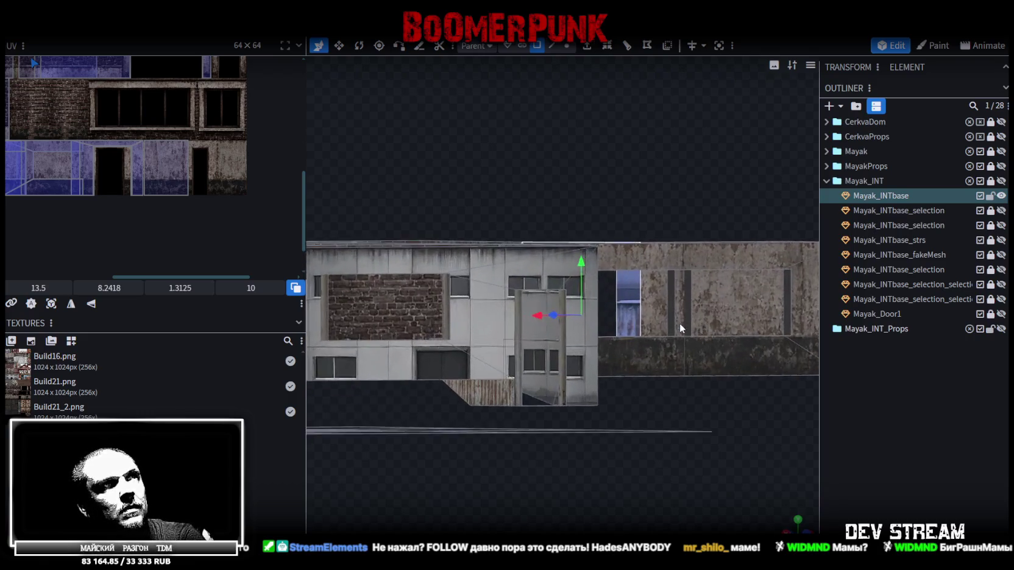
pyautogui.moveTo(680, 323); pyautogui.dragTo(594, 336, button='right')
pyautogui.scroll(3, 511, 278)
pyautogui.moveTo(511, 278); pyautogui.dragTo(596, 194, button='right')
pyautogui.moveTo(505, 184)
pyautogui.mouseDown()
pyautogui.moveTo(498, 198)
pyautogui.moveTo(519, 206)
pyautogui.moveTo(516, 181)
pyautogui.moveTo(538, 216)
pyautogui.mouseUp()
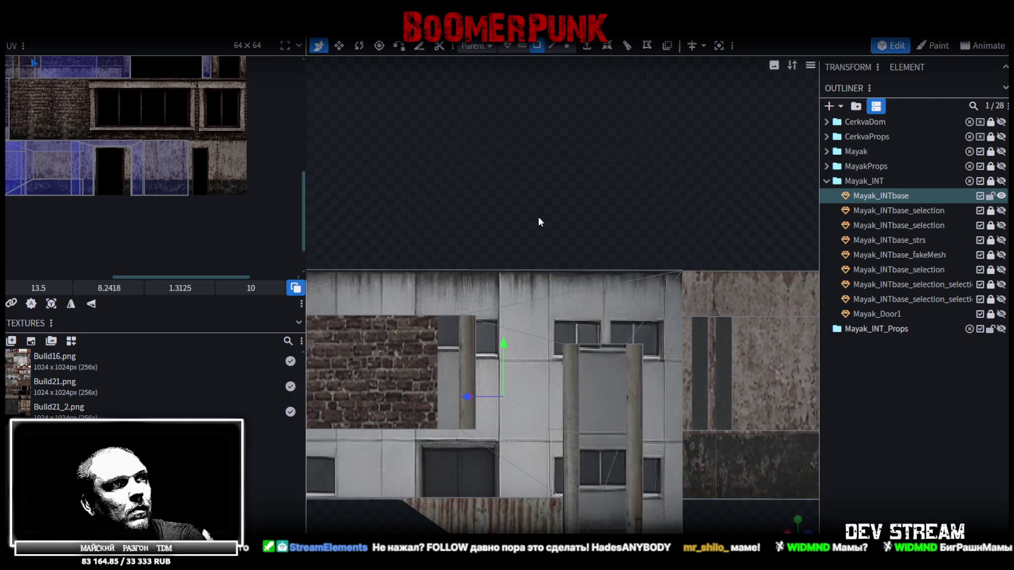
# Step: Project the jamb's UV from the current view and place it on the door area
pyautogui.click(51, 304)
pyautogui.scroll(-3, 77, 211)
pyautogui.moveTo(77, 211); pyautogui.dragTo(216, 177, button='middle')
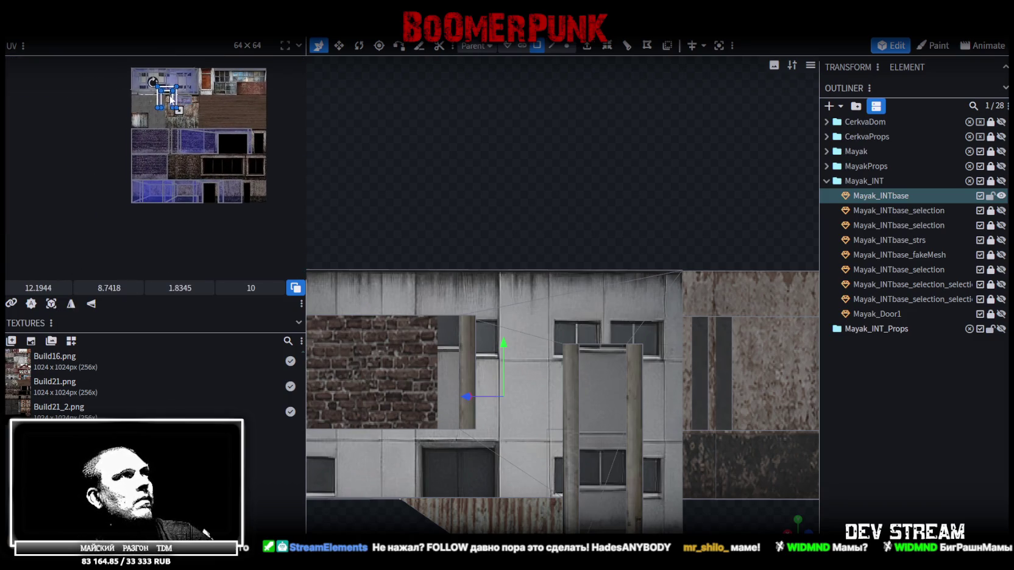
pyautogui.moveTo(168, 91); pyautogui.dragTo(210, 181)
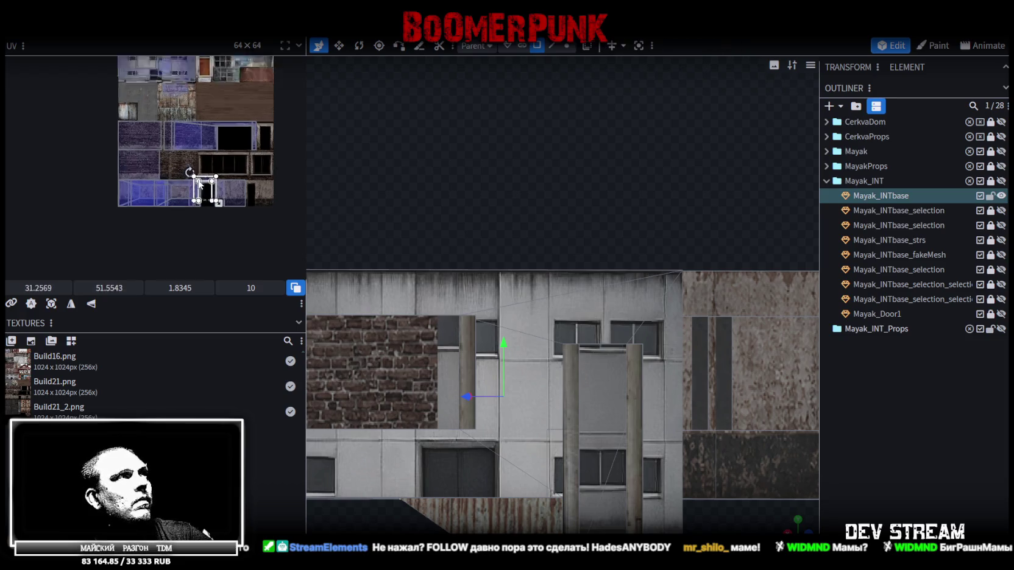
pyautogui.scroll(5, 210, 182)
pyautogui.scroll(3, 161, 177)
pyautogui.moveTo(142, 155); pyautogui.dragTo(144, 191)
# Step: Resize the jamb's UV face to a narrow strip of about 1.99 × 10.82
pyautogui.scroll(-3, 144, 188)
pyautogui.scroll(-2, 155, 177)
pyautogui.scroll(3, 159, 173)
pyautogui.scroll(-1, 152, 196)
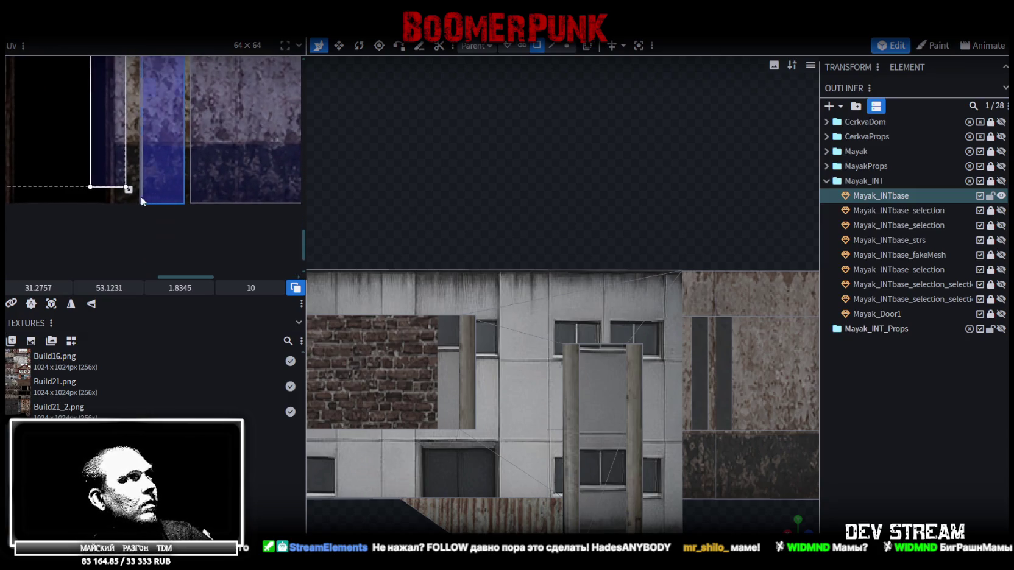
pyautogui.moveTo(128, 189); pyautogui.dragTo(143, 207)
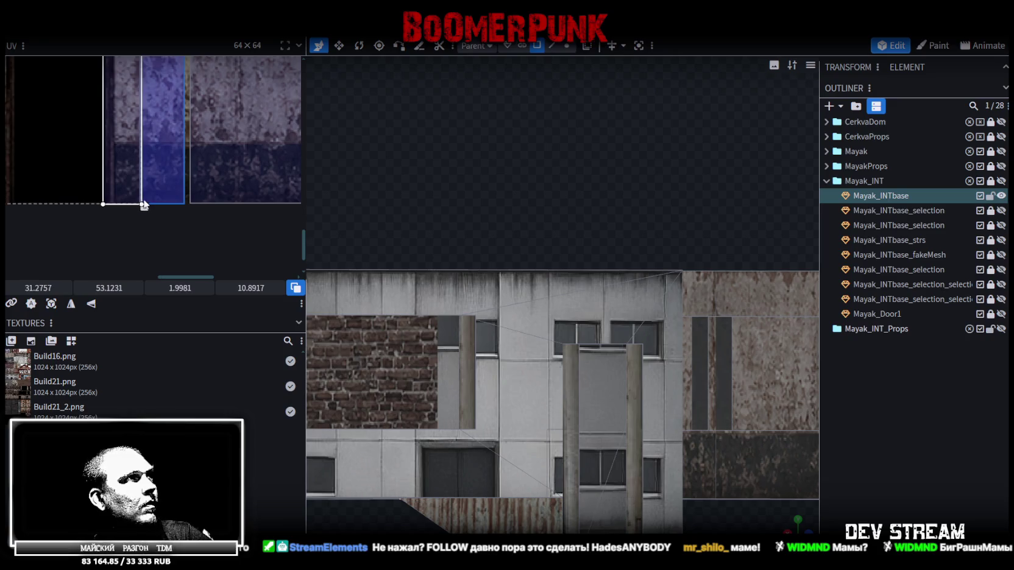
pyautogui.scroll(2, 124, 194)
pyautogui.scroll(2, 124, 194)
pyautogui.moveTo(189, 235); pyautogui.dragTo(184, 232)
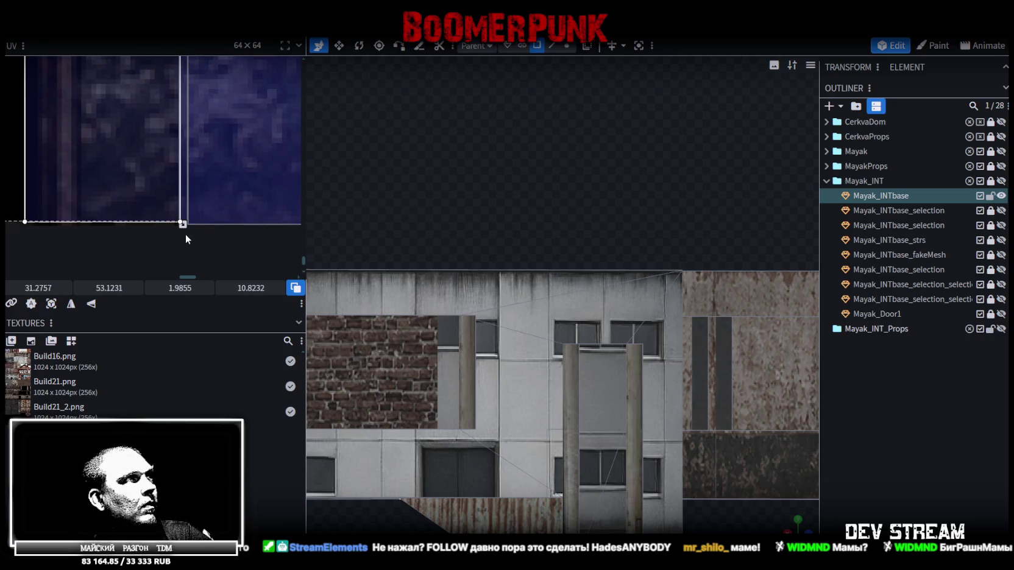
# Step: Slide the jamb's UV face horizontally to X 47.96 on the concrete band
pyautogui.scroll(-2, 115, 228)
pyautogui.scroll(-1, 123, 206)
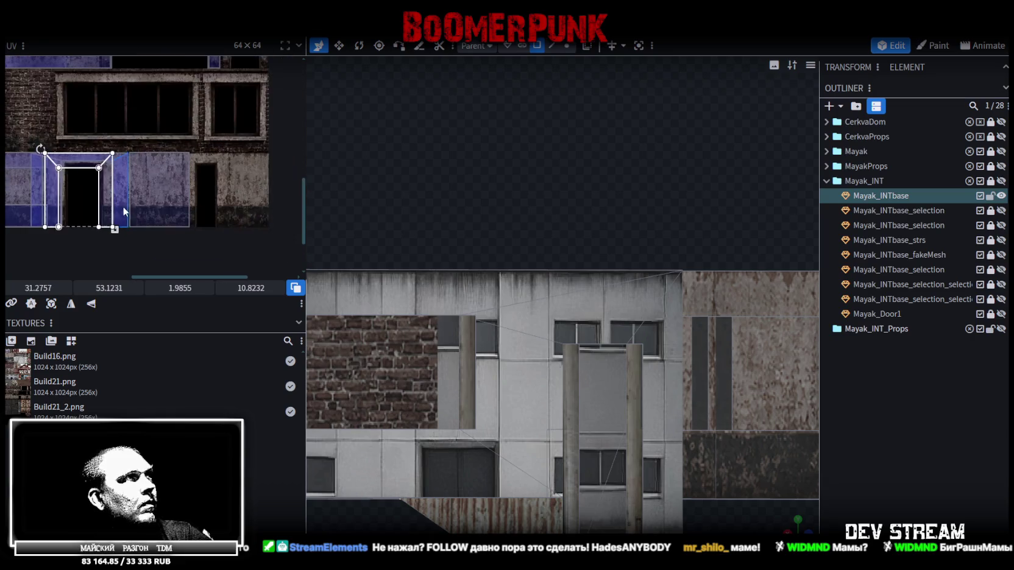
pyautogui.moveTo(78, 288); pyautogui.dragTo(97, 288)
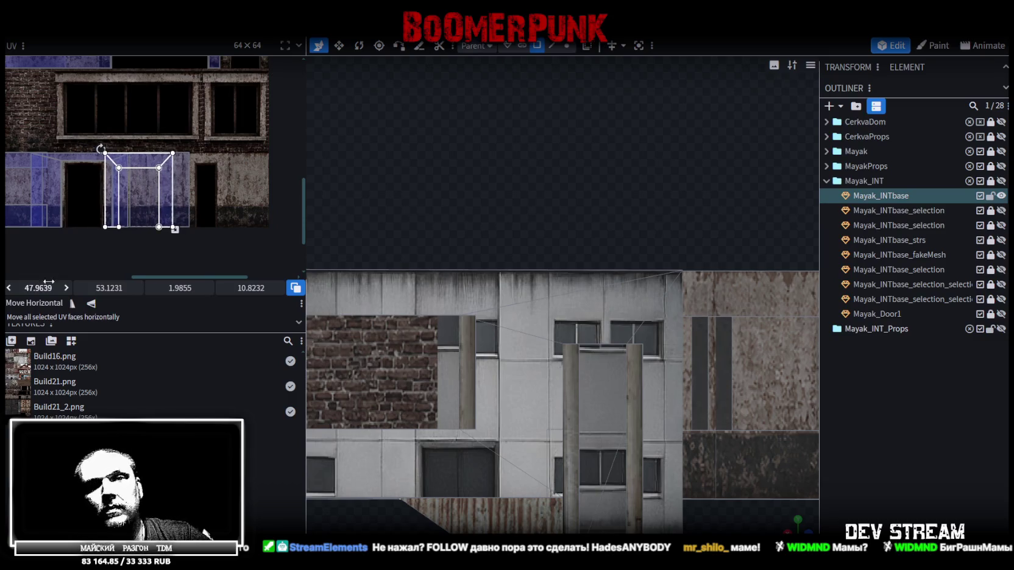
pyautogui.scroll(-3, 183, 235)
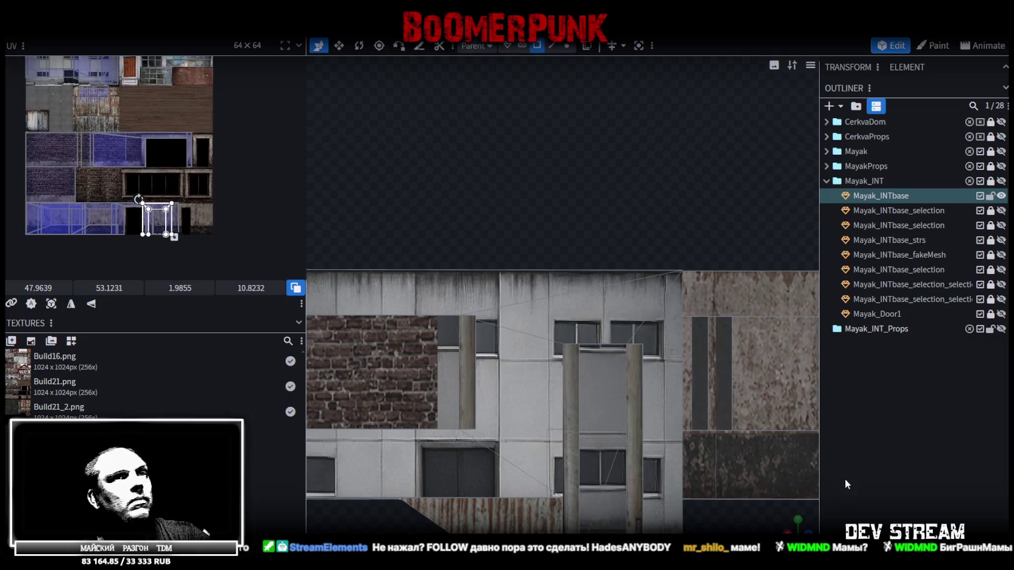
pyautogui.scroll(-3, 756, 488)
pyautogui.moveTo(757, 489)
pyautogui.mouseDown()
pyautogui.moveTo(527, 198)
pyautogui.moveTo(494, 236)
pyautogui.mouseUp()
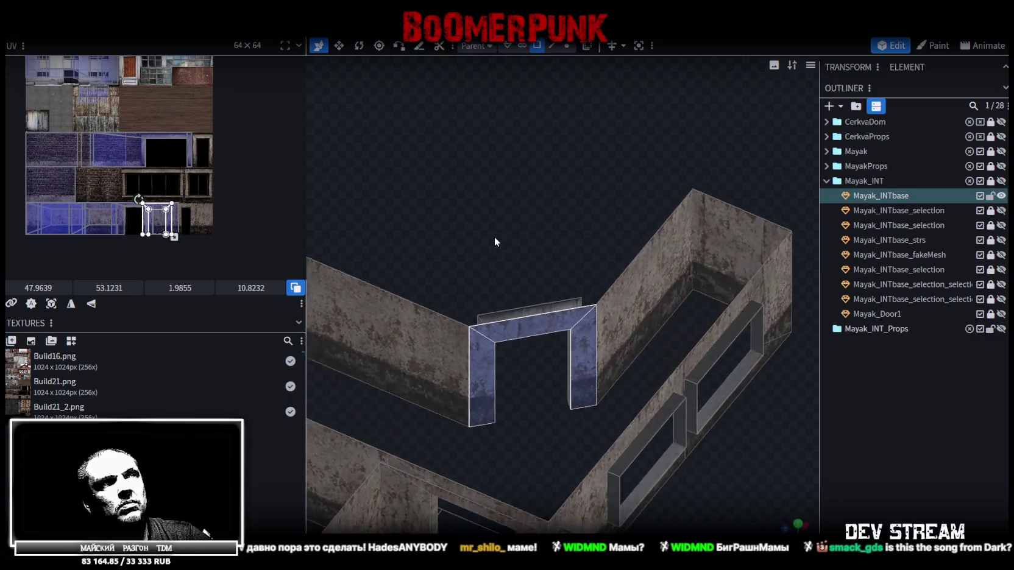
# Step: Review the doorway, deselect its faces, and minimize Blockbench to the desktop
pyautogui.scroll(2, 494, 241)
pyautogui.moveTo(434, 246); pyautogui.dragTo(261, 271)
pyautogui.moveTo(630, 416)
pyautogui.mouseDown()
pyautogui.moveTo(802, 361)
pyautogui.moveTo(471, 345)
pyautogui.mouseUp()
pyautogui.scroll(-3, 793, 364)
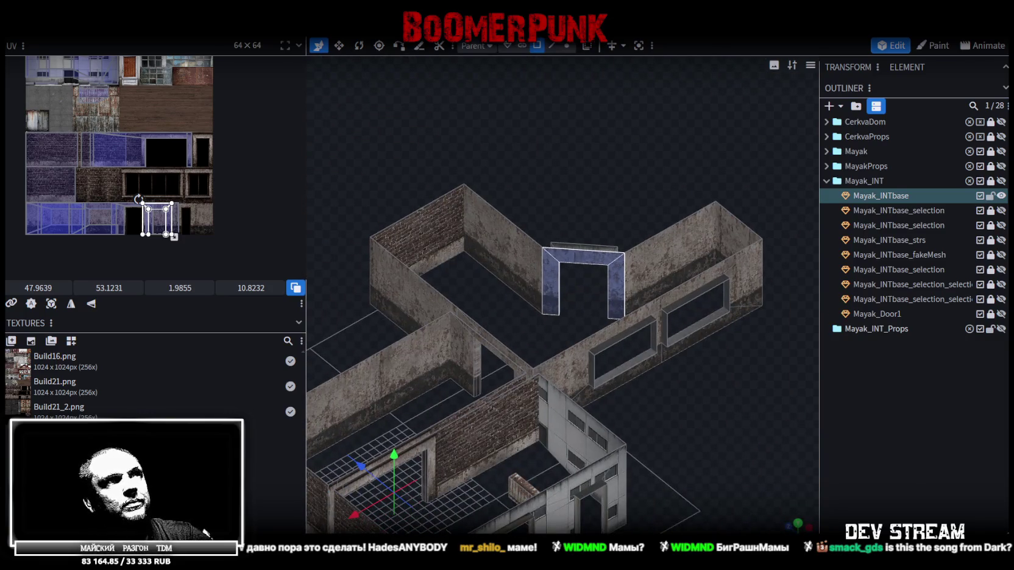
pyautogui.press('Delete')
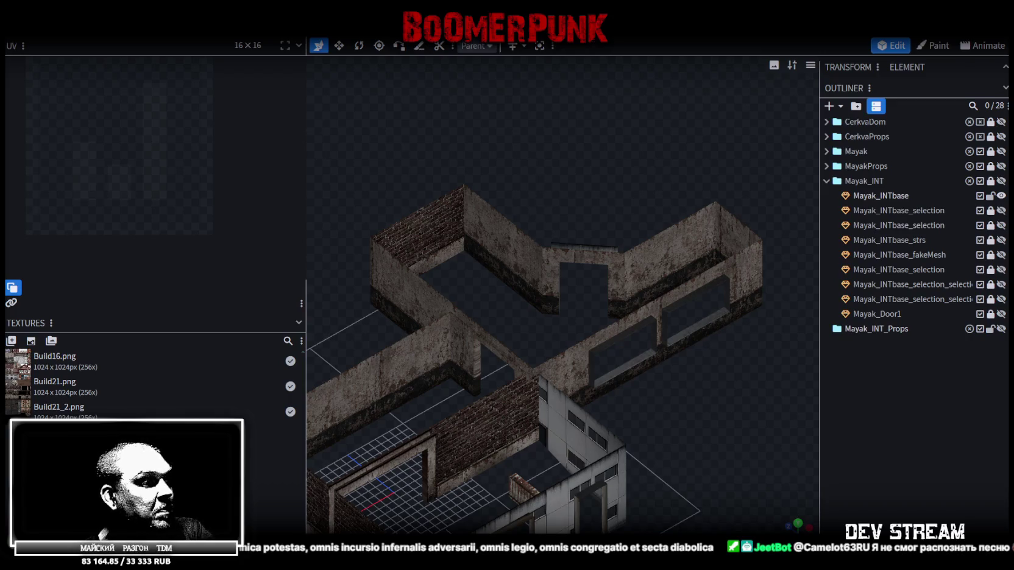
pyautogui.press('super+d')
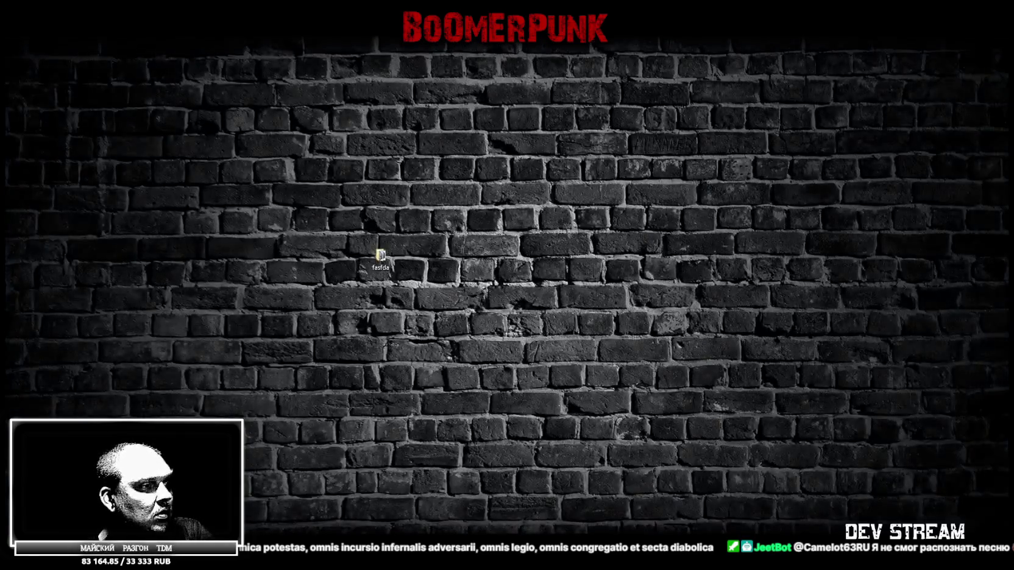
pyautogui.press('super+d')
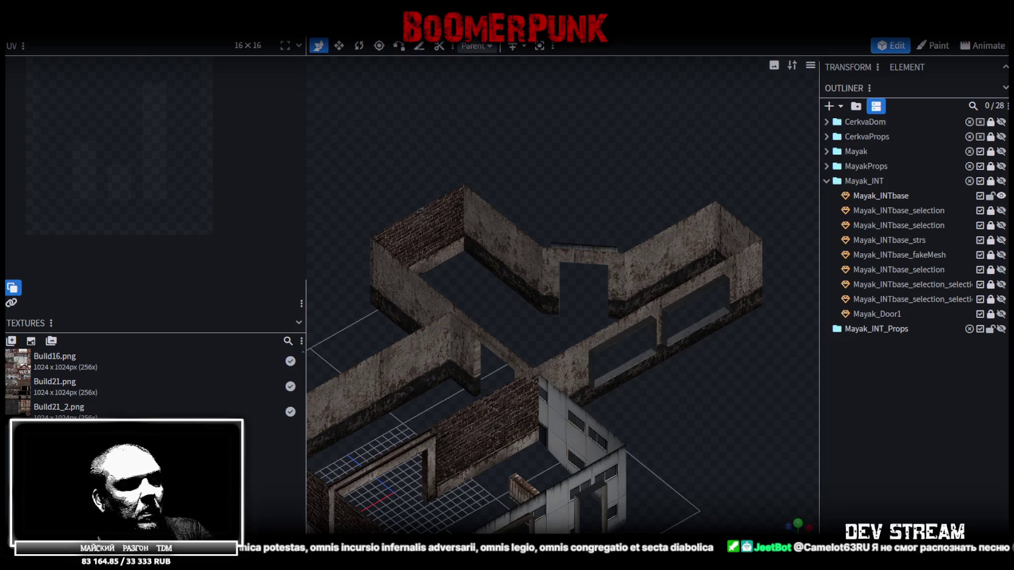
pyautogui.hotkey('alt', 'Tab')
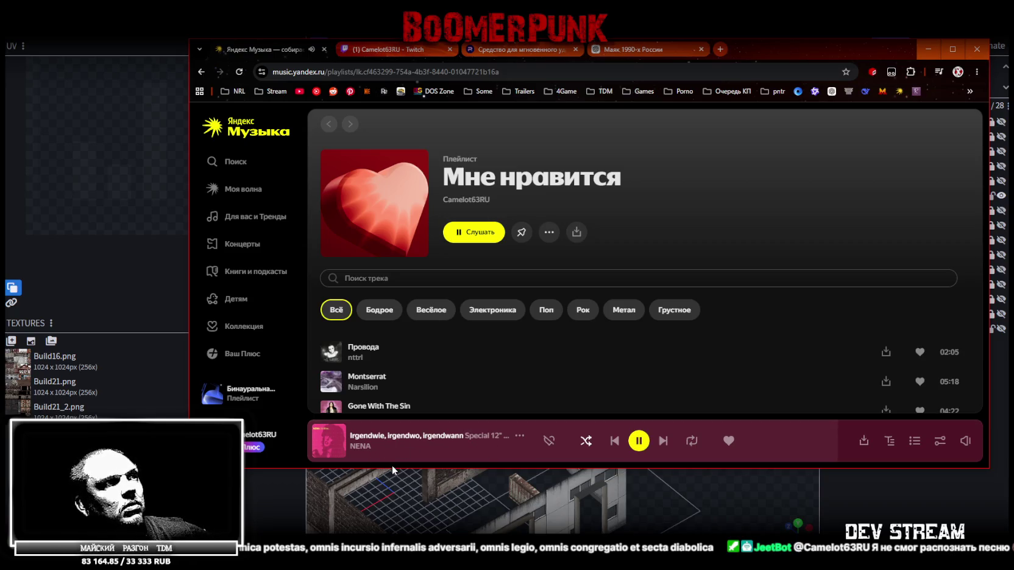
pyautogui.click(799, 37)
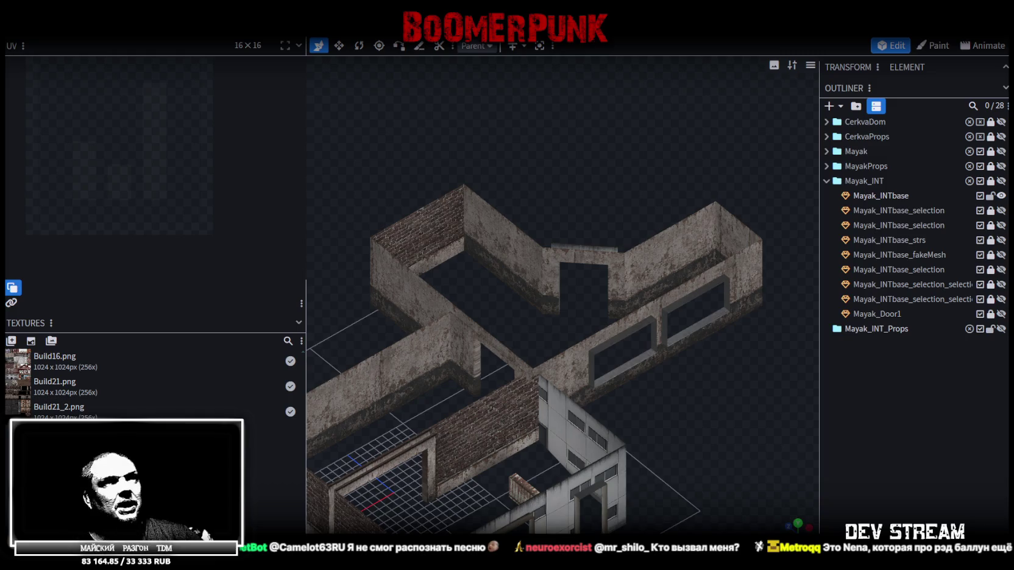
pyautogui.moveTo(439, 507); pyautogui.dragTo(460, 510)
# Step: Select the top face of the front building block
pyautogui.moveTo(370, 325)
pyautogui.mouseDown()
pyautogui.moveTo(642, 362)
pyautogui.moveTo(554, 405)
pyautogui.moveTo(590, 360)
pyautogui.moveTo(531, 248)
pyautogui.moveTo(481, 356)
pyautogui.mouseUp()
pyautogui.click(497, 366)
pyautogui.moveTo(510, 256)
pyautogui.mouseDown()
pyautogui.moveTo(398, 238)
pyautogui.moveTo(462, 305)
pyautogui.mouseUp()
pyautogui.click(465, 327)
pyautogui.moveTo(494, 274)
pyautogui.mouseDown()
pyautogui.moveTo(656, 235)
pyautogui.moveTo(558, 244)
pyautogui.moveTo(402, 238)
pyautogui.moveTo(266, 176)
pyautogui.mouseUp()
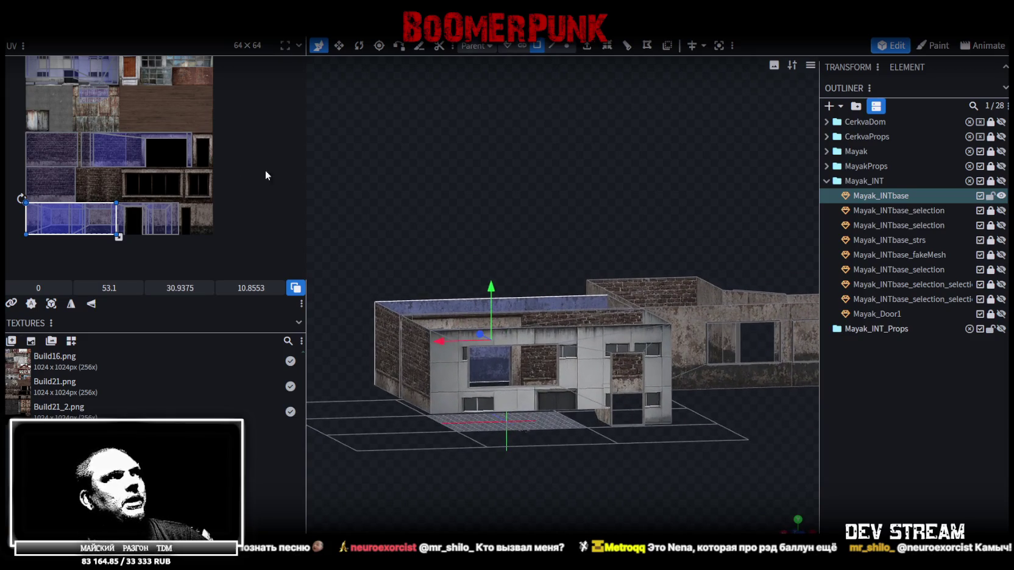
pyautogui.scroll(2, 76, 166)
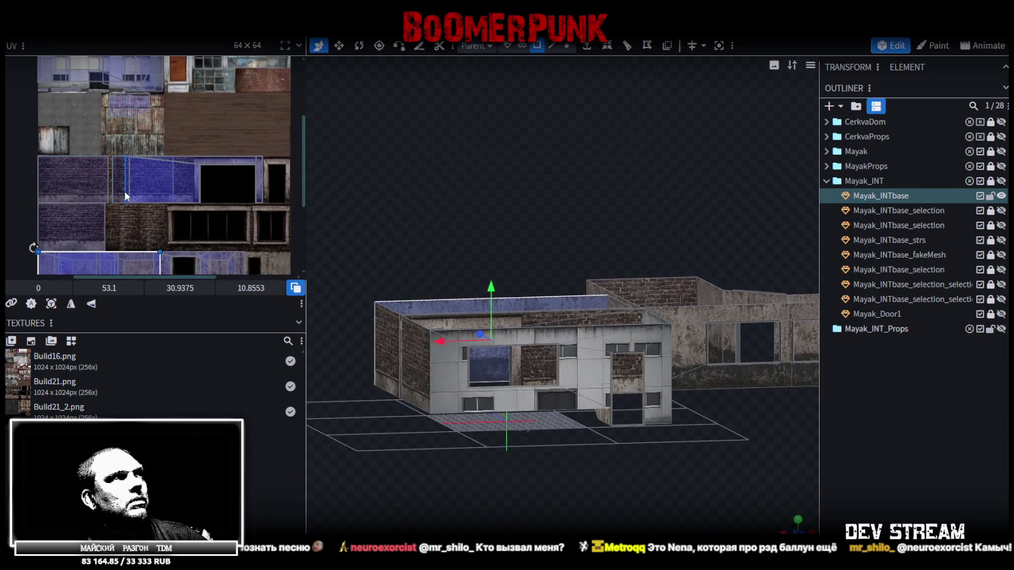
# Step: Move the top face's UV onto the brick region and nudge it upward
pyautogui.moveTo(100, 261); pyautogui.dragTo(98, 154)
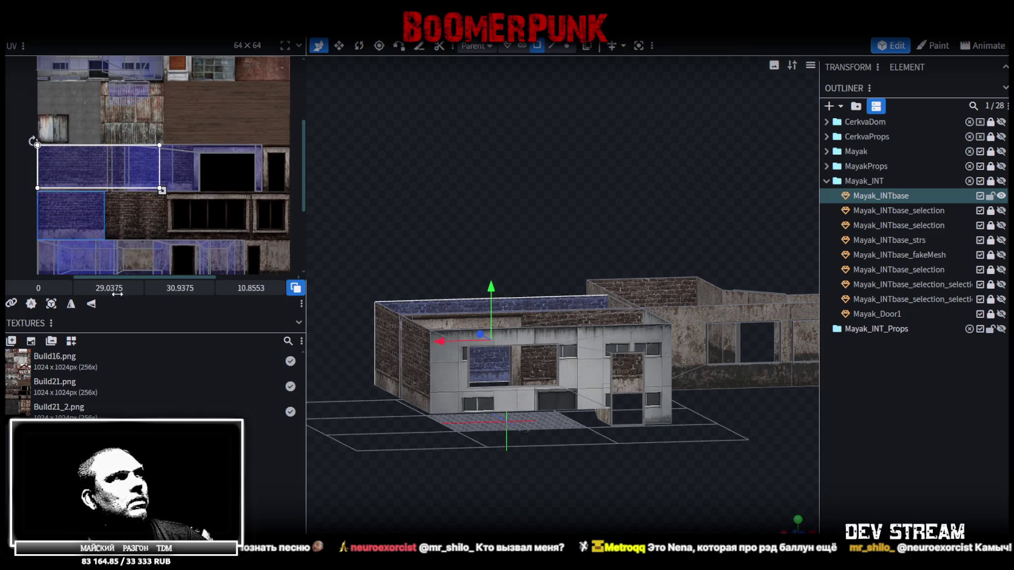
pyautogui.click(71, 303)
pyautogui.scroll(3, 40, 162)
pyautogui.scroll(2, 24, 123)
pyautogui.scroll(-2, 23, 124)
pyautogui.scroll(-1, 133, 188)
pyautogui.scroll(1, 17, 214)
pyautogui.scroll(2, 16, 214)
pyautogui.scroll(1, 73, 198)
pyautogui.scroll(1, 73, 197)
pyautogui.moveTo(122, 211); pyautogui.dragTo(119, 210)
# Step: Enlarge the brick UV face to 33.625 × 11.7982
pyautogui.scroll(-2, 155, 194)
pyautogui.scroll(-1, 153, 123)
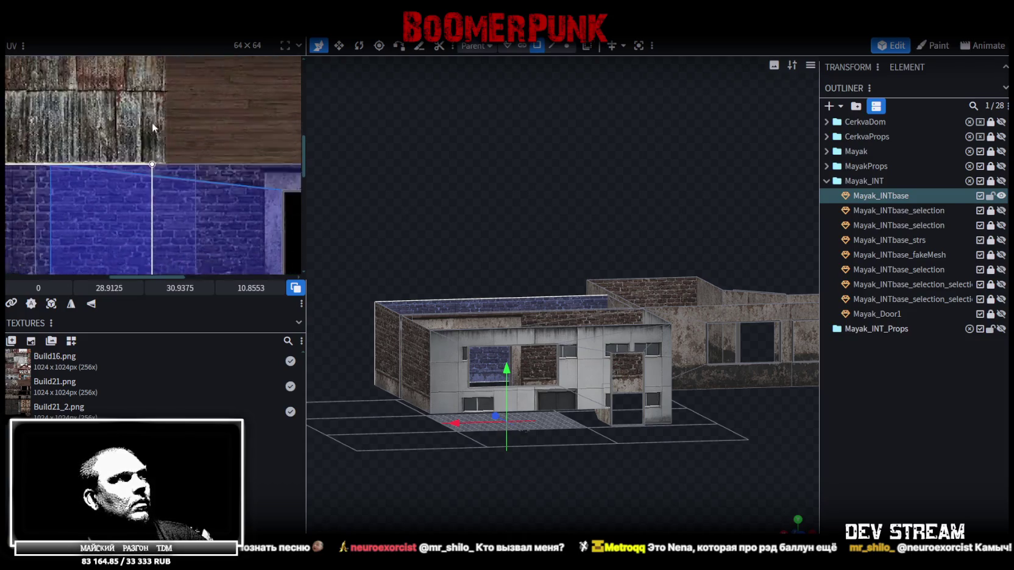
pyautogui.scroll(2, 124, 164)
pyautogui.scroll(1, 114, 211)
pyautogui.scroll(1, 92, 162)
pyautogui.scroll(1, 55, 173)
pyautogui.moveTo(55, 172); pyautogui.dragTo(161, 203)
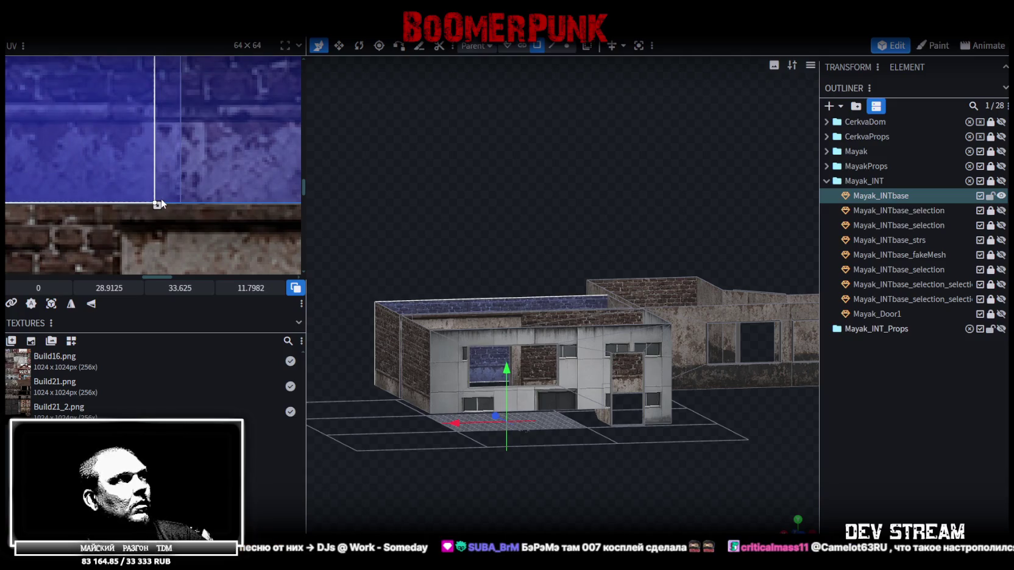
# Step: Shift the brick UV right to X 5.5 and check the brick top from above
pyautogui.scroll(-1, 234, 169)
pyautogui.scroll(-1, 117, 235)
pyautogui.scroll(-1, 108, 238)
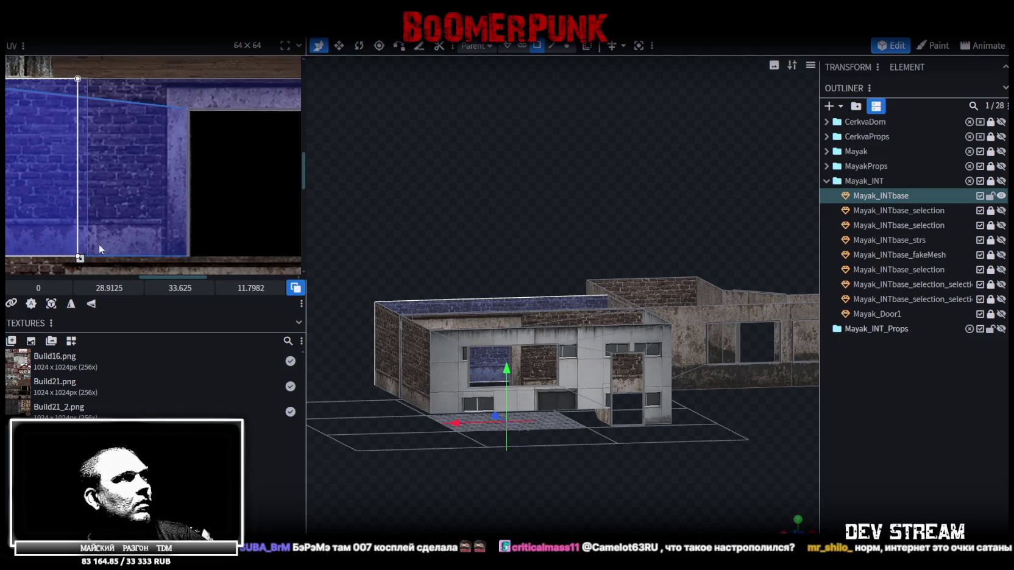
pyautogui.moveTo(37, 288); pyautogui.dragTo(80, 288)
pyautogui.scroll(2, 153, 245)
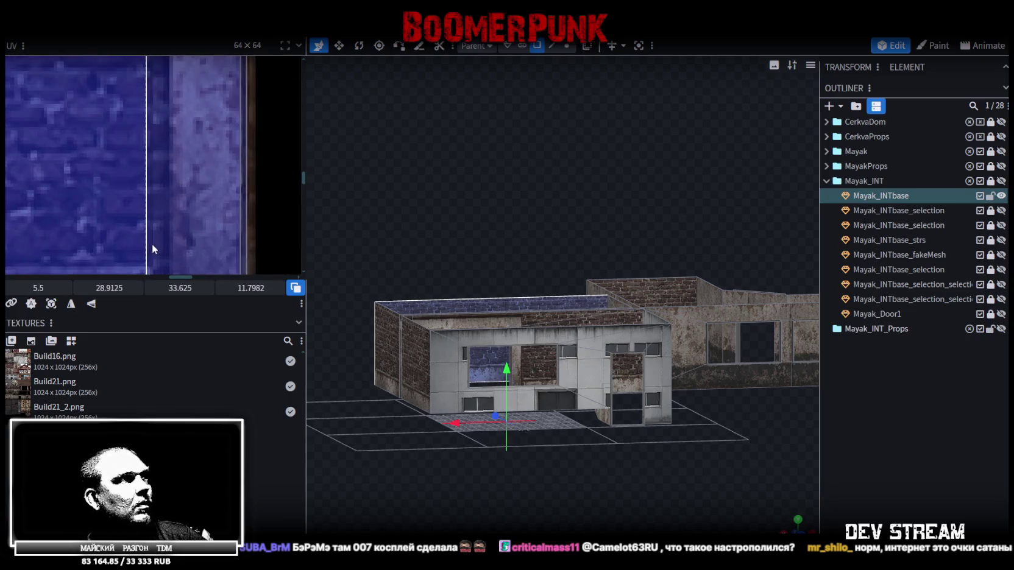
pyautogui.scroll(2, 169, 127)
pyautogui.moveTo(760, 462)
pyautogui.mouseDown()
pyautogui.moveTo(733, 494)
pyautogui.moveTo(768, 511)
pyautogui.moveTo(695, 474)
pyautogui.moveTo(705, 446)
pyautogui.mouseUp()
pyautogui.scroll(2, 782, 528)
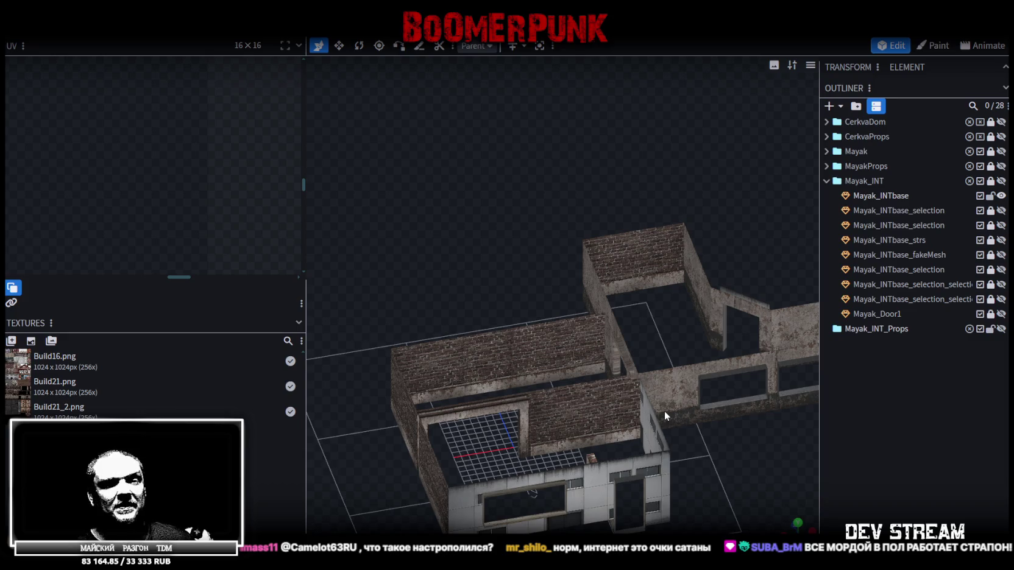
pyautogui.scroll(-3, 539, 279)
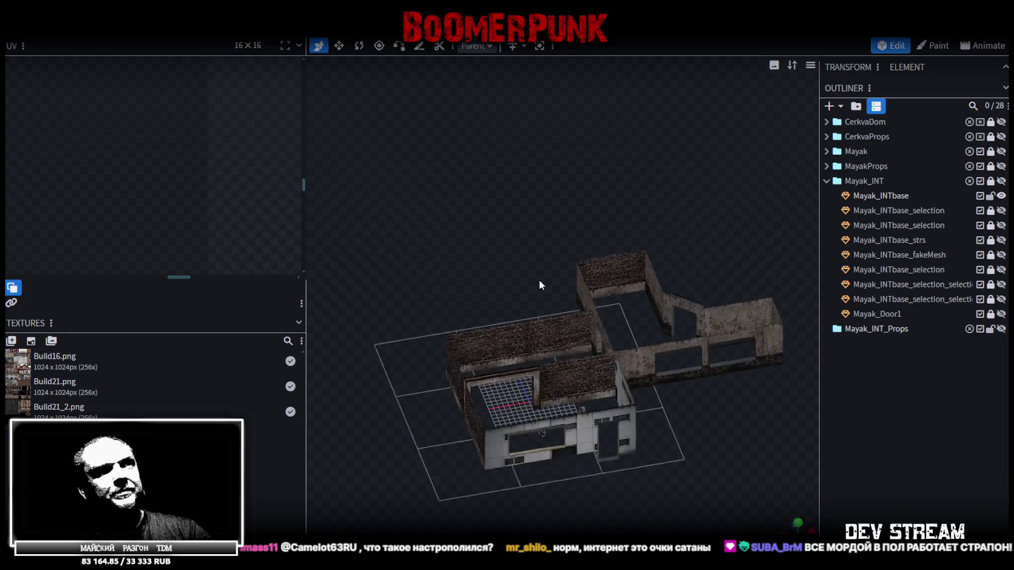
pyautogui.moveTo(536, 275); pyautogui.dragTo(670, 279)
pyautogui.scroll(3, 670, 279)
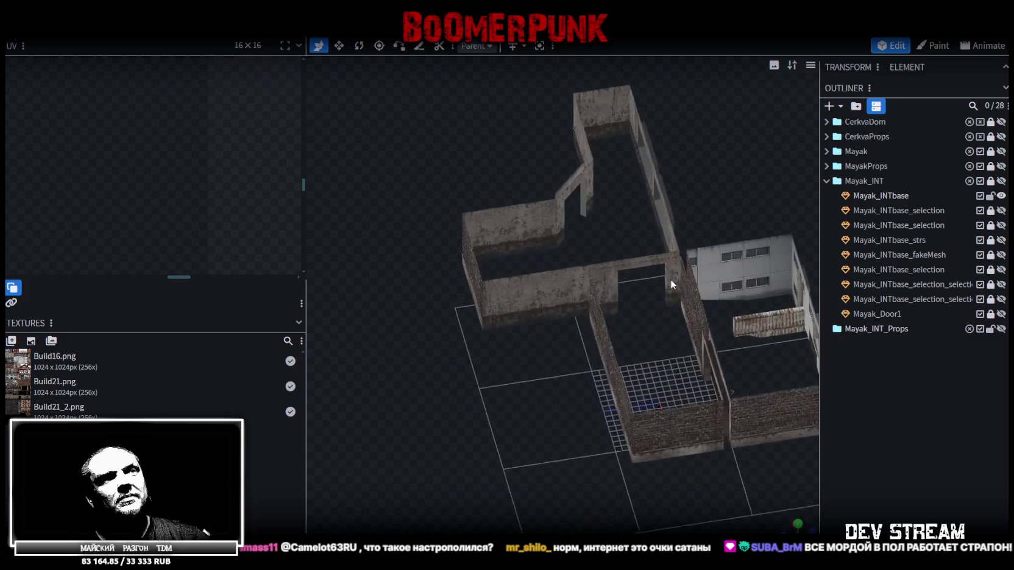
pyautogui.scroll(-2, 539, 329)
pyautogui.moveTo(539, 329)
pyautogui.mouseDown()
pyautogui.moveTo(775, 243)
pyautogui.moveTo(710, 251)
pyautogui.mouseUp()
pyautogui.scroll(4, 626, 267)
pyautogui.moveTo(626, 267)
pyautogui.mouseDown()
pyautogui.moveTo(653, 248)
pyautogui.moveTo(557, 327)
pyautogui.mouseUp()
# Step: Select the balcony slab's face and view it from the front
pyautogui.click(557, 327)
pyautogui.click(551, 329)
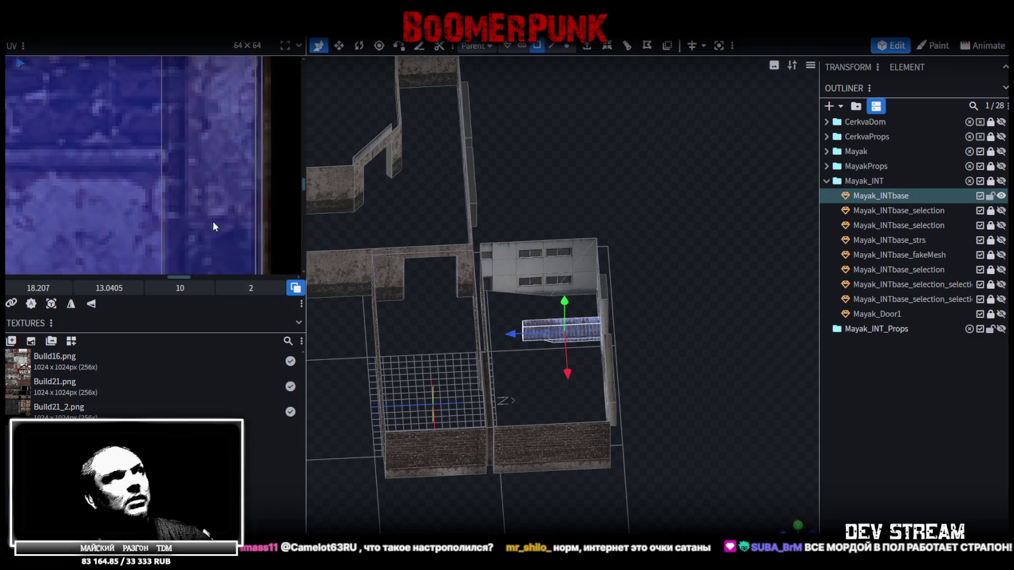
pyautogui.scroll(-2, 218, 225)
pyautogui.scroll(-2, 181, 194)
pyautogui.scroll(1, 145, 241)
pyautogui.scroll(2, 131, 216)
pyautogui.moveTo(549, 305)
pyautogui.mouseDown()
pyautogui.moveTo(666, 345)
pyautogui.moveTo(725, 312)
pyautogui.mouseUp()
pyautogui.scroll(5, 725, 311)
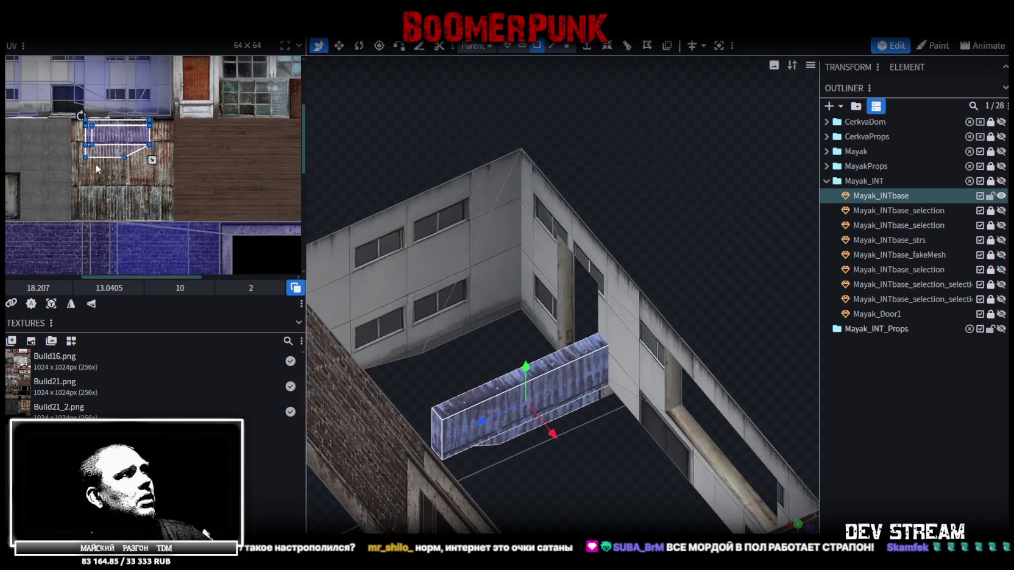
pyautogui.scroll(-1, 176, 153)
pyautogui.scroll(-1, 195, 153)
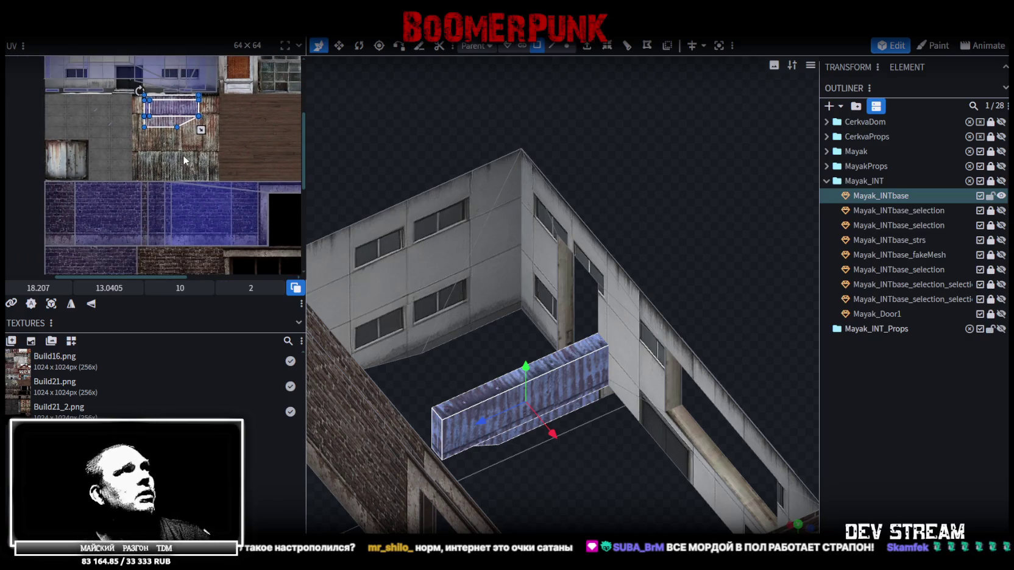
pyautogui.scroll(3, 183, 154)
pyautogui.moveTo(668, 253)
pyautogui.mouseDown()
pyautogui.moveTo(718, 211)
pyautogui.moveTo(597, 244)
pyautogui.mouseUp()
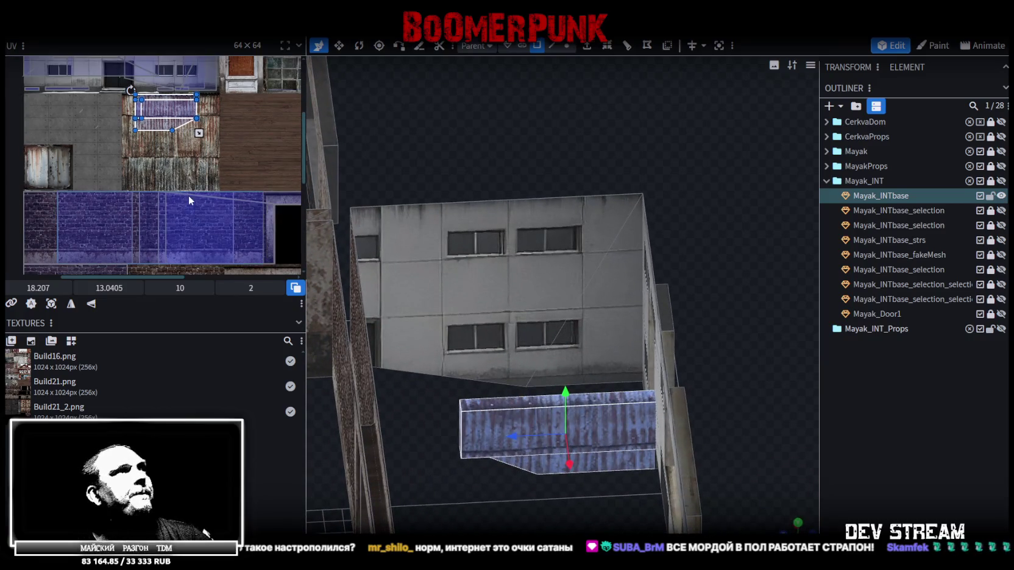
# Step: Move the balcony slab's UV onto the brick part of the texture
pyautogui.moveTo(188, 195)
pyautogui.mouseDown(button='middle')
pyautogui.moveTo(204, 157)
pyautogui.moveTo(162, 118)
pyautogui.moveTo(164, 133)
pyautogui.mouseUp(button='middle')
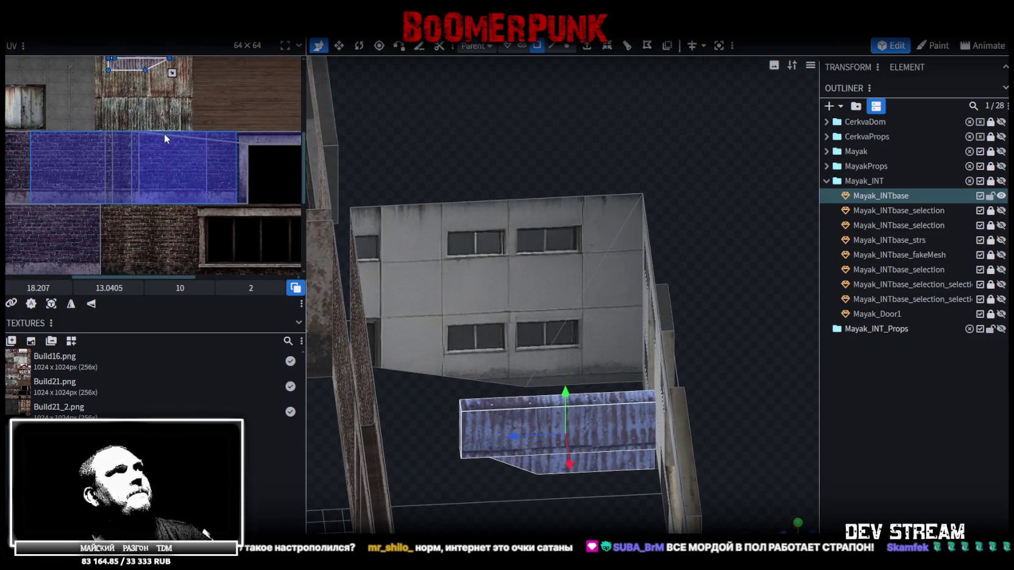
pyautogui.scroll(-2, 203, 151)
pyautogui.scroll(-2, 206, 156)
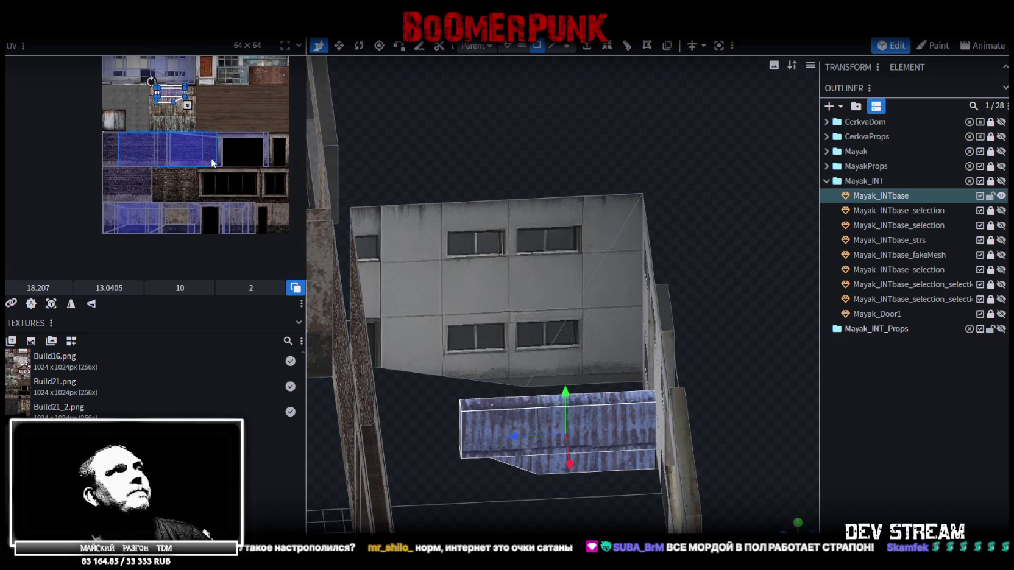
pyautogui.moveTo(211, 158); pyautogui.dragTo(222, 187, button='middle')
pyautogui.scroll(2, 195, 155)
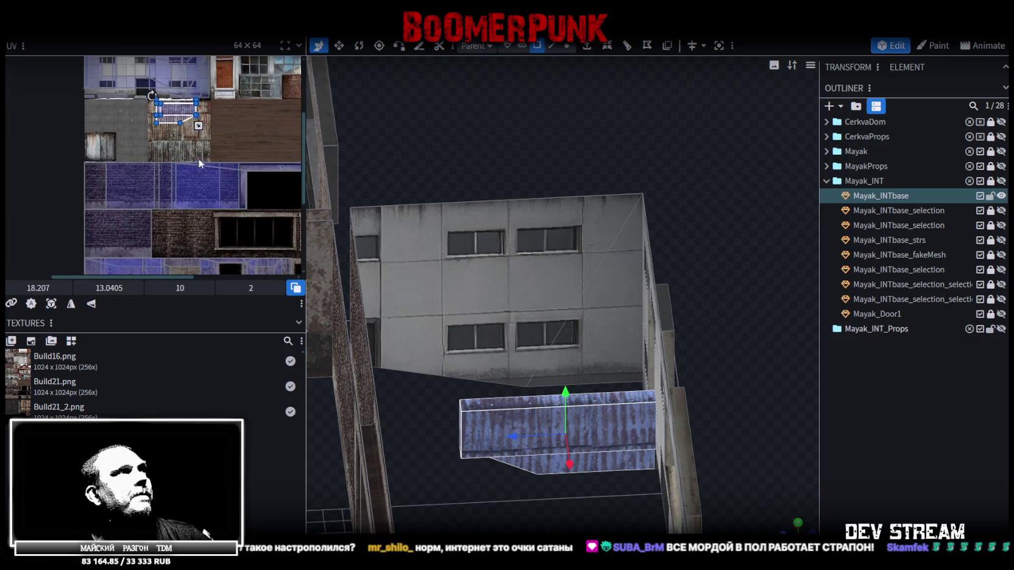
pyautogui.moveTo(178, 113)
pyautogui.mouseDown()
pyautogui.moveTo(175, 213)
pyautogui.moveTo(156, 247)
pyautogui.mouseUp()
# Step: Move the ledge underside's mapping left onto the plastered concrete strip
pyautogui.moveTo(155, 222); pyautogui.dragTo(203, 180, button='middle')
pyautogui.scroll(3, 190, 200)
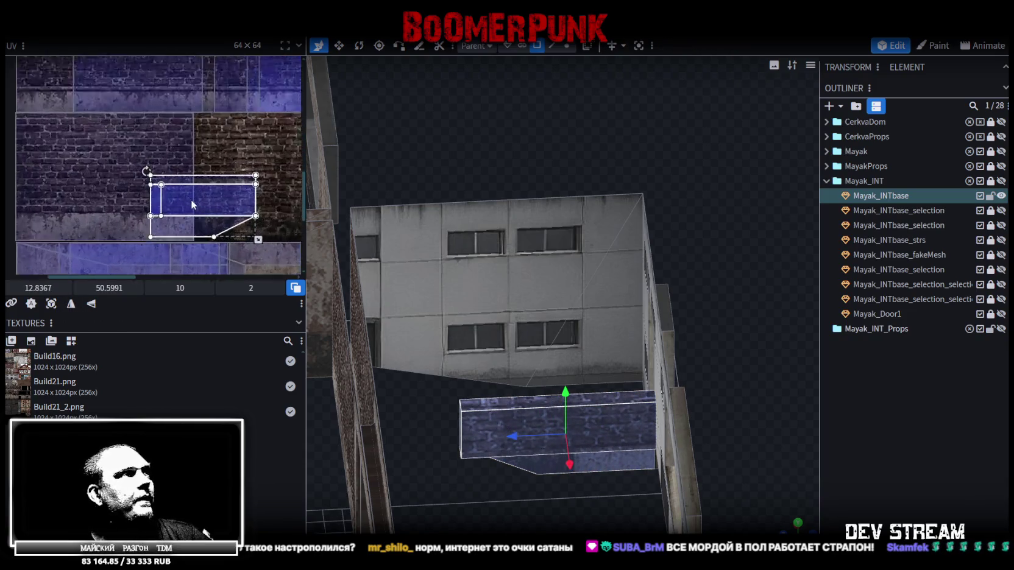
pyautogui.scroll(1, 190, 200)
pyautogui.moveTo(190, 199)
pyautogui.mouseDown()
pyautogui.moveTo(129, 207)
pyautogui.moveTo(97, 230)
pyautogui.mouseUp()
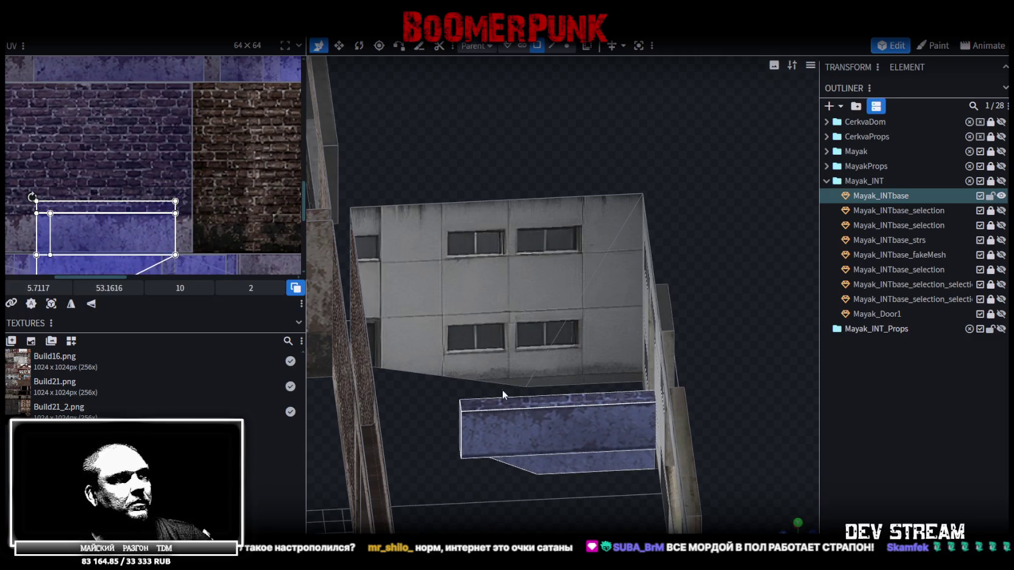
pyautogui.scroll(2, 139, 238)
pyautogui.scroll(2, 192, 176)
pyautogui.scroll(1, 192, 176)
pyautogui.moveTo(192, 176)
pyautogui.mouseDown()
pyautogui.moveTo(129, 191)
pyautogui.moveTo(110, 180)
pyautogui.mouseUp()
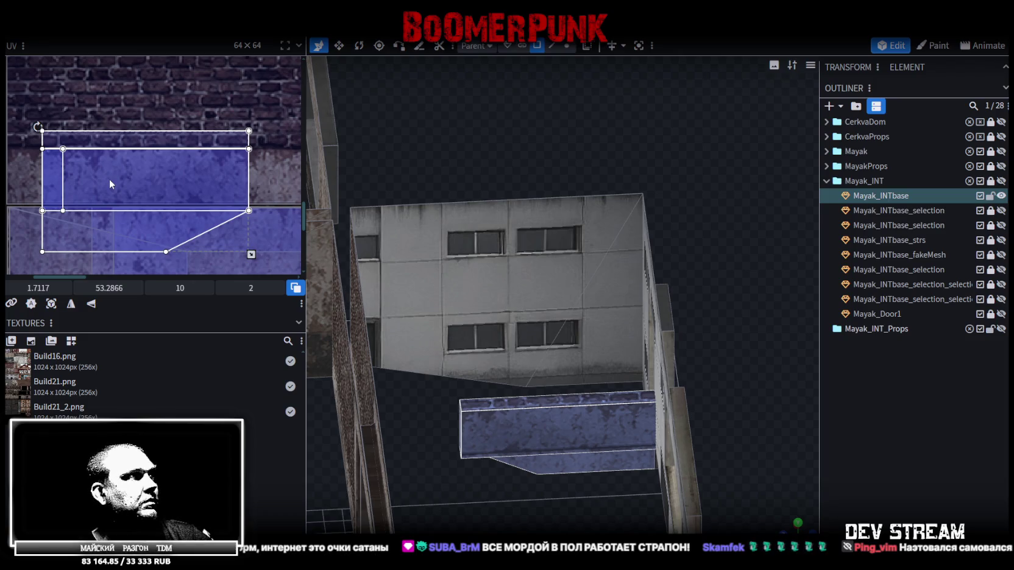
# Step: Shrink the ledge underside's UV to about 9.25 × 1.85 and clear the selection
pyautogui.scroll(-1, 238, 244)
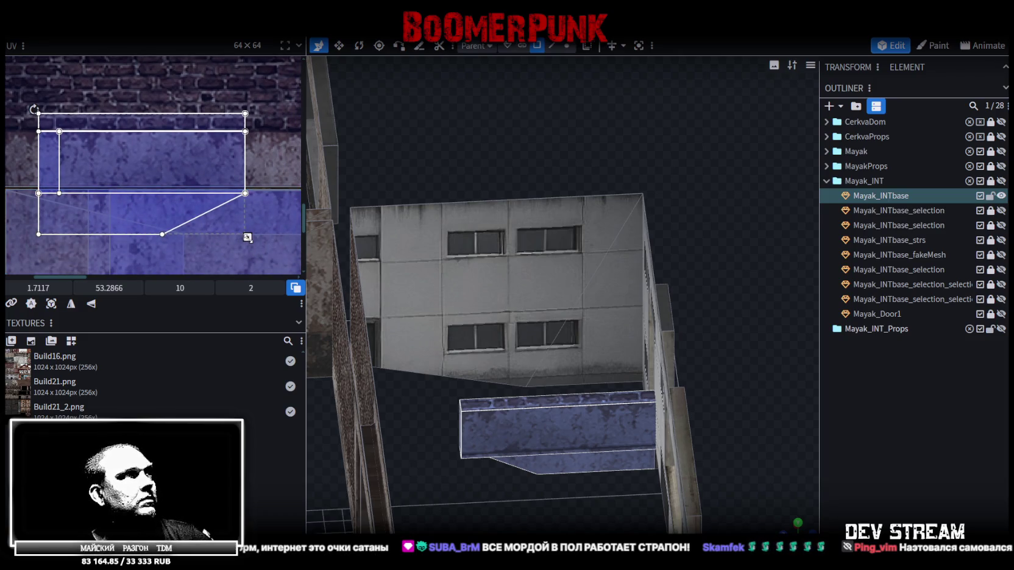
pyautogui.moveTo(247, 237); pyautogui.dragTo(232, 227)
pyautogui.moveTo(551, 365)
pyautogui.mouseDown()
pyautogui.moveTo(738, 421)
pyautogui.moveTo(507, 419)
pyautogui.moveTo(521, 439)
pyautogui.moveTo(740, 446)
pyautogui.moveTo(752, 472)
pyautogui.moveTo(587, 349)
pyautogui.moveTo(679, 254)
pyautogui.moveTo(642, 174)
pyautogui.mouseUp()
pyautogui.scroll(2, 637, 181)
pyautogui.click(755, 458)
# Step: Select the low brick wall's top face and move its UV onto the concrete beam strip
pyautogui.moveTo(756, 455)
pyautogui.mouseDown()
pyautogui.moveTo(685, 479)
pyautogui.moveTo(742, 502)
pyautogui.moveTo(766, 363)
pyautogui.moveTo(813, 309)
pyautogui.moveTo(601, 349)
pyautogui.moveTo(483, 291)
pyautogui.moveTo(605, 305)
pyautogui.moveTo(546, 473)
pyautogui.mouseUp()
pyautogui.click(582, 481)
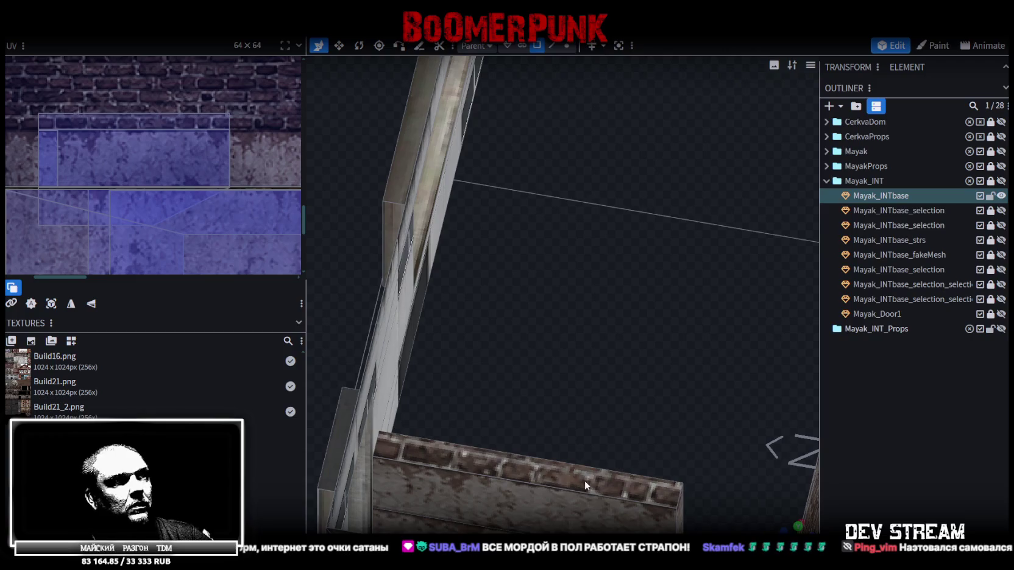
pyautogui.click(583, 480)
pyautogui.scroll(2, 142, 162)
pyautogui.scroll(2, 127, 176)
pyautogui.scroll(2, 57, 172)
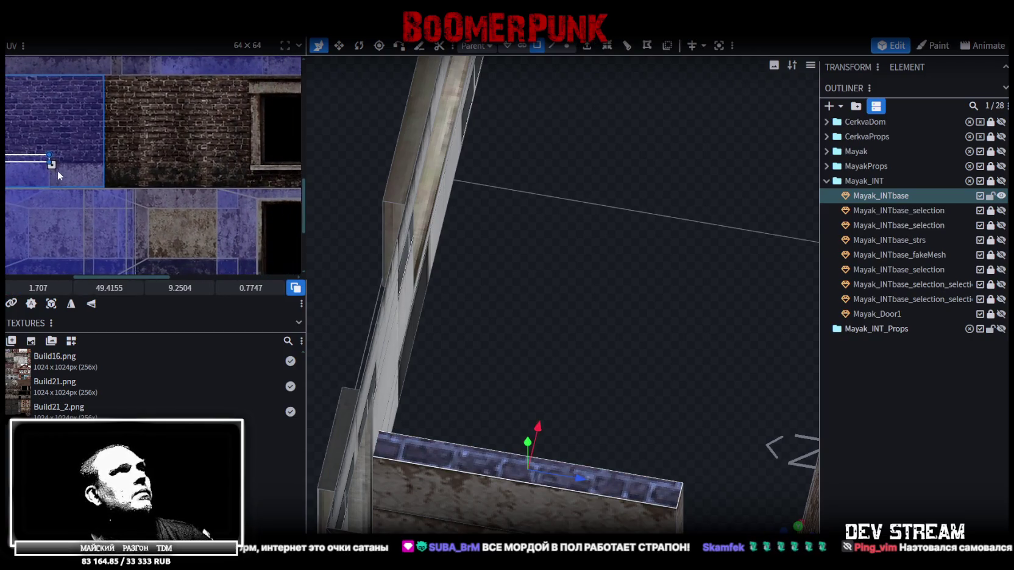
pyautogui.scroll(-2, 57, 172)
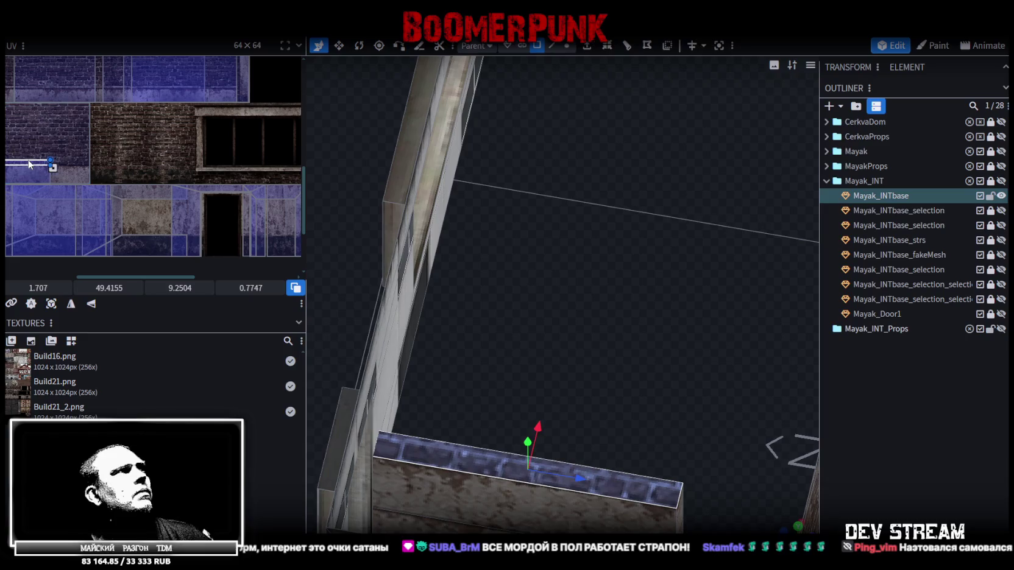
pyautogui.moveTo(28, 164); pyautogui.dragTo(260, 137)
pyautogui.scroll(2, 260, 136)
pyautogui.scroll(1, 160, 217)
pyautogui.scroll(1, 92, 198)
pyautogui.scroll(1, 114, 194)
pyautogui.scroll(1, 140, 191)
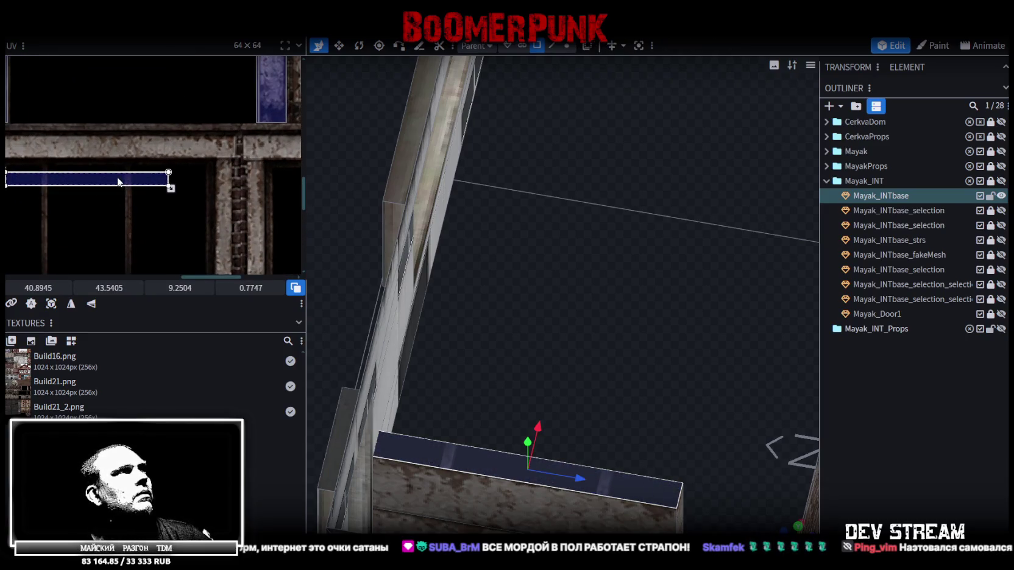
pyautogui.moveTo(118, 182); pyautogui.dragTo(141, 141)
# Step: Stretch the wall-top UV to about 15.2 × 1.27 and slide it left to x ≈ 38.0
pyautogui.scroll(1, 140, 141)
pyautogui.scroll(1, 69, 159)
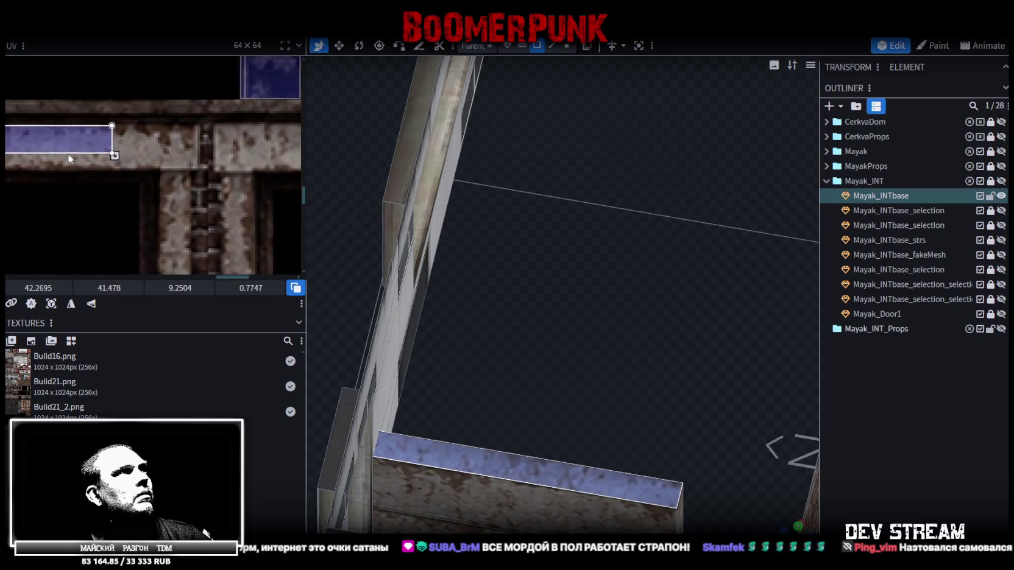
pyautogui.moveTo(115, 156); pyautogui.dragTo(194, 166)
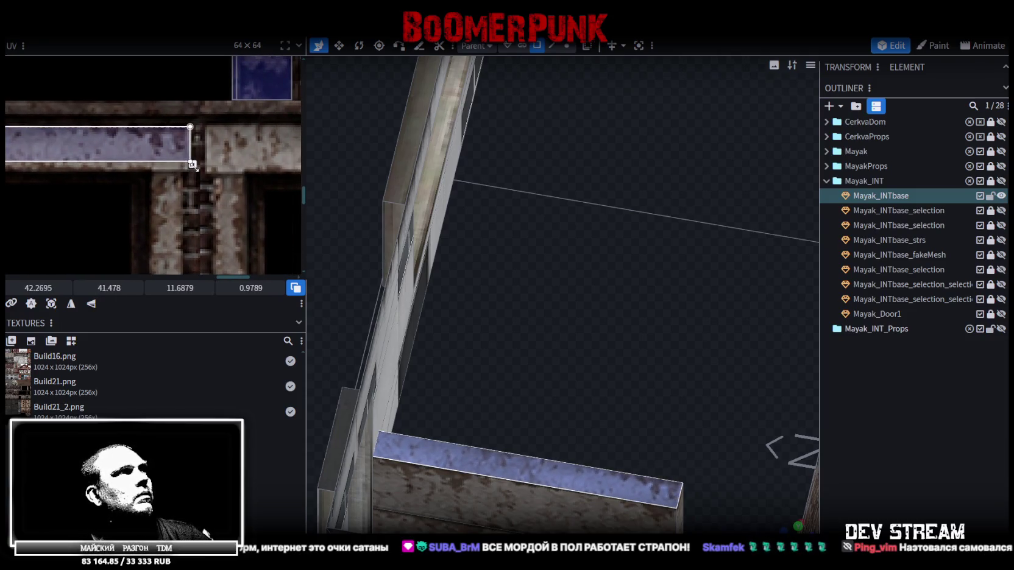
pyautogui.moveTo(161, 158)
pyautogui.mouseDown()
pyautogui.moveTo(11, 155)
pyautogui.moveTo(165, 173)
pyautogui.mouseUp()
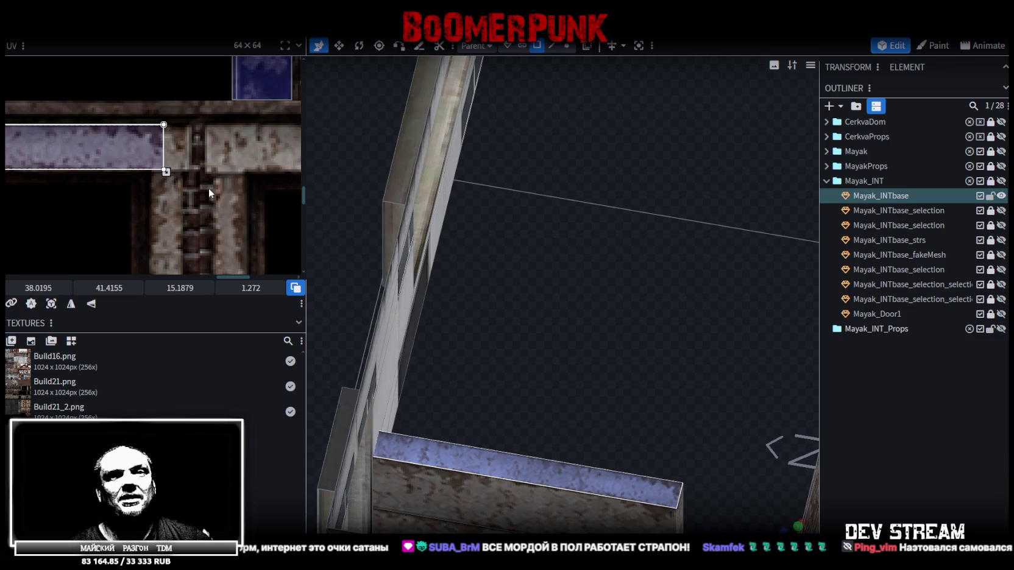
pyautogui.scroll(-2, 542, 344)
pyautogui.scroll(-4, 636, 376)
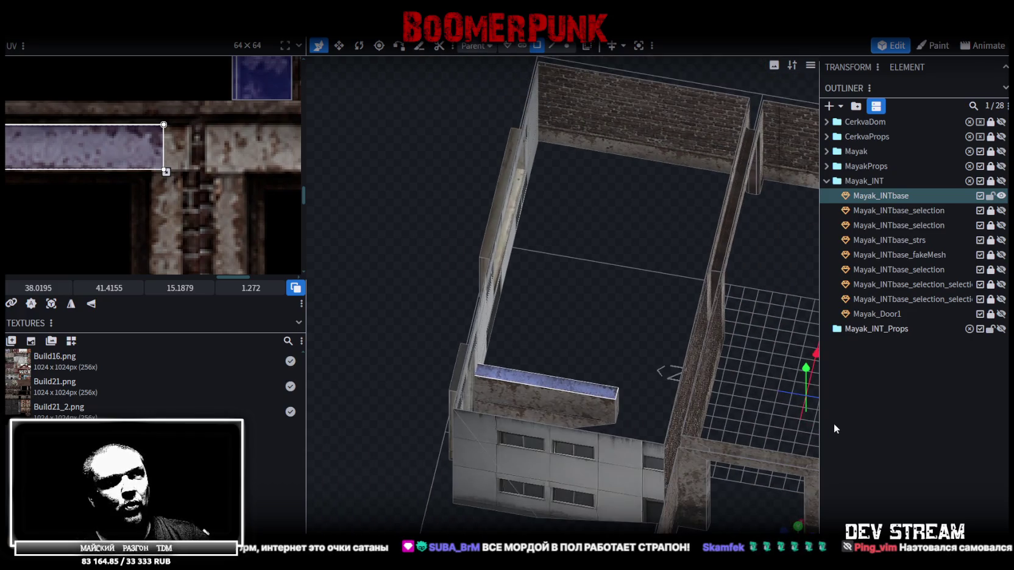
# Step: Select the ledge beam's lower face and nudge its UV down to y ≈ 53.1
pyautogui.click(833, 427)
pyautogui.moveTo(509, 287)
pyautogui.mouseDown()
pyautogui.moveTo(326, 261)
pyautogui.moveTo(257, 221)
pyautogui.moveTo(805, 483)
pyautogui.mouseUp()
pyautogui.click(547, 358)
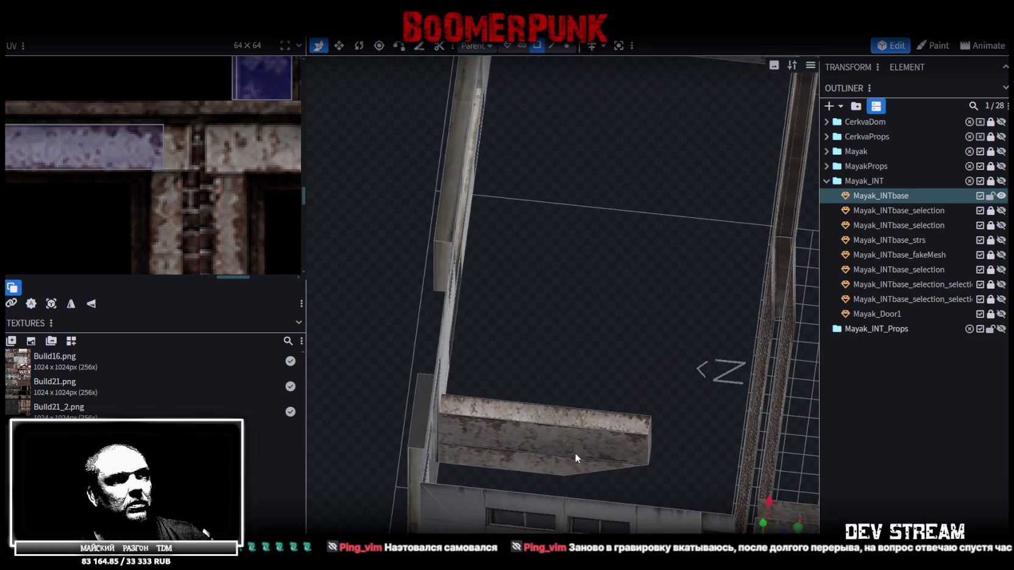
pyautogui.click(575, 457)
pyautogui.scroll(-2, 122, 161)
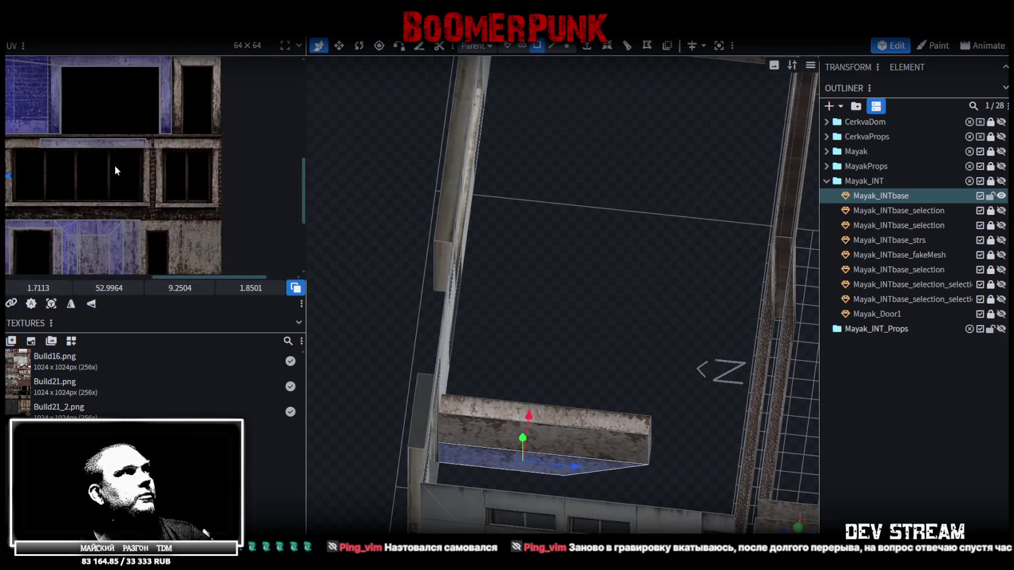
pyautogui.scroll(2, 200, 158)
pyautogui.scroll(2, 166, 139)
pyautogui.scroll(2, 208, 199)
pyautogui.scroll(1, 207, 200)
pyautogui.scroll(1, 200, 131)
pyautogui.moveTo(152, 162); pyautogui.dragTo(152, 167)
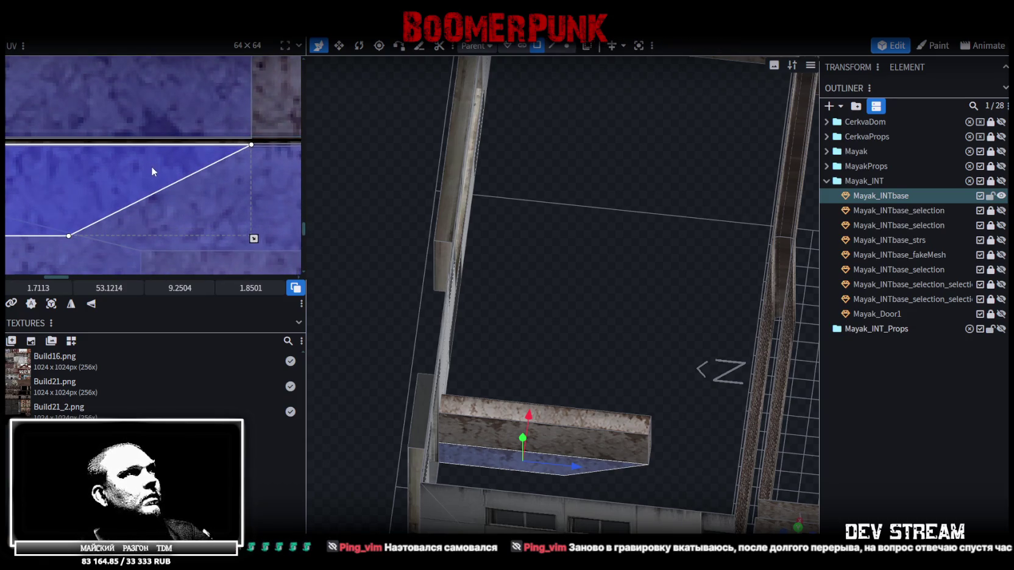
# Step: Select a face on the ledge and orbit to an angled view of the walls
pyautogui.moveTo(676, 320)
pyautogui.mouseDown()
pyautogui.moveTo(683, 189)
pyautogui.moveTo(689, 352)
pyautogui.mouseUp()
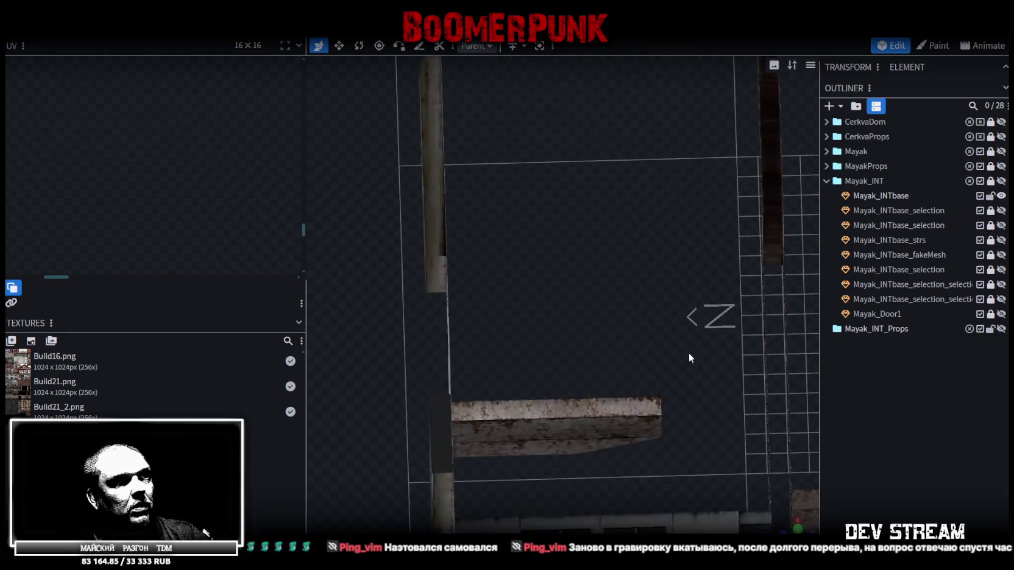
pyautogui.click(535, 427)
pyautogui.moveTo(535, 427)
pyautogui.mouseDown()
pyautogui.moveTo(533, 336)
pyautogui.moveTo(639, 301)
pyautogui.moveTo(621, 344)
pyautogui.moveTo(499, 337)
pyautogui.moveTo(564, 374)
pyautogui.moveTo(558, 342)
pyautogui.mouseUp()
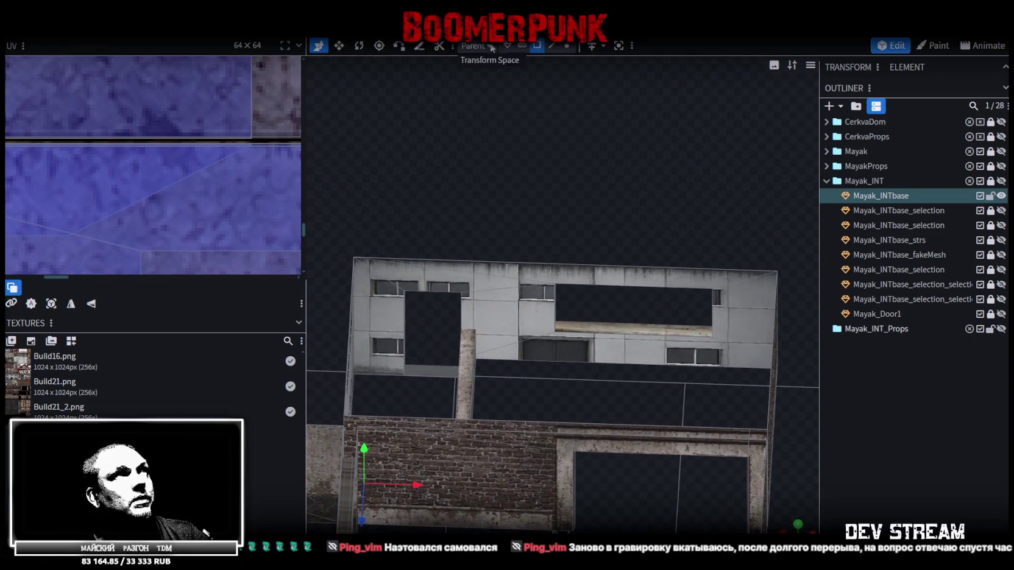
# Step: Switch to Cluster selection and select the upper wall faces around the window
pyautogui.click(524, 47)
pyautogui.click(388, 349)
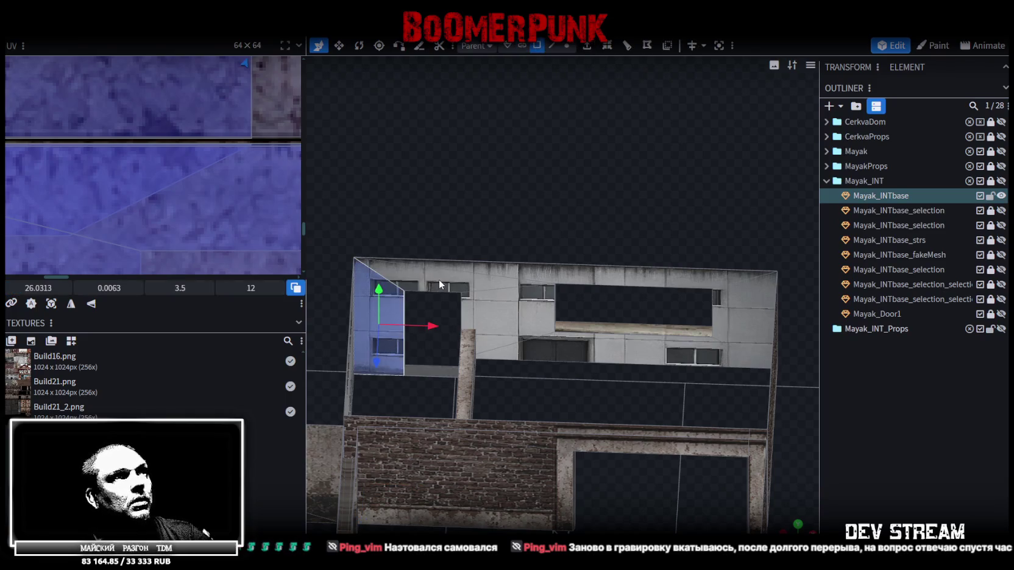
pyautogui.keyDown('shift'); pyautogui.click(512, 283); pyautogui.keyUp('shift')
pyautogui.keyDown('shift'); pyautogui.click(524, 271); pyautogui.keyUp('shift')
pyautogui.keyDown('shift'); pyautogui.click(541, 329); pyautogui.keyUp('shift')
pyautogui.keyDown('shift'); pyautogui.click(571, 349); pyautogui.keyUp('shift')
pyautogui.keyDown('shift'); pyautogui.click(723, 352); pyautogui.keyUp('shift')
pyautogui.moveTo(655, 381)
pyautogui.mouseDown()
pyautogui.moveTo(711, 359)
pyautogui.moveTo(738, 413)
pyautogui.mouseUp()
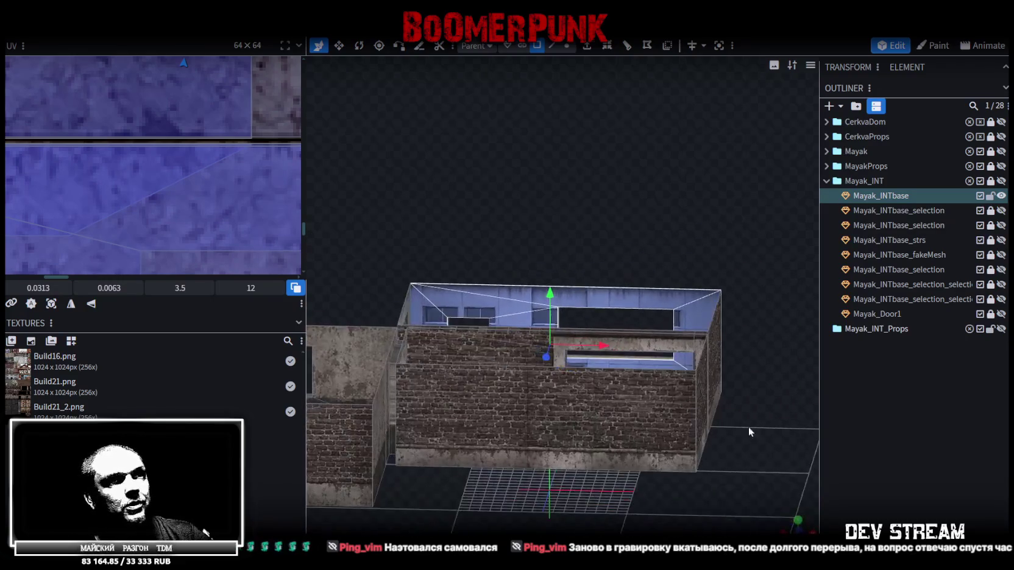
# Step: In front view, move the wall faces' UVs onto the lower-left brick area, aligned to the tile top
pyautogui.press('KP_1')
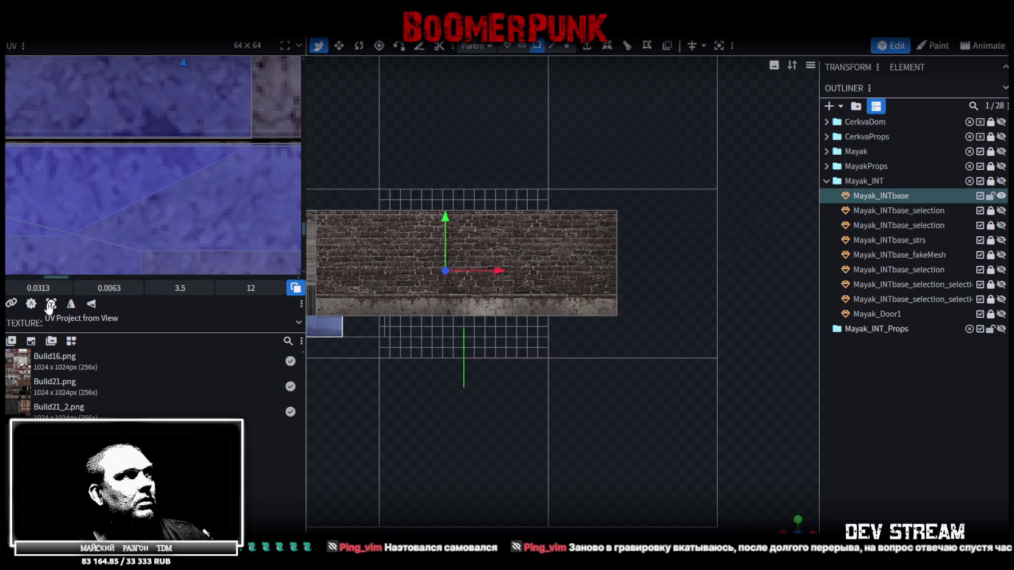
pyautogui.scroll(-2, 79, 198)
pyautogui.scroll(-2, 79, 188)
pyautogui.scroll(-2, 91, 160)
pyautogui.scroll(-1, 123, 184)
pyautogui.moveTo(123, 184); pyautogui.dragTo(185, 220, button='middle')
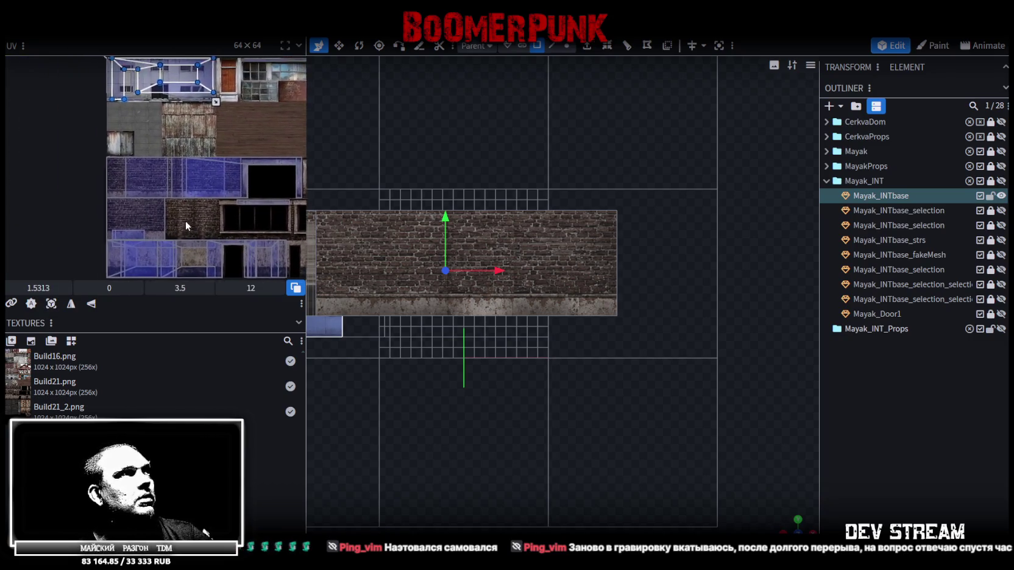
pyautogui.moveTo(178, 110); pyautogui.dragTo(148, 247)
pyautogui.scroll(2, 146, 250)
pyautogui.scroll(2, 143, 253)
pyautogui.scroll(2, 140, 254)
pyautogui.moveTo(140, 256); pyautogui.dragTo(139, 214)
# Step: Enlarge the wall UVs over the brick to about 4.286 × 14.6949
pyautogui.scroll(-2, 183, 219)
pyautogui.scroll(-2, 169, 191)
pyautogui.moveTo(222, 229); pyautogui.dragTo(162, 195, button='middle')
pyautogui.moveTo(163, 184); pyautogui.dragTo(219, 206)
pyautogui.moveTo(52, 172); pyautogui.dragTo(140, 203, button='middle')
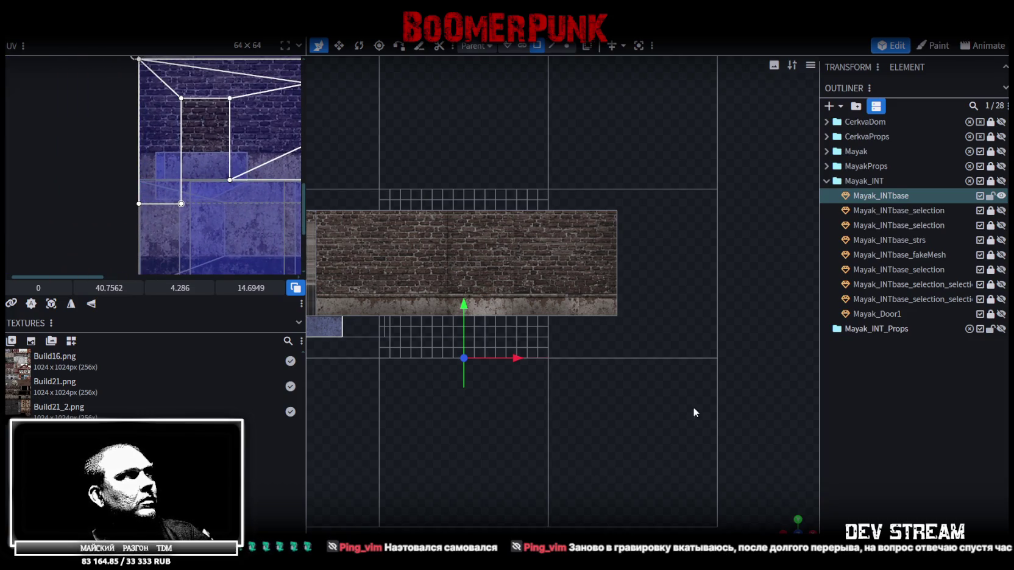
pyautogui.moveTo(166, 217); pyautogui.dragTo(89, 199, button='middle')
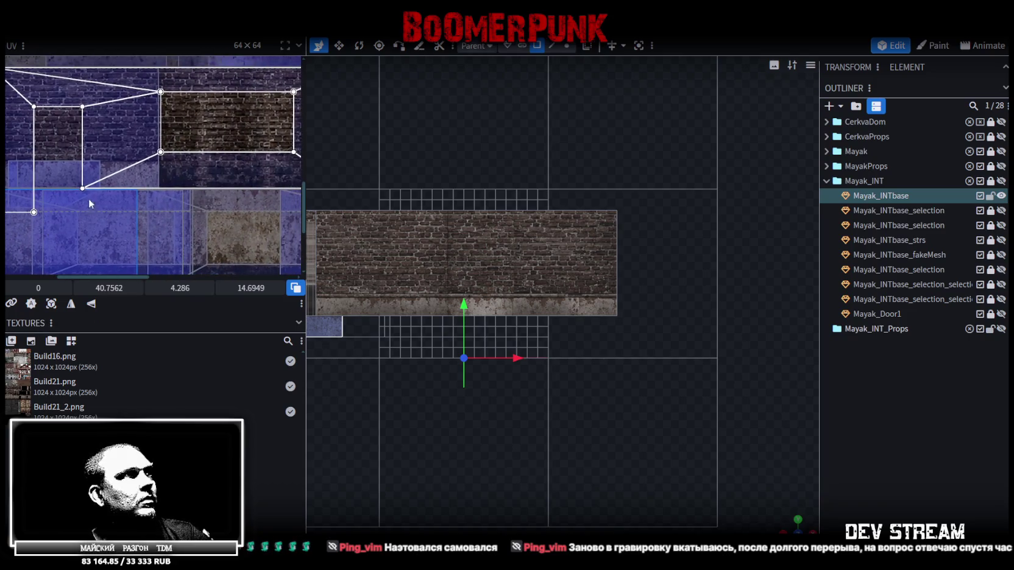
pyautogui.moveTo(152, 151)
pyautogui.mouseDown(button='middle')
pyautogui.moveTo(154, 197)
pyautogui.moveTo(143, 203)
pyautogui.moveTo(171, 222)
pyautogui.moveTo(130, 211)
pyautogui.moveTo(147, 219)
pyautogui.mouseUp(button='middle')
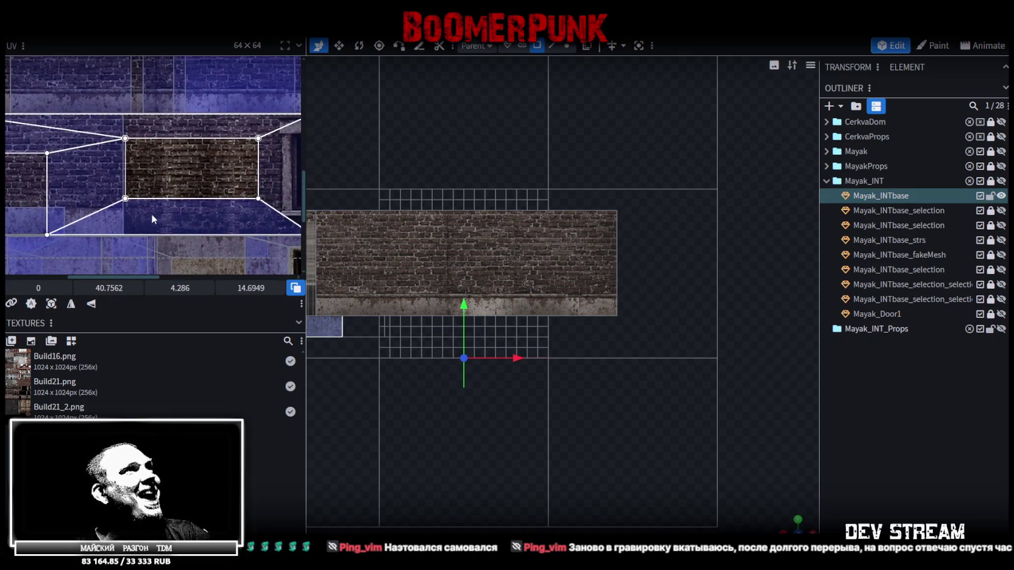
pyautogui.moveTo(799, 527)
pyautogui.mouseDown()
pyautogui.moveTo(607, 459)
pyautogui.moveTo(612, 483)
pyautogui.moveTo(619, 296)
pyautogui.moveTo(671, 436)
pyautogui.mouseUp()
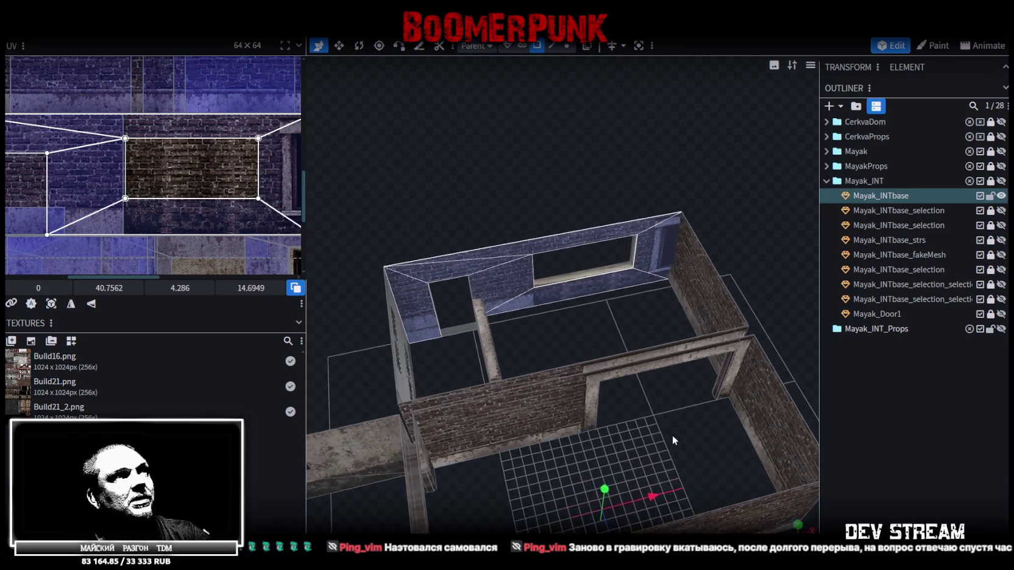
# Step: Select the faces around the window opening, including the left wall's slanted top face
pyautogui.scroll(3, 555, 308)
pyautogui.scroll(2, 556, 308)
pyautogui.click(525, 285)
pyautogui.keyDown('shift'); pyautogui.click(695, 311); pyautogui.keyUp('shift')
pyautogui.keyDown('shift'); pyautogui.click(635, 238); pyautogui.keyUp('shift')
pyautogui.keyDown('shift'); pyautogui.click(487, 241); pyautogui.keyUp('shift')
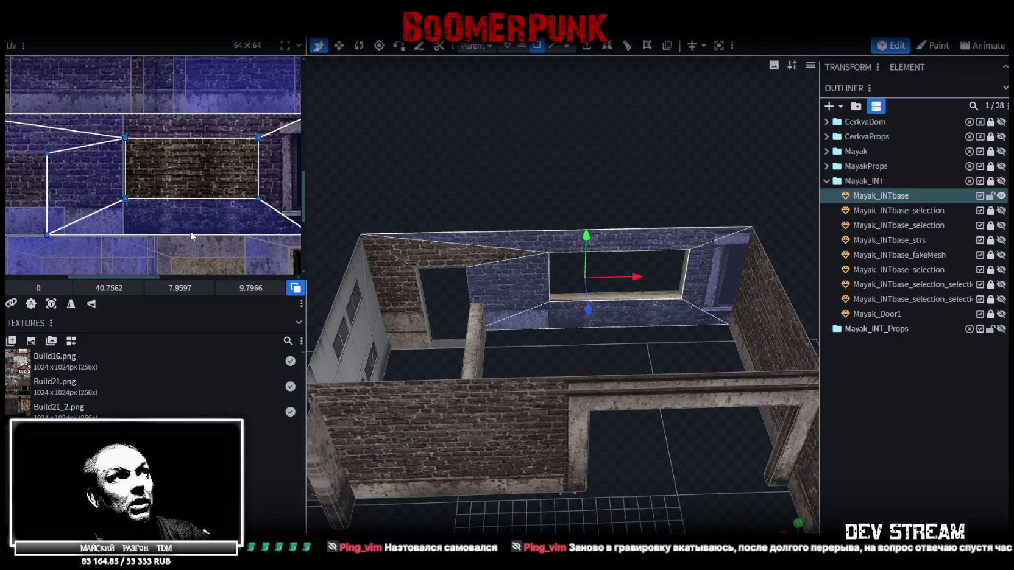
pyautogui.scroll(-2, 151, 187)
pyautogui.scroll(-2, 151, 187)
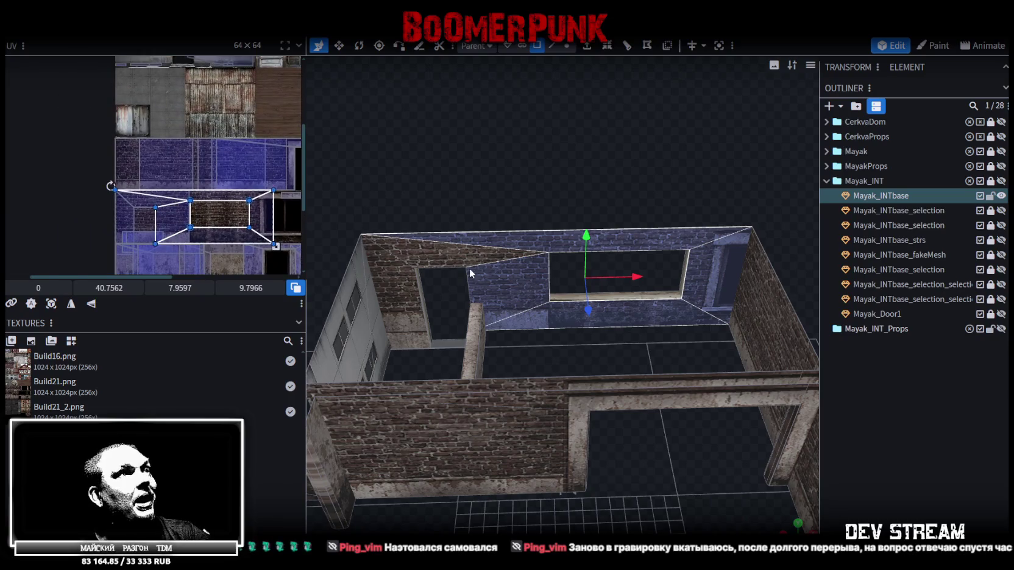
pyautogui.keyDown('shift'); pyautogui.click(444, 260); pyautogui.keyUp('shift')
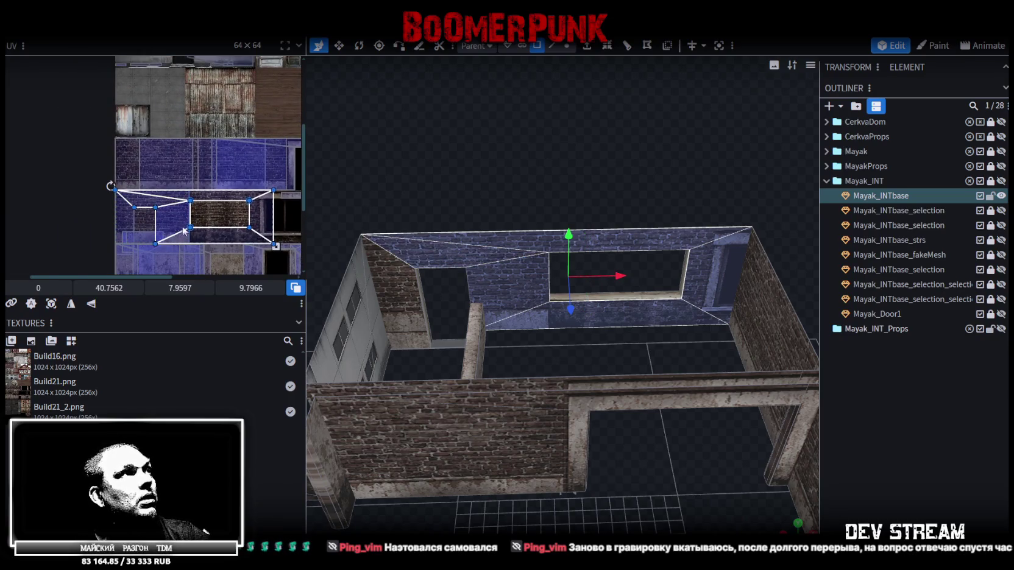
pyautogui.moveTo(108, 288)
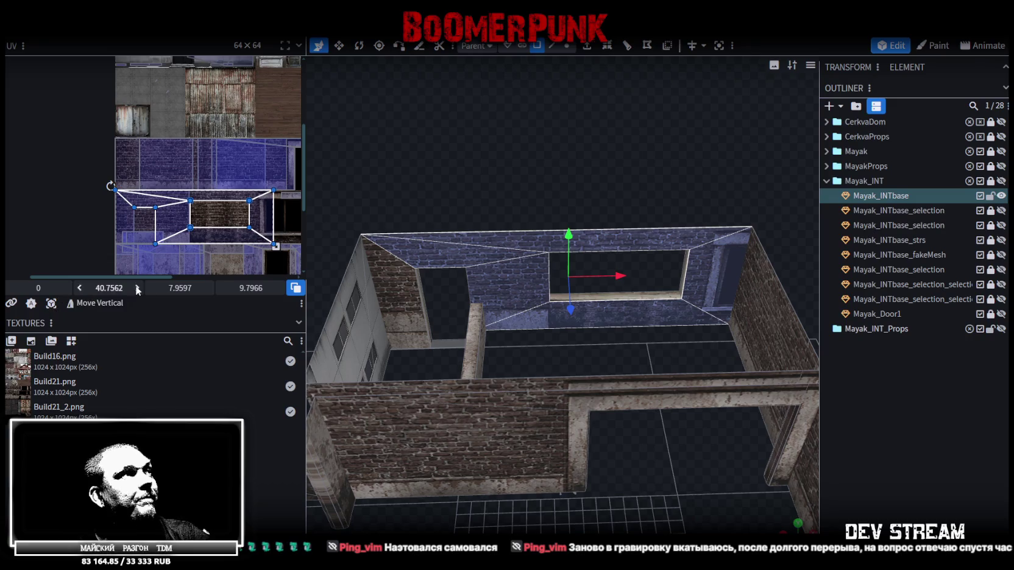
# Step: Shift the selected faces' UVs up the brick and pull a corner so the bricks sit evenly
pyautogui.moveTo(109, 289); pyautogui.dragTo(80, 289)
pyautogui.scroll(3, 253, 146)
pyautogui.scroll(2, 253, 146)
pyautogui.scroll(2, 253, 147)
pyautogui.scroll(2, 145, 174)
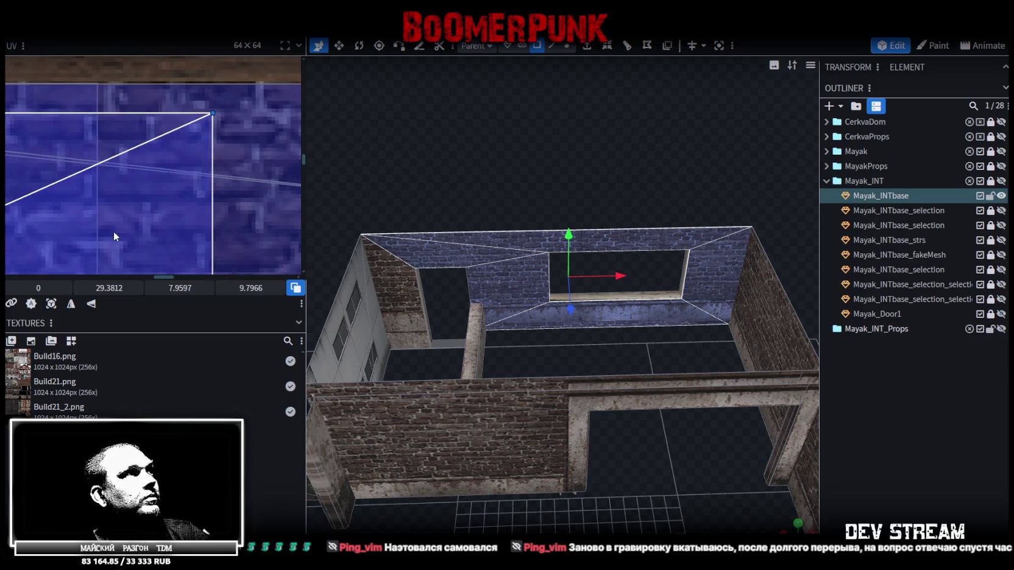
pyautogui.moveTo(112, 288); pyautogui.dragTo(108, 289)
pyautogui.scroll(-2, 228, 173)
pyautogui.scroll(-2, 228, 174)
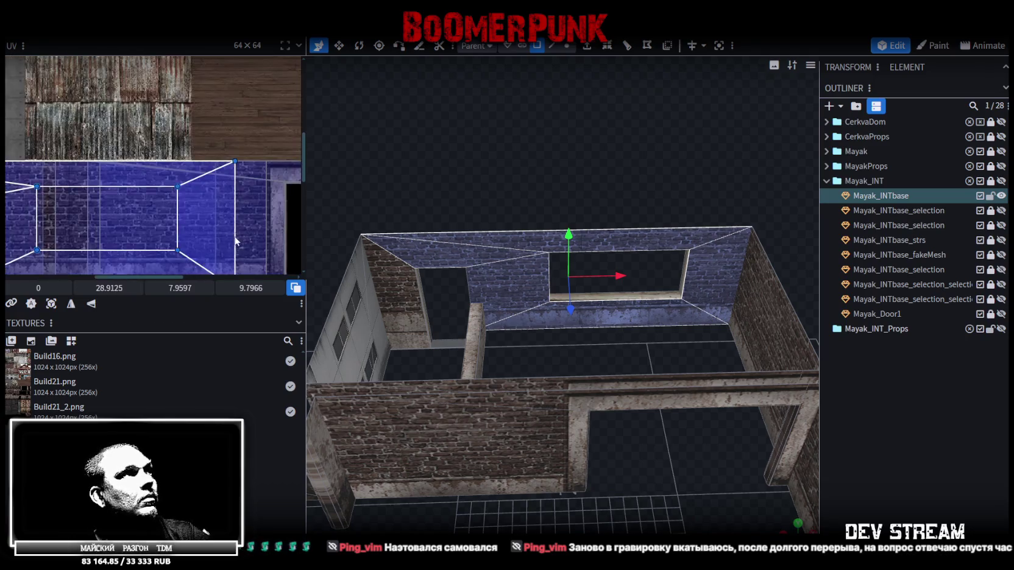
pyautogui.scroll(2, 224, 93)
pyautogui.scroll(2, 225, 94)
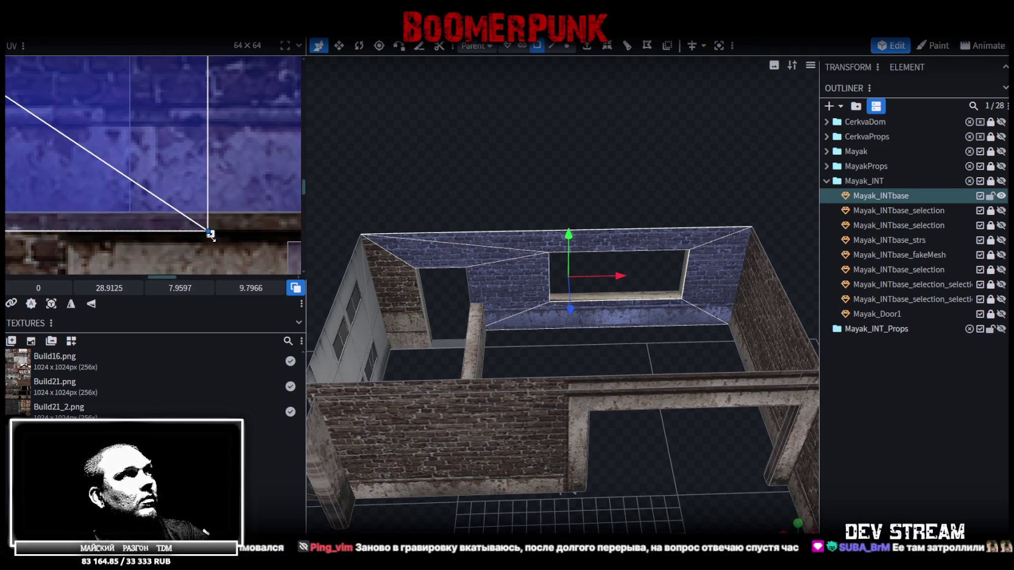
pyautogui.moveTo(209, 235); pyautogui.dragTo(157, 228)
pyautogui.moveTo(459, 188)
pyautogui.mouseDown()
pyautogui.moveTo(489, 155)
pyautogui.moveTo(500, 158)
pyautogui.moveTo(484, 171)
pyautogui.mouseUp()
pyautogui.click(828, 405)
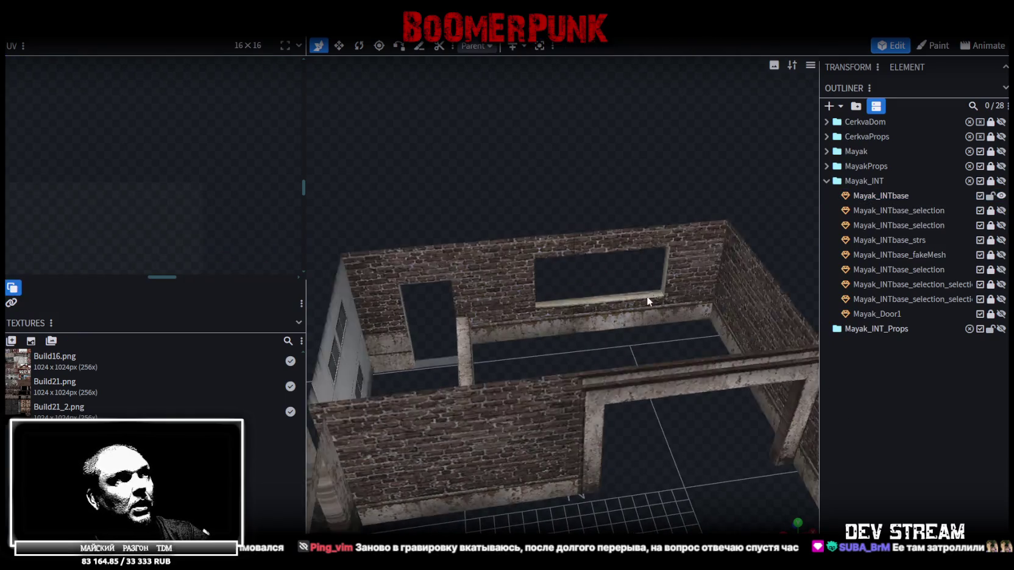
# Step: Select the narrow slanted wall face beside the doorway
pyautogui.moveTo(383, 268); pyautogui.dragTo(550, 187)
pyautogui.scroll(2, 547, 181)
pyautogui.scroll(2, 552, 173)
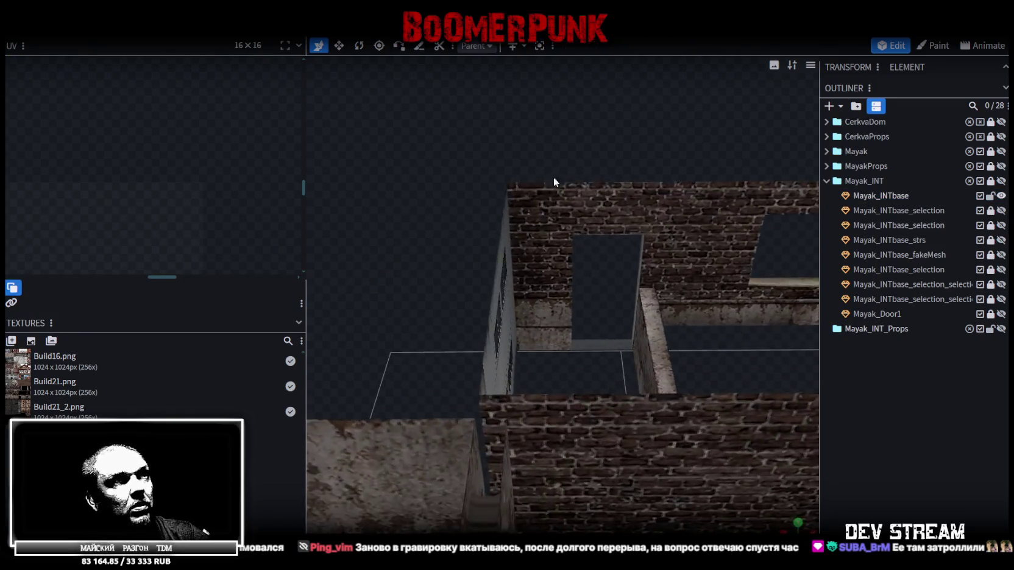
pyautogui.click(551, 294)
pyautogui.click(552, 282)
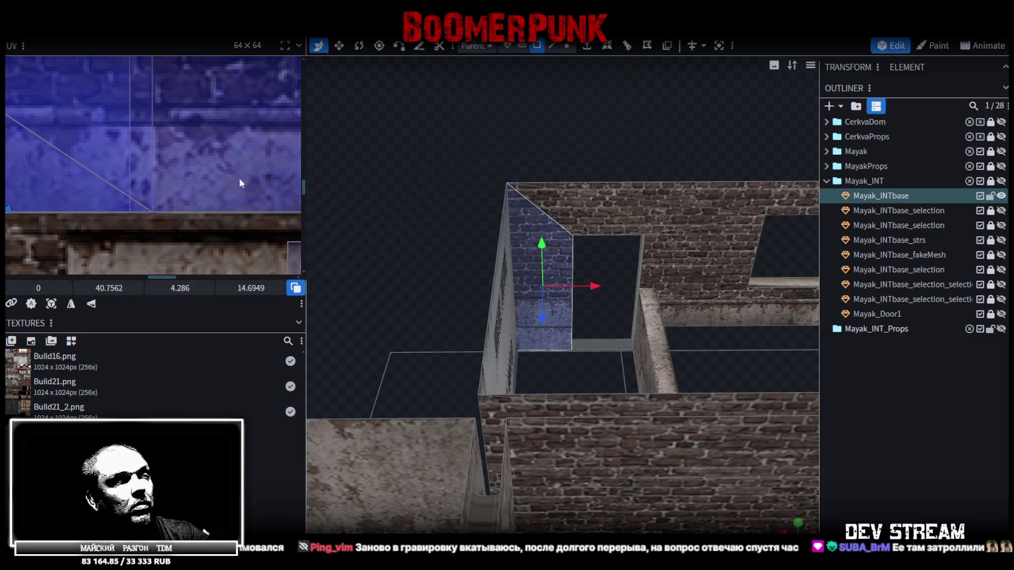
# Step: Move the doorway face's UV island onto the brick area and line up the bricks
pyautogui.scroll(-1, 233, 157)
pyautogui.scroll(-2, 83, 130)
pyautogui.scroll(-2, 86, 123)
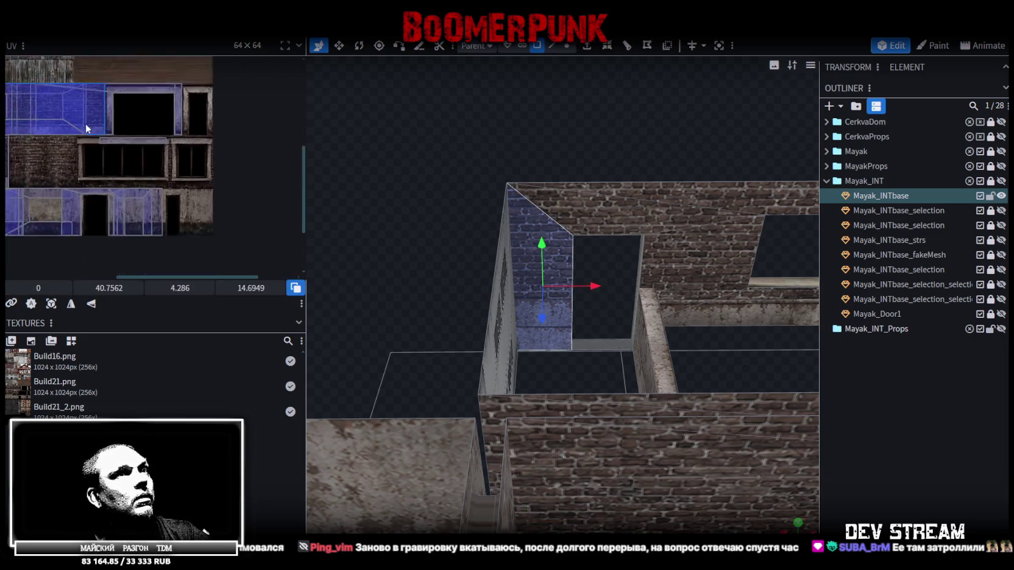
pyautogui.scroll(-2, 109, 138)
pyautogui.scroll(2, 236, 142)
pyautogui.scroll(2, 195, 124)
pyautogui.scroll(1, 180, 190)
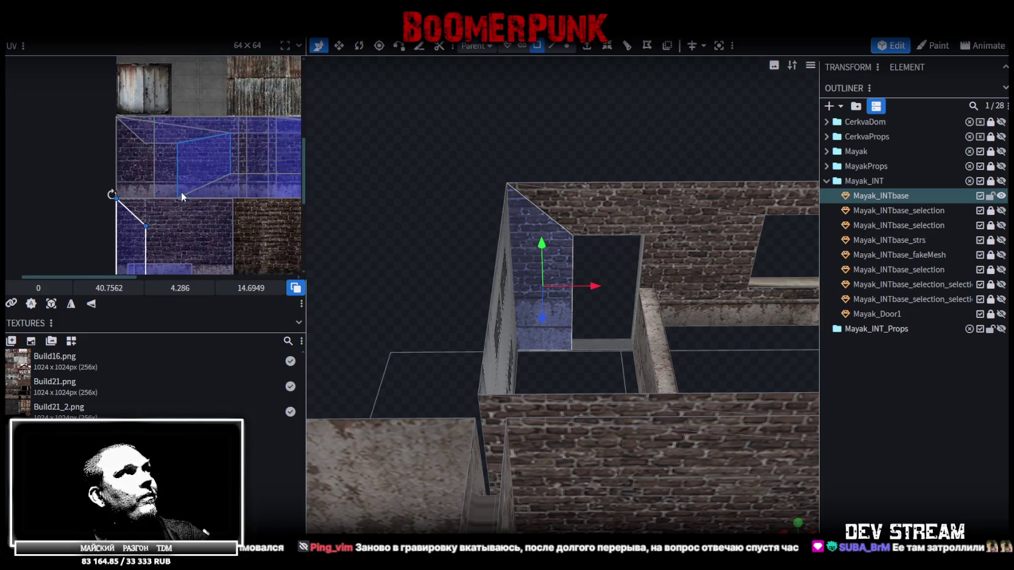
pyautogui.scroll(1, 206, 156)
pyautogui.scroll(-1, 149, 192)
pyautogui.scroll(-2, 150, 186)
pyautogui.scroll(-1, 151, 180)
pyautogui.scroll(-1, 153, 175)
pyautogui.scroll(1, 154, 180)
pyautogui.scroll(1, 157, 192)
pyautogui.scroll(1, 162, 204)
pyautogui.moveTo(161, 204); pyautogui.dragTo(133, 156, button='middle')
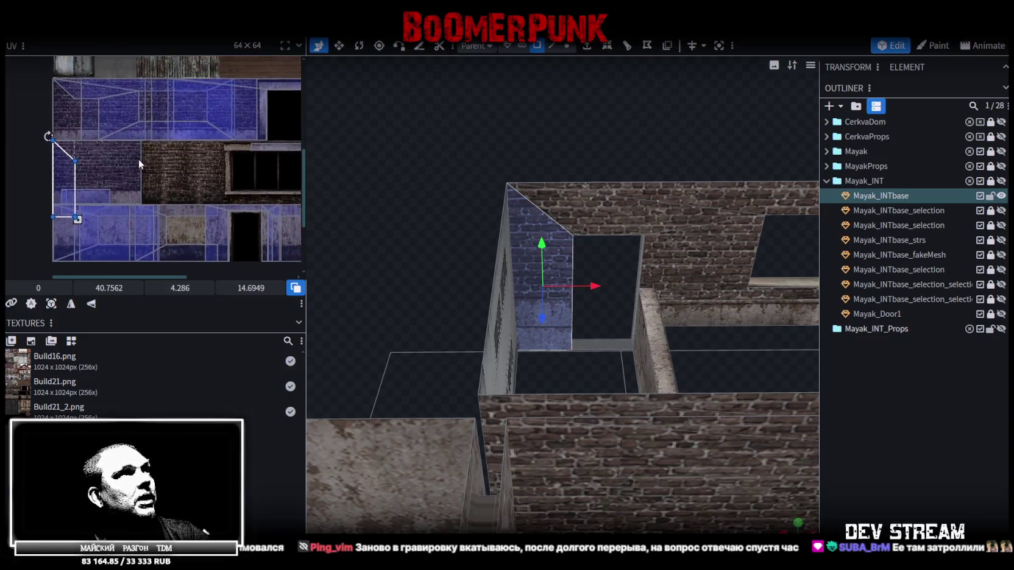
pyautogui.moveTo(61, 175); pyautogui.dragTo(151, 177)
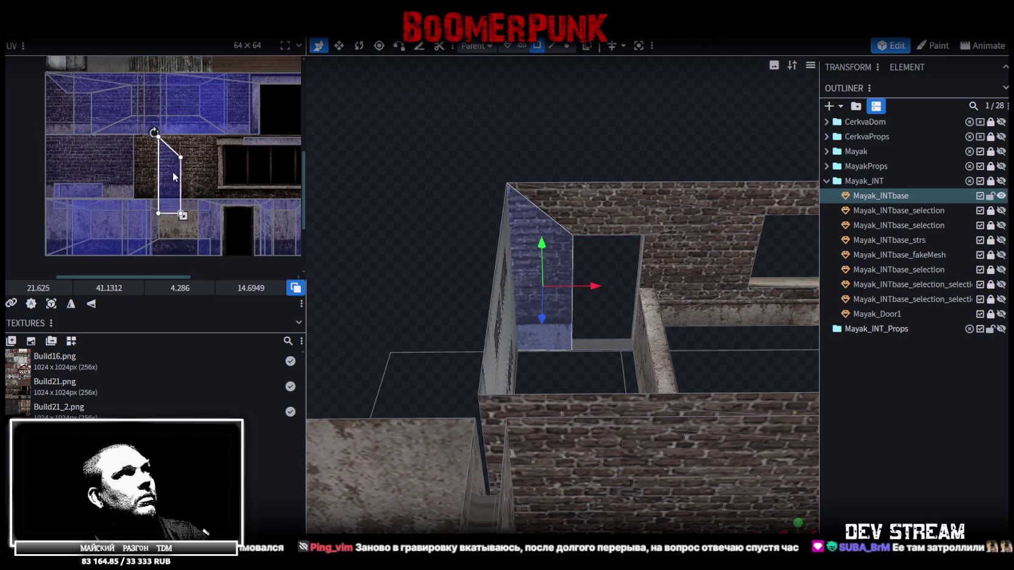
pyautogui.scroll(3, 149, 175)
pyautogui.scroll(1, 149, 171)
pyautogui.moveTo(142, 170); pyautogui.dragTo(130, 167)
# Step: Shrink the doorway face's UV to about 3.6 × 12.3 and inspect the wall
pyautogui.moveTo(162, 188); pyautogui.dragTo(178, 139, button='middle')
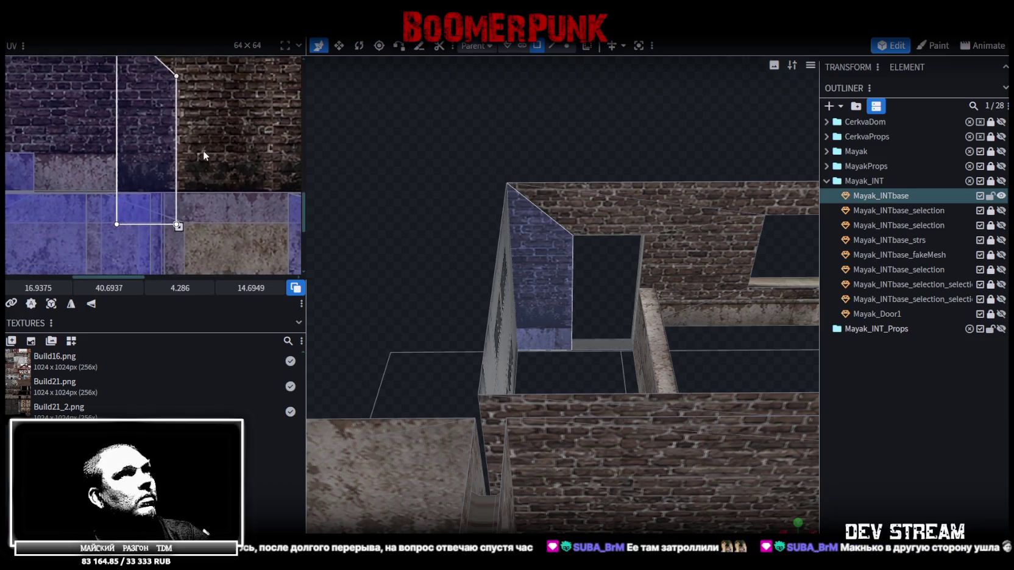
pyautogui.moveTo(177, 225); pyautogui.dragTo(171, 216)
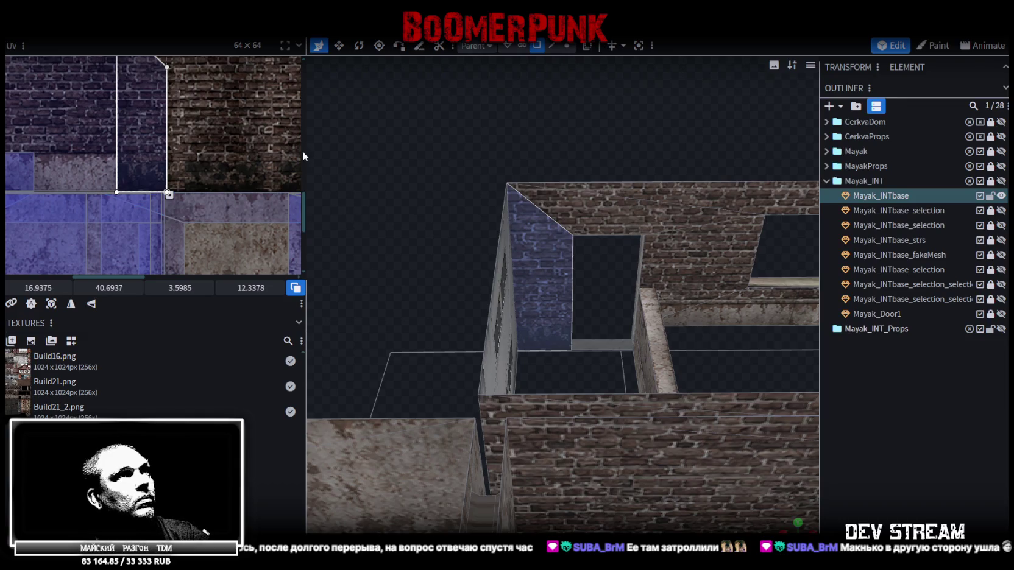
pyautogui.click(906, 440)
pyautogui.scroll(2, 762, 372)
pyautogui.scroll(2, 670, 348)
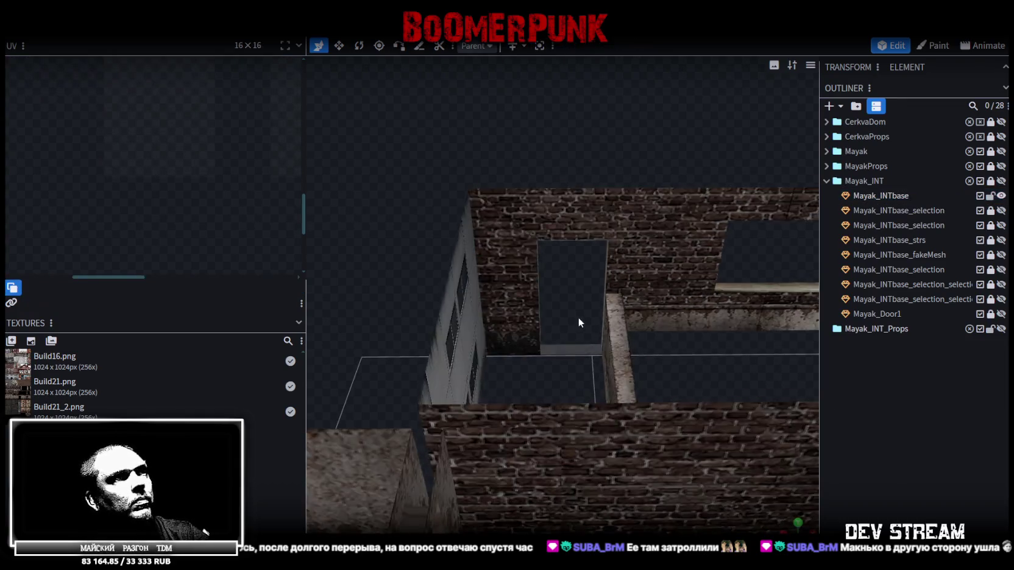
pyautogui.scroll(2, 580, 308)
pyautogui.scroll(2, 584, 305)
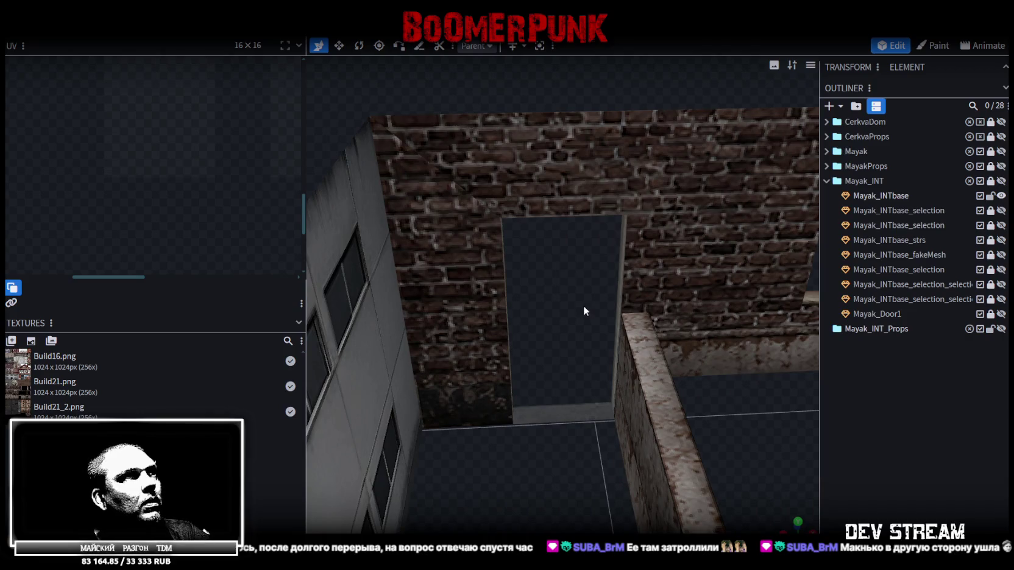
pyautogui.click(543, 201)
# Step: Select the wall face left of the doorway and shift its UV to realign the bricks
pyautogui.click(468, 215)
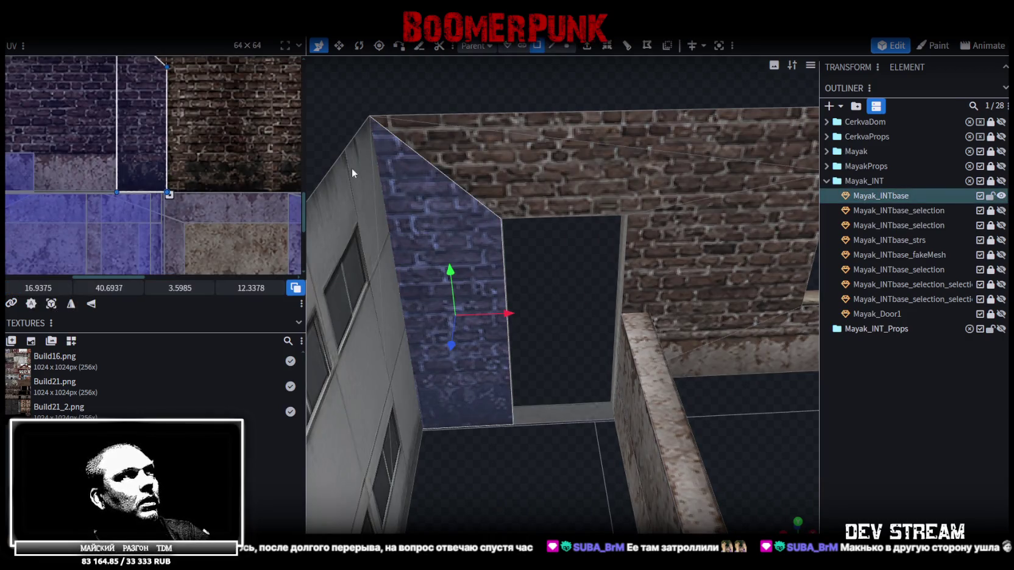
pyautogui.moveTo(427, 224)
pyautogui.mouseDown()
pyautogui.moveTo(562, 288)
pyautogui.moveTo(499, 291)
pyautogui.moveTo(564, 297)
pyautogui.moveTo(346, 185)
pyautogui.mouseUp()
pyautogui.scroll(2, 172, 134)
pyautogui.scroll(2, 179, 139)
pyautogui.scroll(1, 204, 189)
pyautogui.moveTo(143, 177); pyautogui.dragTo(125, 183)
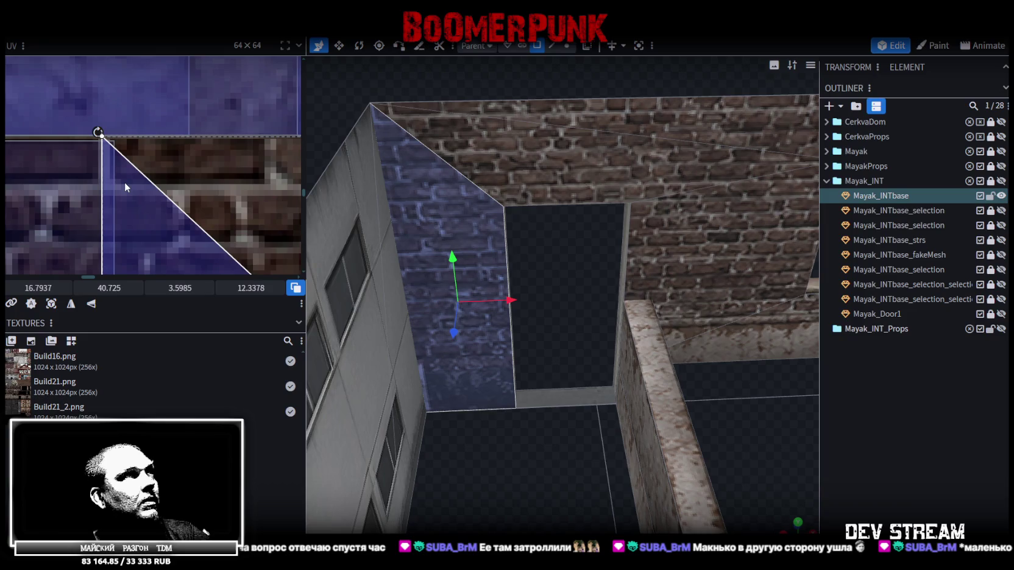
# Step: Trim the face's UV to about 3.6 × 12.1 and shift it right to match the neighbouring bricks
pyautogui.scroll(-2, 124, 182)
pyautogui.scroll(-3, 201, 134)
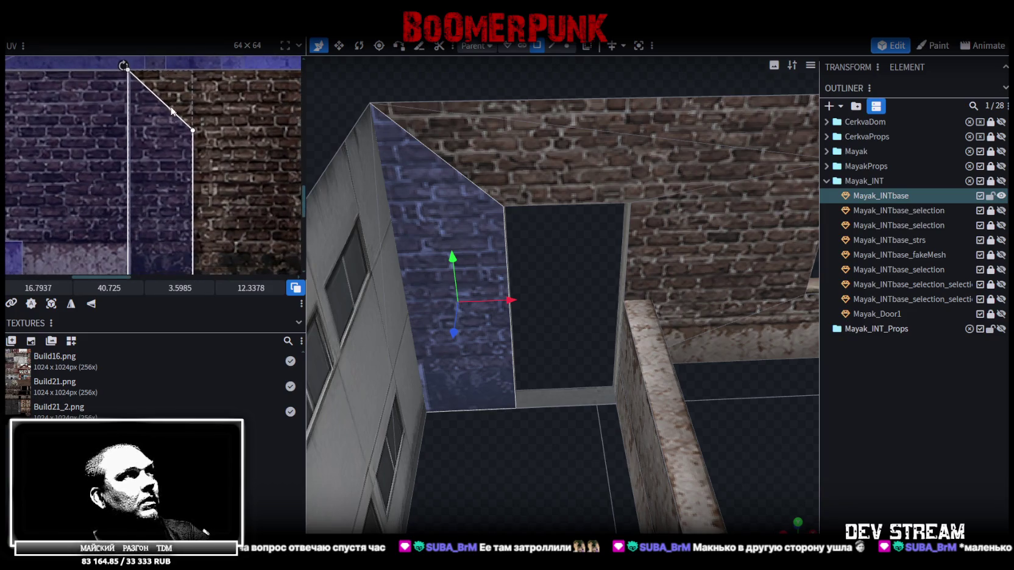
pyautogui.scroll(2, 182, 184)
pyautogui.scroll(1, 177, 198)
pyautogui.scroll(1, 173, 205)
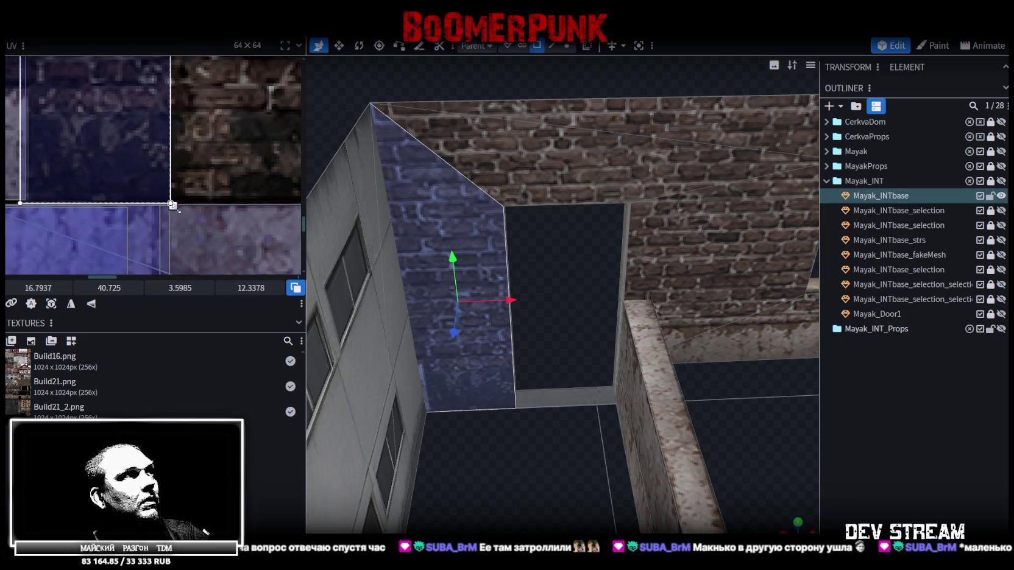
pyautogui.moveTo(173, 203); pyautogui.dragTo(173, 197)
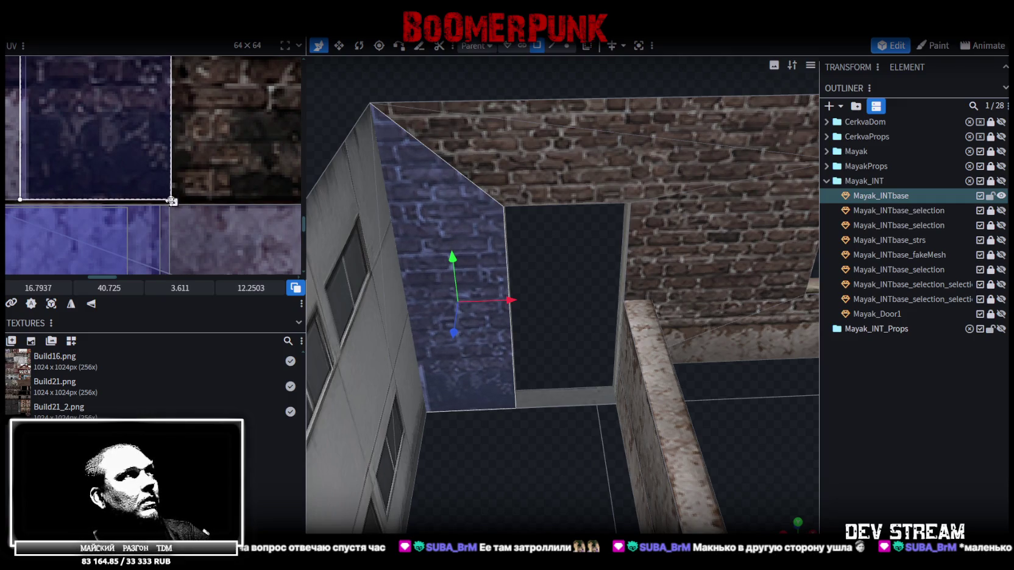
pyautogui.moveTo(110, 175); pyautogui.dragTo(132, 181)
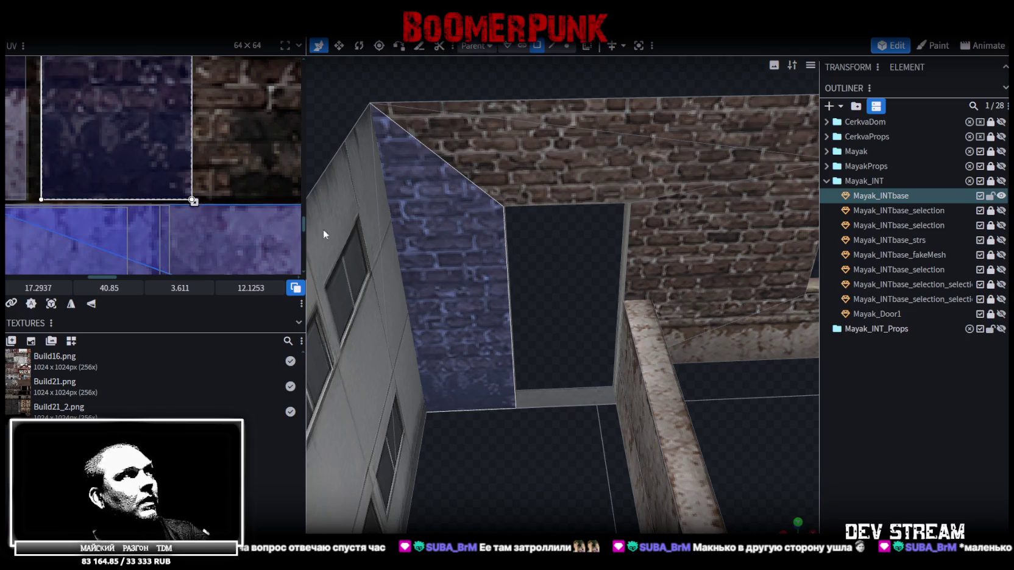
pyautogui.click(851, 446)
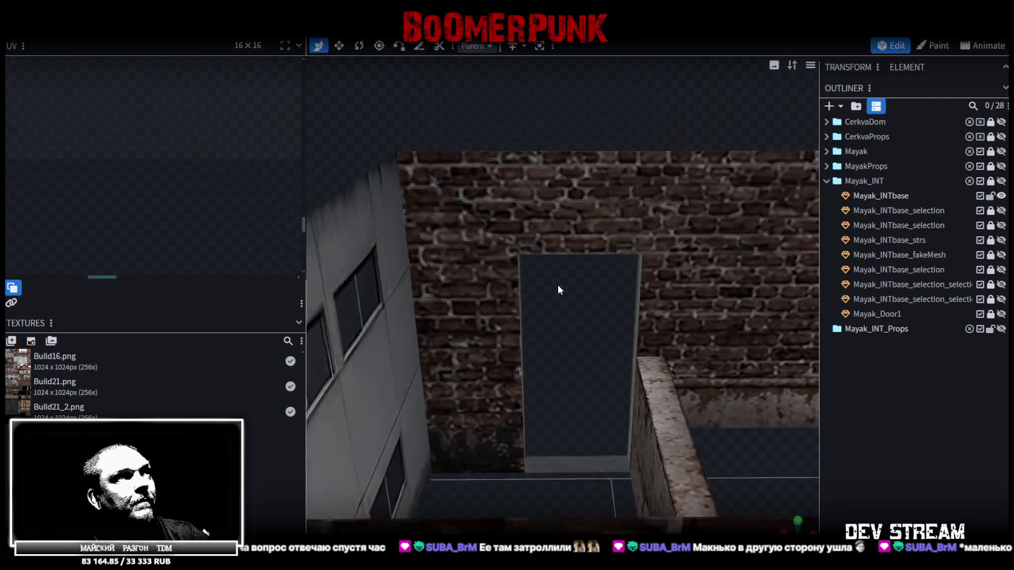
pyautogui.moveTo(558, 279)
pyautogui.mouseDown()
pyautogui.moveTo(535, 331)
pyautogui.moveTo(660, 354)
pyautogui.moveTo(401, 244)
pyautogui.mouseUp()
# Step: Save the model as Build21.bbmodel, then move the window wall face's UV onto brick and mirror it
pyautogui.hotkey('ctrl', 's')
pyautogui.click(401, 244)
pyautogui.moveTo(501, 279)
pyautogui.mouseDown()
pyautogui.moveTo(420, 247)
pyautogui.moveTo(472, 286)
pyautogui.moveTo(493, 256)
pyautogui.mouseUp()
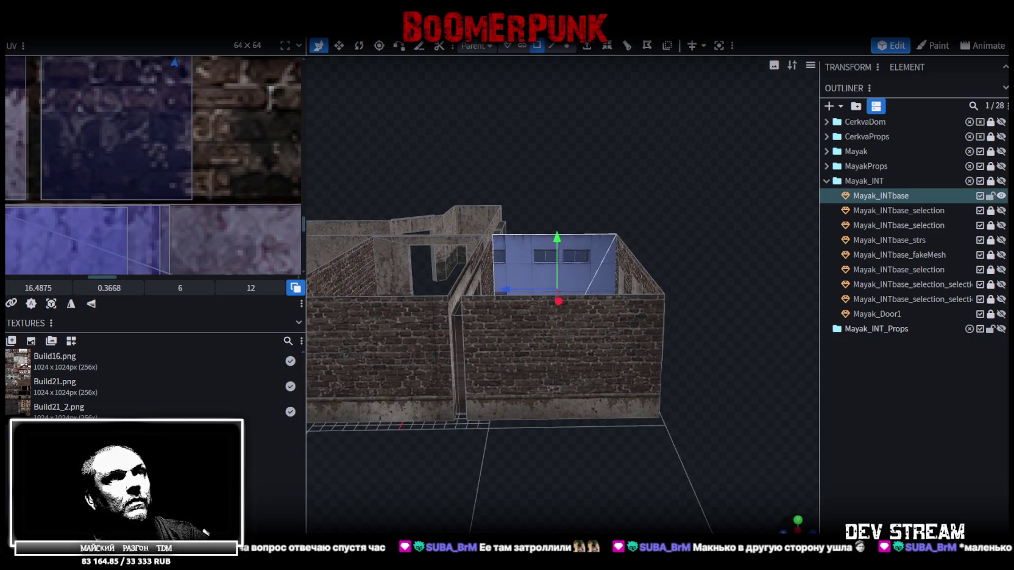
pyautogui.press('KP_1')
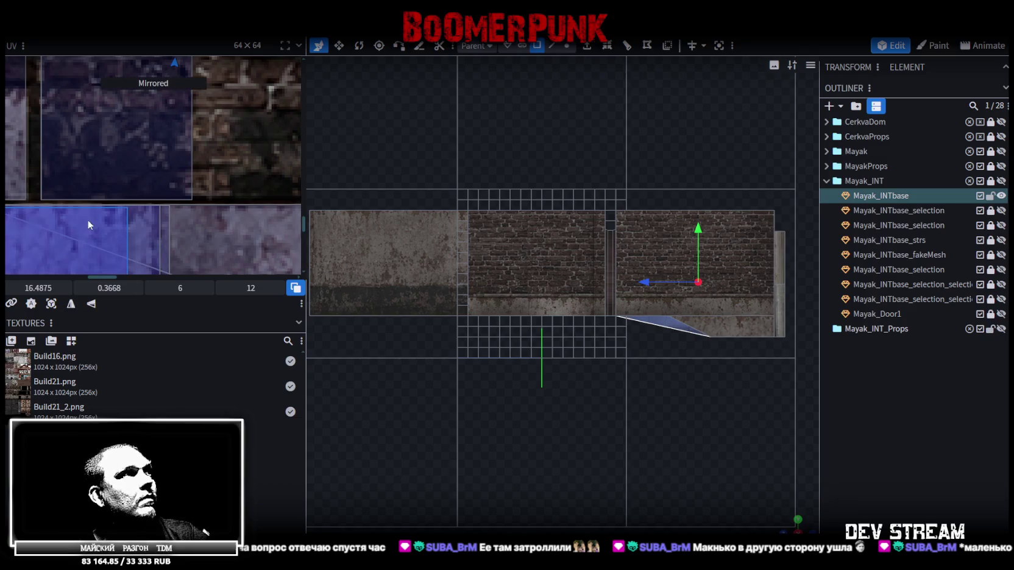
pyautogui.scroll(-5, 92, 204)
pyautogui.moveTo(123, 107)
pyautogui.mouseDown()
pyautogui.moveTo(149, 214)
pyautogui.moveTo(117, 222)
pyautogui.moveTo(124, 149)
pyautogui.mouseUp()
pyautogui.click(72, 308)
# Step: Enlarge the brick UV to about 6.15 × 12.3 and nudge it to 26.4, 40.7
pyautogui.scroll(3, 117, 221)
pyautogui.scroll(3, 117, 221)
pyautogui.scroll(-2, 125, 170)
pyautogui.scroll(-3, 162, 216)
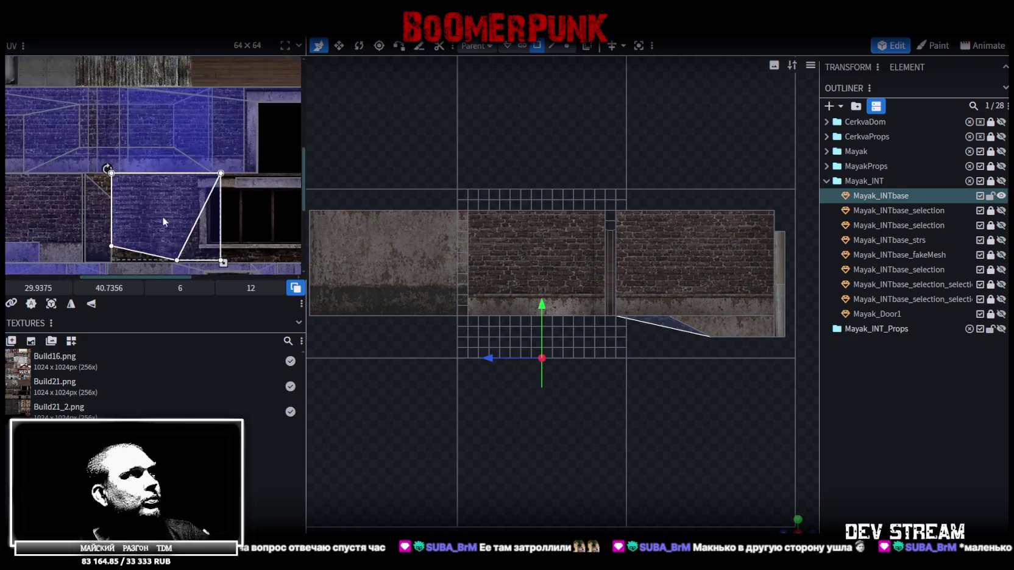
pyautogui.scroll(3, 183, 213)
pyautogui.scroll(3, 200, 211)
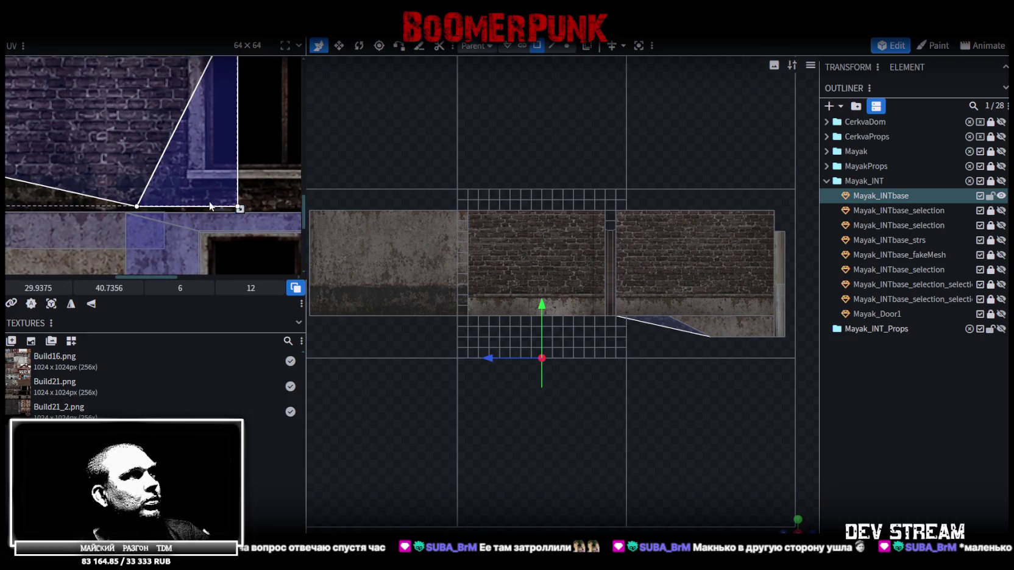
pyautogui.moveTo(239, 209); pyautogui.dragTo(246, 213)
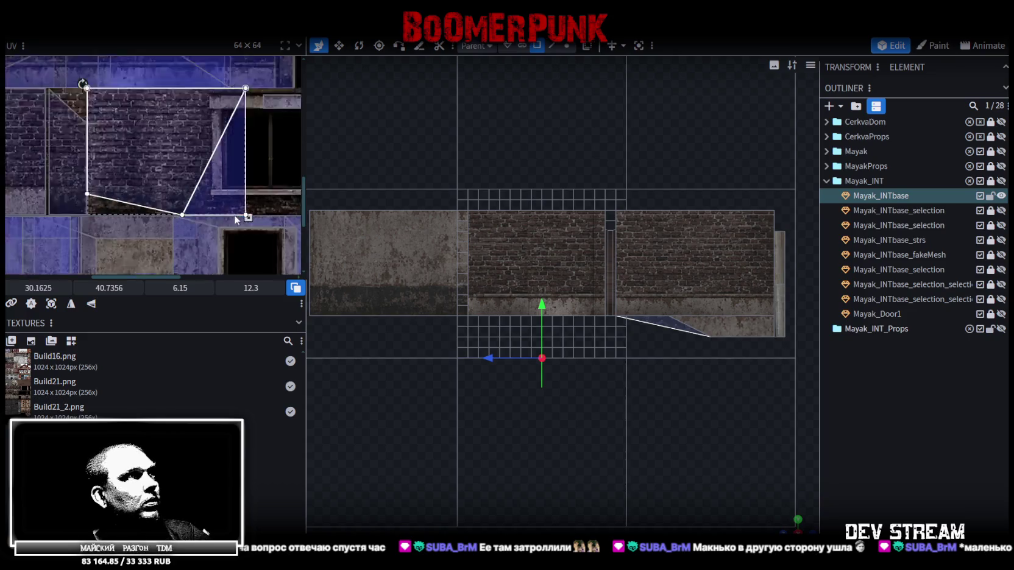
pyautogui.scroll(-4, 234, 214)
pyautogui.moveTo(38, 288); pyautogui.dragTo(34, 288)
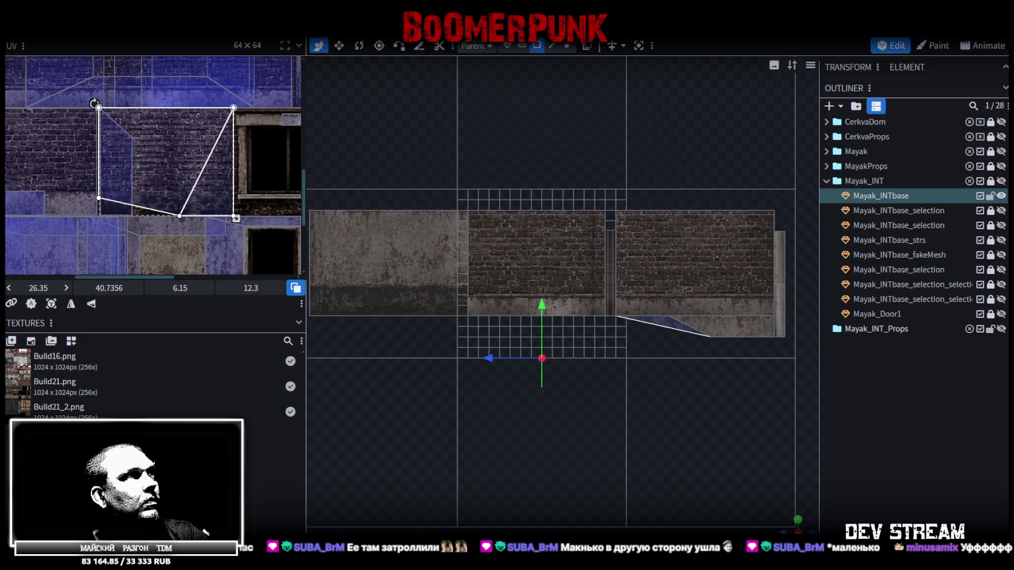
pyautogui.moveTo(38, 287); pyautogui.dragTo(39, 287)
pyautogui.scroll(2, 121, 170)
pyautogui.scroll(2, 107, 170)
pyautogui.scroll(2, 134, 177)
pyautogui.scroll(2, 134, 177)
pyautogui.scroll(2, 237, 227)
pyautogui.scroll(1, 239, 229)
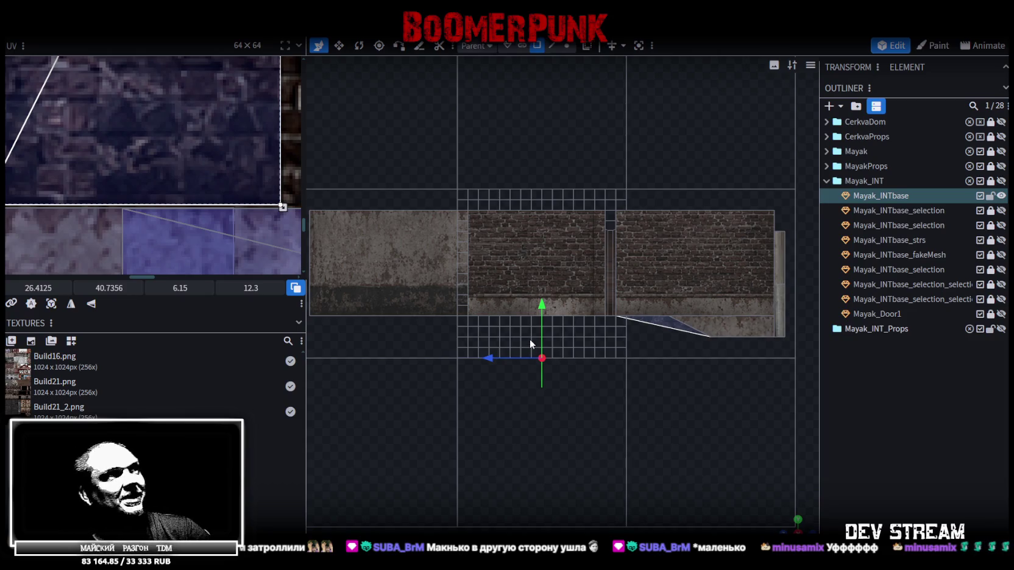
pyautogui.scroll(-5, 228, 187)
pyautogui.scroll(3, 227, 185)
pyautogui.scroll(2, 253, 192)
pyautogui.scroll(2, 228, 169)
pyautogui.scroll(2, 227, 170)
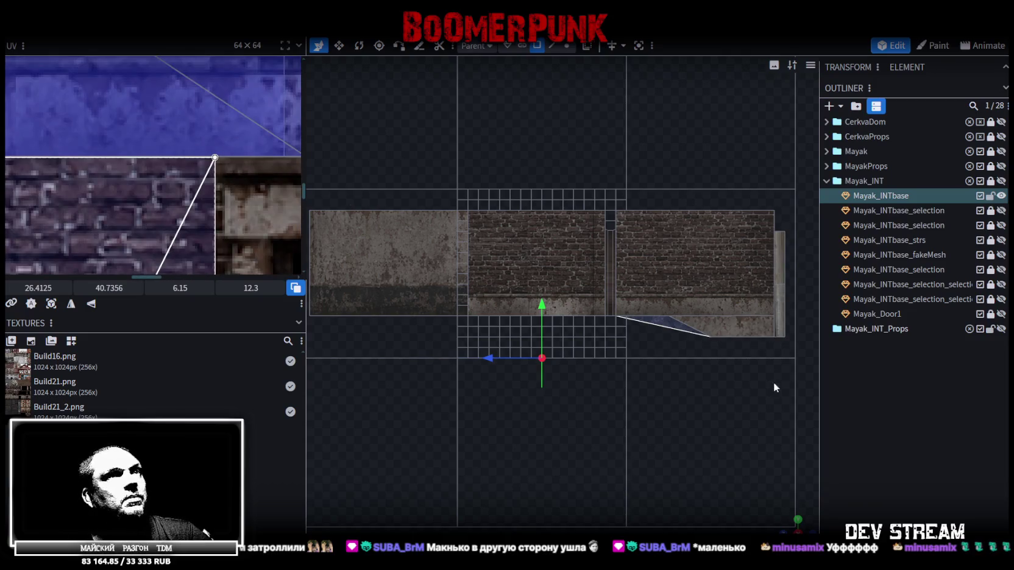
pyautogui.moveTo(701, 390); pyautogui.dragTo(751, 359)
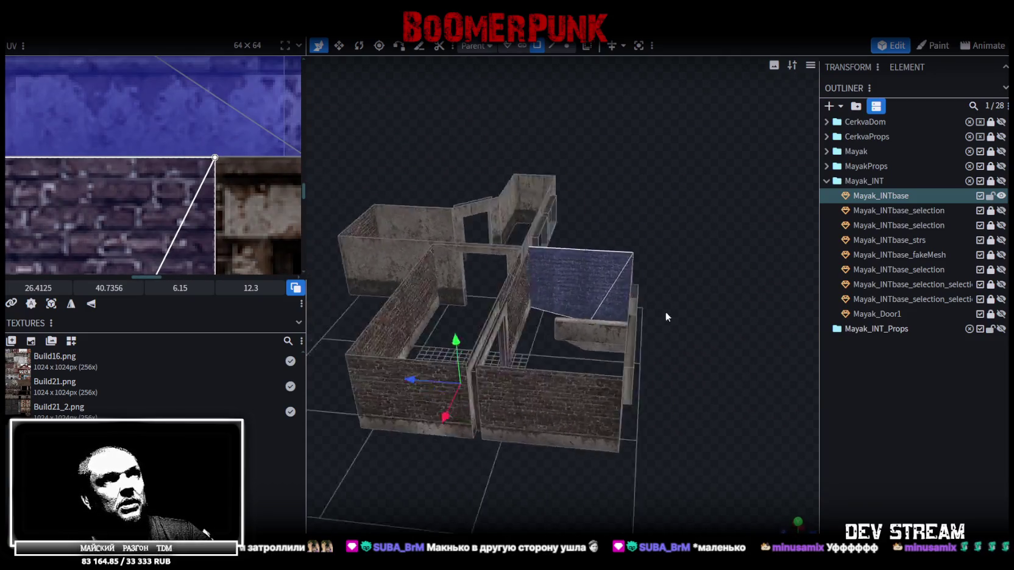
# Step: Deselect the remapped face and select the back brick wall
pyautogui.click(725, 289)
pyautogui.scroll(5, 752, 319)
pyautogui.moveTo(752, 319)
pyautogui.mouseDown()
pyautogui.moveTo(717, 316)
pyautogui.moveTo(542, 412)
pyautogui.moveTo(612, 324)
pyautogui.moveTo(670, 305)
pyautogui.moveTo(615, 434)
pyautogui.moveTo(593, 409)
pyautogui.moveTo(391, 413)
pyautogui.moveTo(435, 399)
pyautogui.moveTo(431, 382)
pyautogui.moveTo(542, 295)
pyautogui.moveTo(656, 291)
pyautogui.moveTo(423, 320)
pyautogui.moveTo(288, 293)
pyautogui.moveTo(557, 338)
pyautogui.mouseUp()
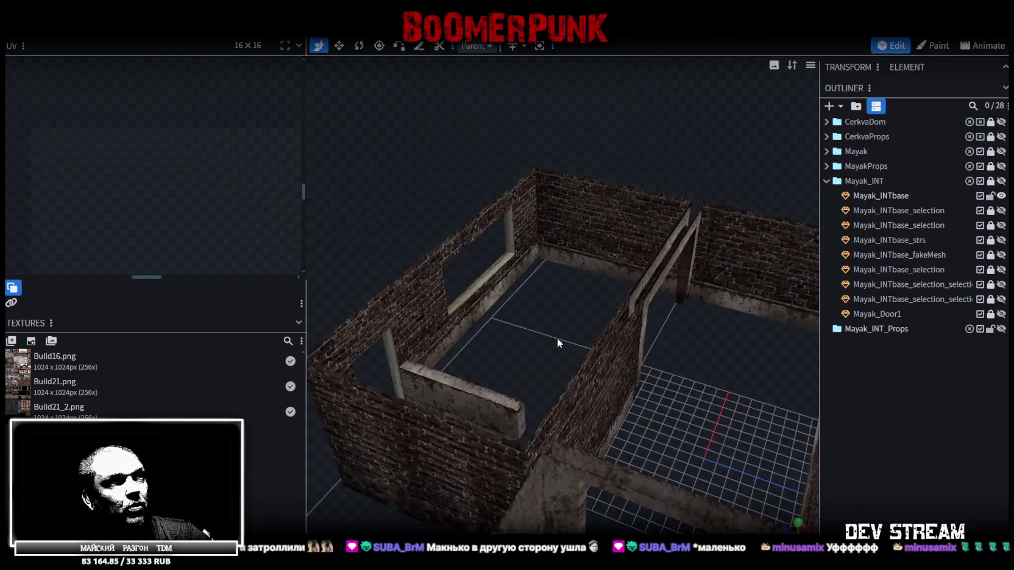
pyautogui.scroll(3, 506, 376)
pyautogui.scroll(3, 495, 388)
pyautogui.scroll(3, 560, 394)
pyautogui.moveTo(562, 399); pyautogui.dragTo(603, 354)
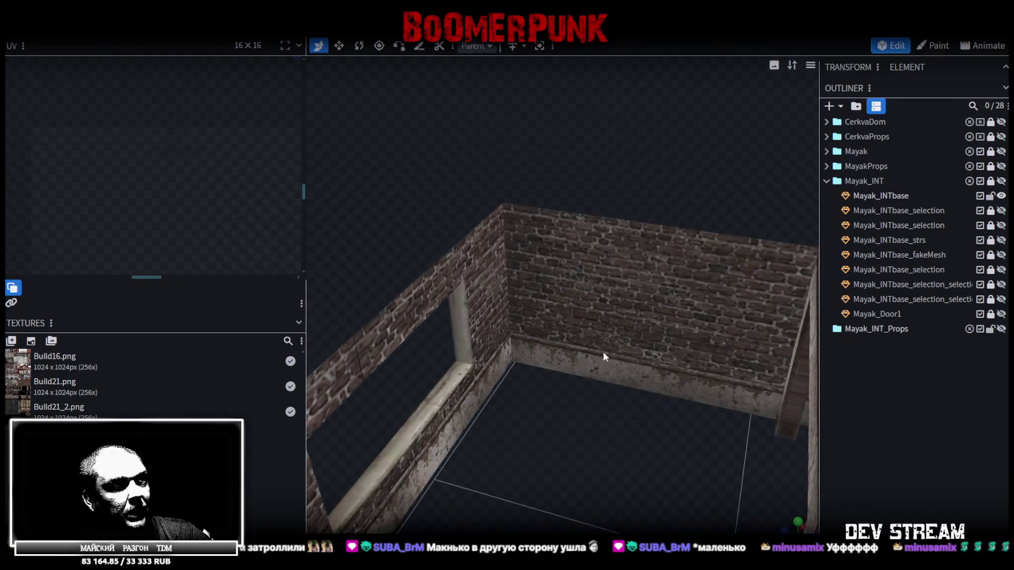
pyautogui.click(577, 342)
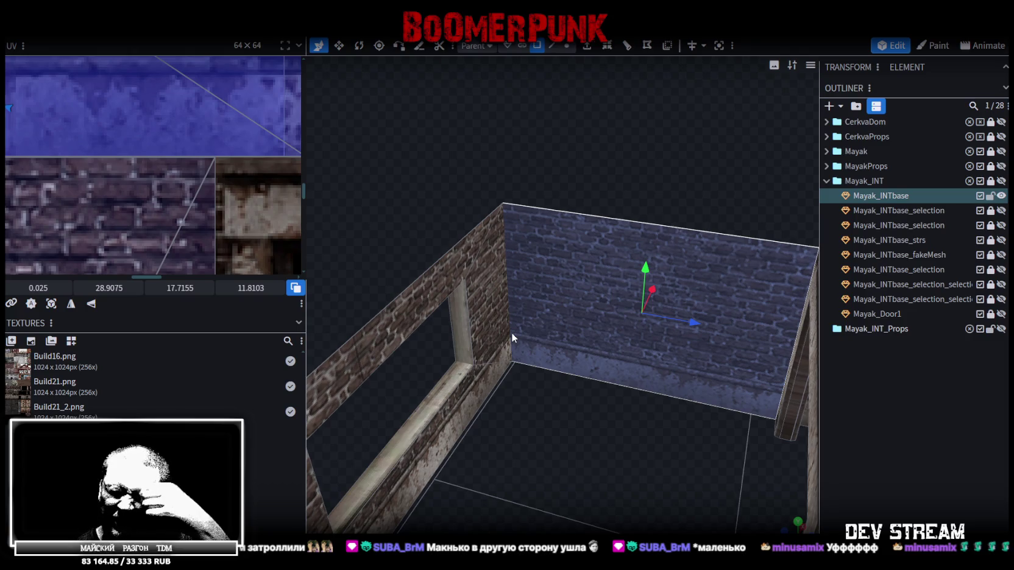
# Step: Select the narrow and wider door jamb faces, then view the brick wall straight on
pyautogui.moveTo(509, 330)
pyautogui.mouseDown()
pyautogui.moveTo(497, 441)
pyautogui.moveTo(602, 444)
pyautogui.moveTo(600, 454)
pyautogui.moveTo(579, 420)
pyautogui.moveTo(479, 392)
pyautogui.moveTo(447, 404)
pyautogui.moveTo(611, 422)
pyautogui.moveTo(785, 422)
pyautogui.moveTo(540, 399)
pyautogui.moveTo(552, 313)
pyautogui.moveTo(726, 394)
pyautogui.moveTo(508, 358)
pyautogui.moveTo(332, 383)
pyautogui.moveTo(483, 412)
pyautogui.moveTo(512, 392)
pyautogui.mouseUp()
pyautogui.moveTo(455, 426)
pyautogui.mouseDown()
pyautogui.moveTo(764, 423)
pyautogui.moveTo(661, 363)
pyautogui.moveTo(703, 378)
pyautogui.moveTo(717, 362)
pyautogui.moveTo(614, 349)
pyautogui.mouseUp()
pyautogui.click(591, 353)
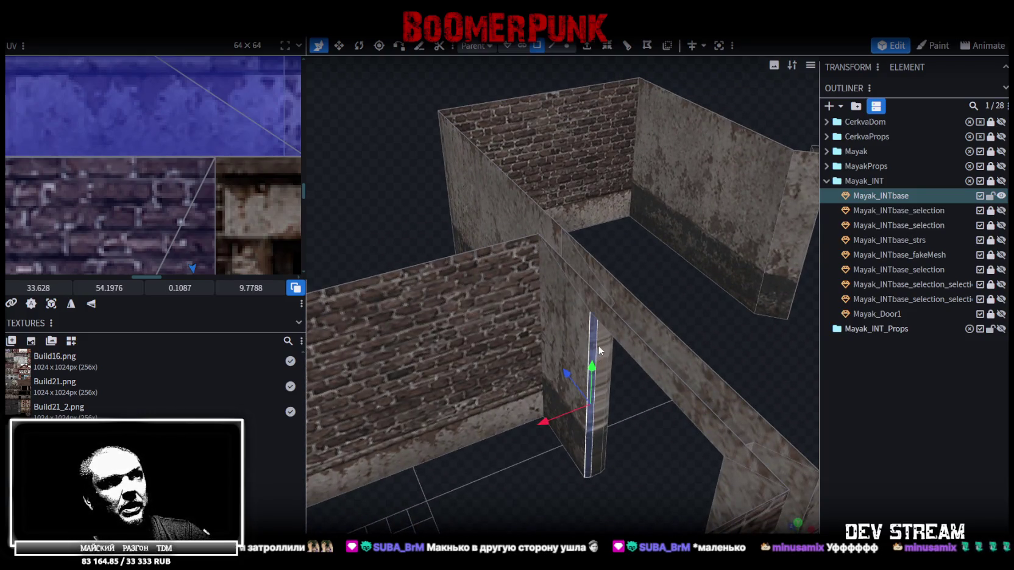
pyautogui.moveTo(741, 342)
pyautogui.mouseDown()
pyautogui.moveTo(639, 320)
pyautogui.moveTo(550, 342)
pyautogui.mouseUp()
pyautogui.moveTo(669, 402)
pyautogui.mouseDown()
pyautogui.moveTo(407, 383)
pyautogui.moveTo(513, 434)
pyautogui.moveTo(537, 377)
pyautogui.moveTo(522, 315)
pyautogui.mouseUp()
pyautogui.click(523, 313)
pyautogui.keyDown('shift'); pyautogui.click(537, 305); pyautogui.keyUp('shift')
pyautogui.moveTo(365, 213)
pyautogui.mouseDown()
pyautogui.moveTo(428, 247)
pyautogui.moveTo(592, 220)
pyautogui.moveTo(604, 198)
pyautogui.moveTo(629, 195)
pyautogui.moveTo(646, 267)
pyautogui.moveTo(610, 202)
pyautogui.mouseUp()
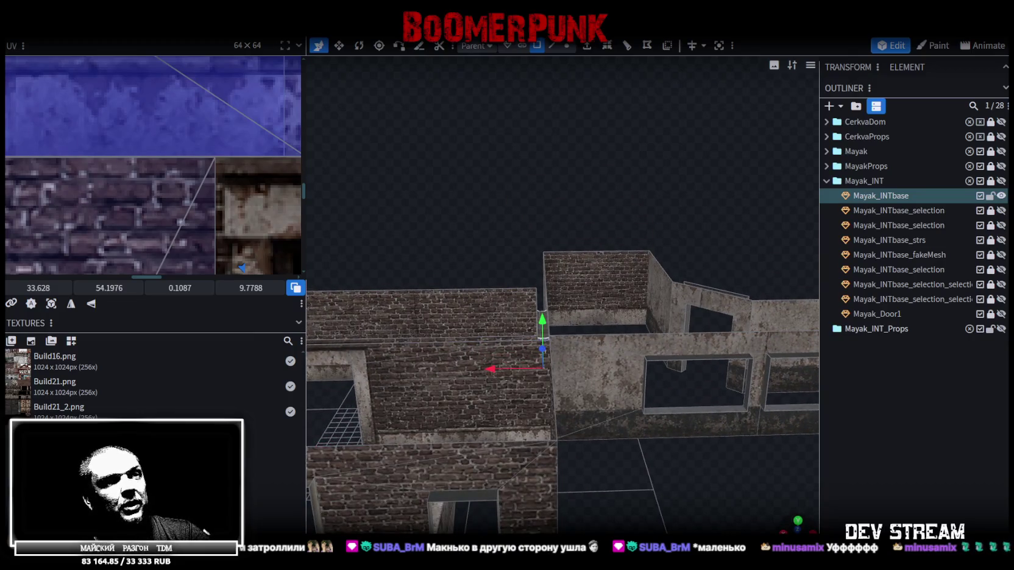
pyautogui.click(798, 524)
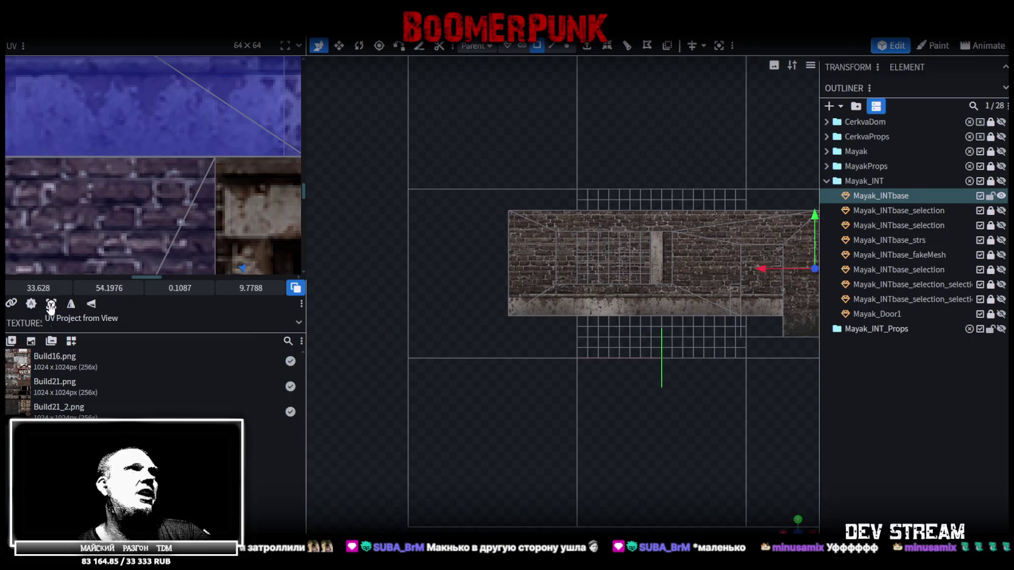
# Step: Project the jamb faces' UVs from the front view and move the strip onto the door-frame area
pyautogui.click(50, 305)
pyautogui.scroll(-3, 98, 204)
pyautogui.scroll(-3, 105, 197)
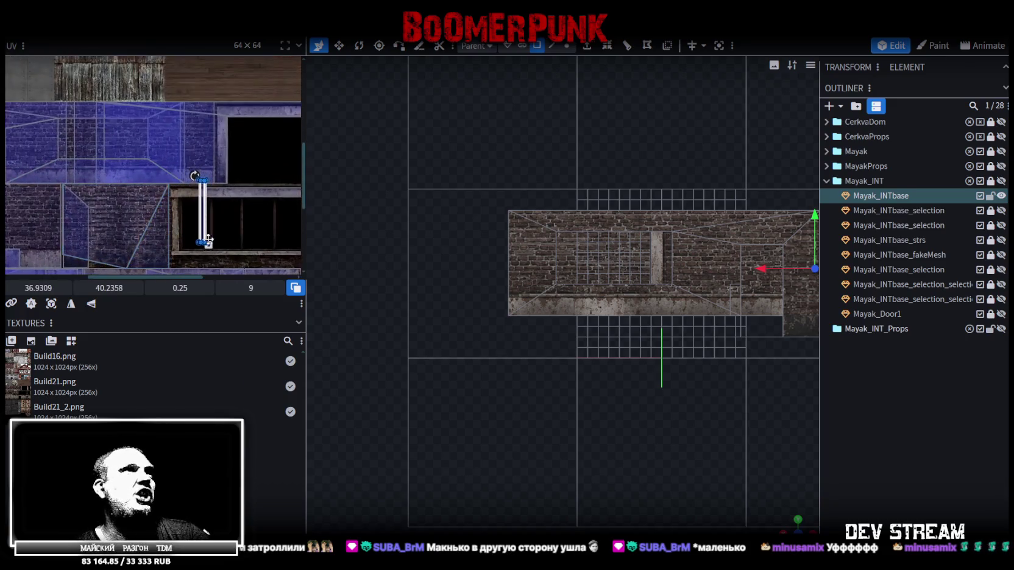
pyautogui.moveTo(209, 239); pyautogui.dragTo(162, 264, button='middle')
pyautogui.scroll(-3, 162, 266)
pyautogui.scroll(-2, 174, 226)
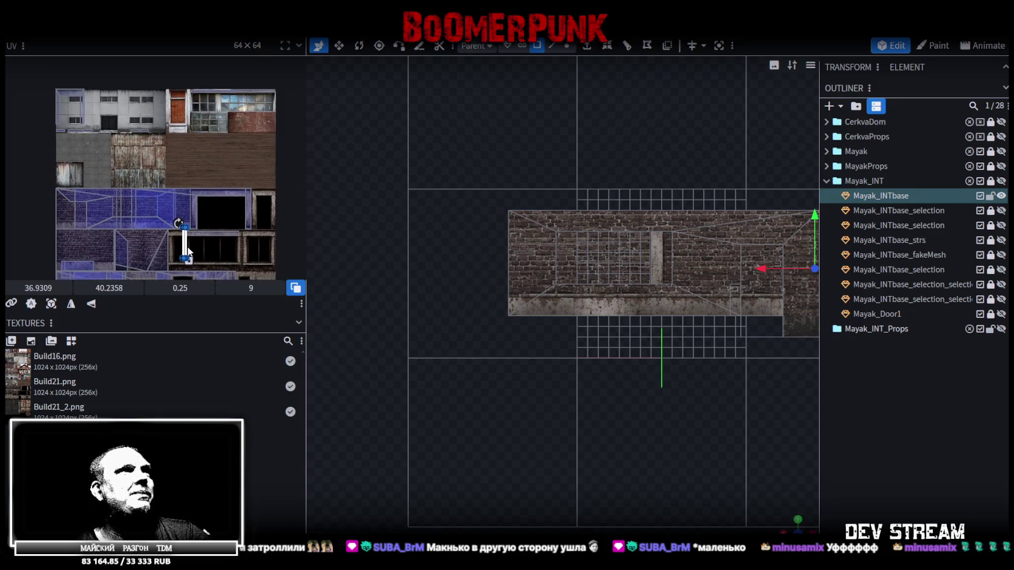
pyautogui.moveTo(186, 251); pyautogui.dragTo(174, 110)
pyautogui.scroll(3, 161, 86)
pyautogui.scroll(2, 148, 96)
pyautogui.moveTo(92, 136); pyautogui.dragTo(67, 131)
# Step: Resize the jamb UV strip to about 0.21 × 12.77 positioned at x ≈ 32.07
pyautogui.scroll(2, 79, 137)
pyautogui.scroll(1, 86, 137)
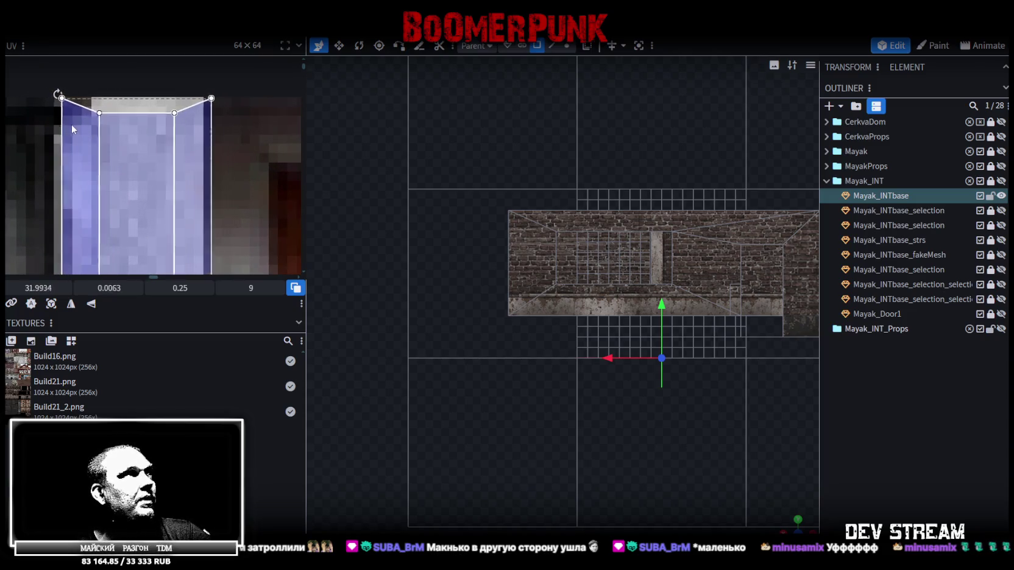
pyautogui.scroll(-3, 66, 127)
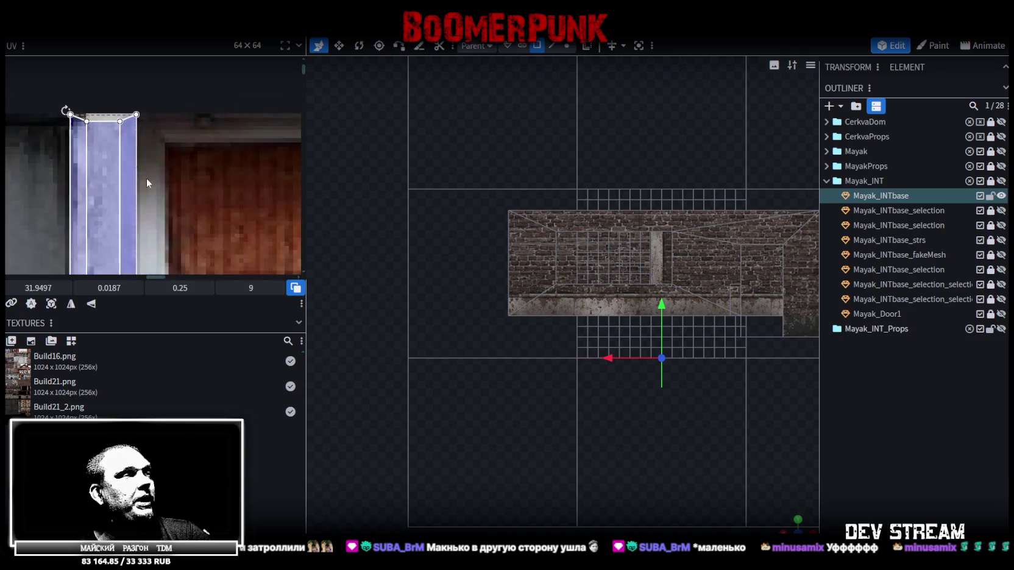
pyautogui.scroll(1, 179, 178)
pyautogui.scroll(1, 203, 255)
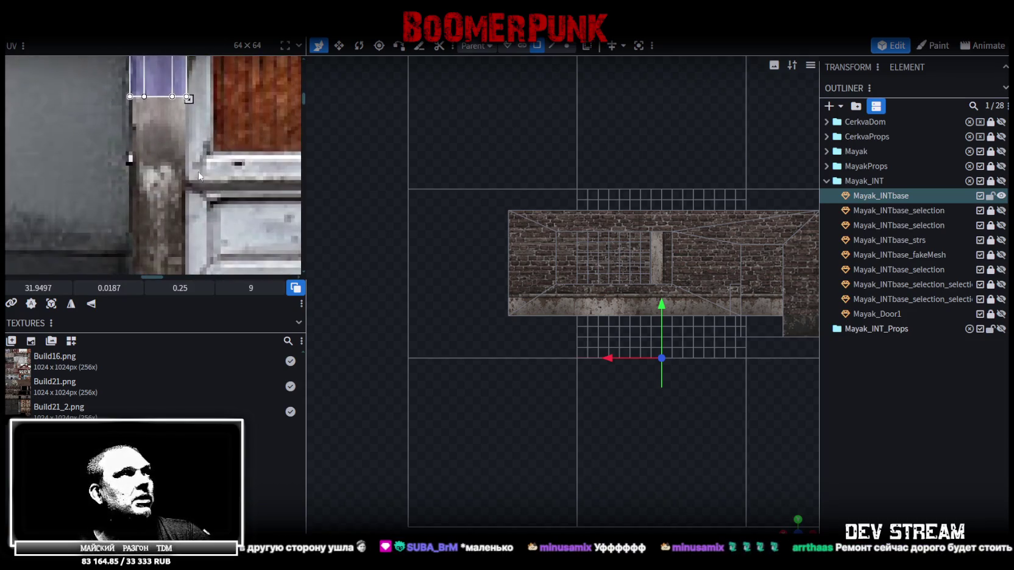
pyautogui.scroll(2, 192, 98)
pyautogui.scroll(2, 194, 136)
pyautogui.scroll(-3, 189, 139)
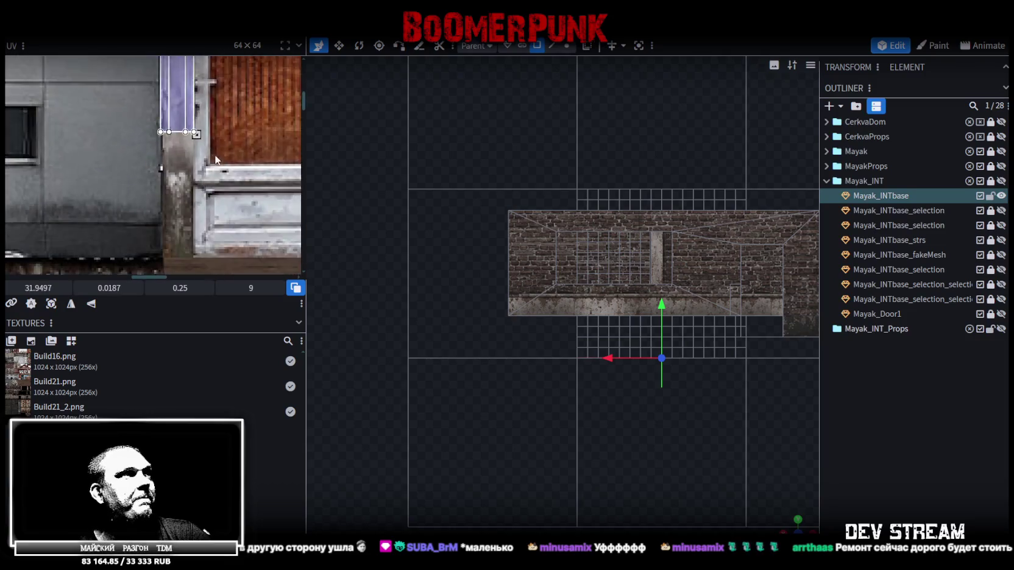
pyautogui.moveTo(201, 93); pyautogui.dragTo(200, 216)
pyautogui.scroll(2, 182, 186)
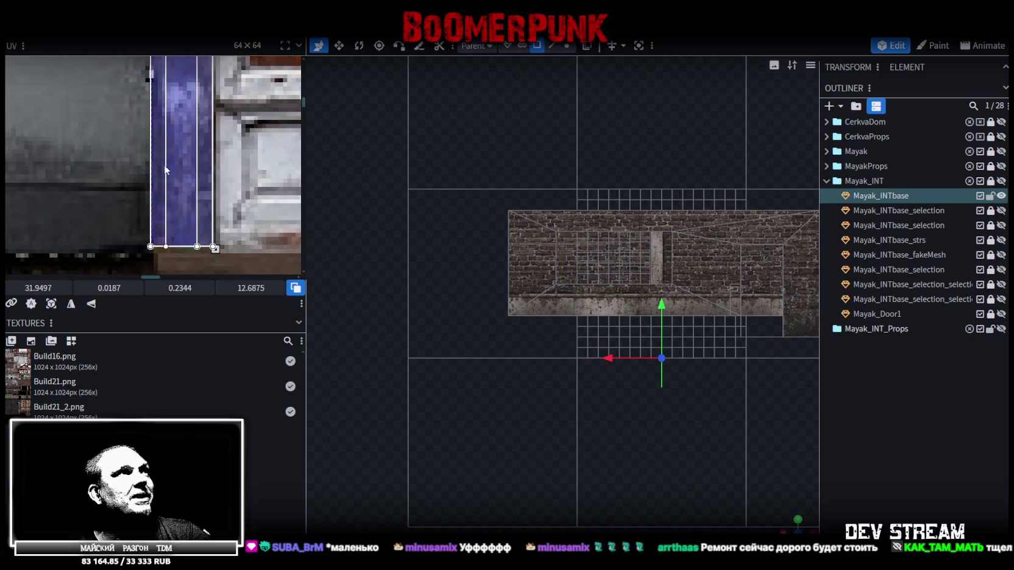
pyautogui.moveTo(159, 174); pyautogui.dragTo(165, 175)
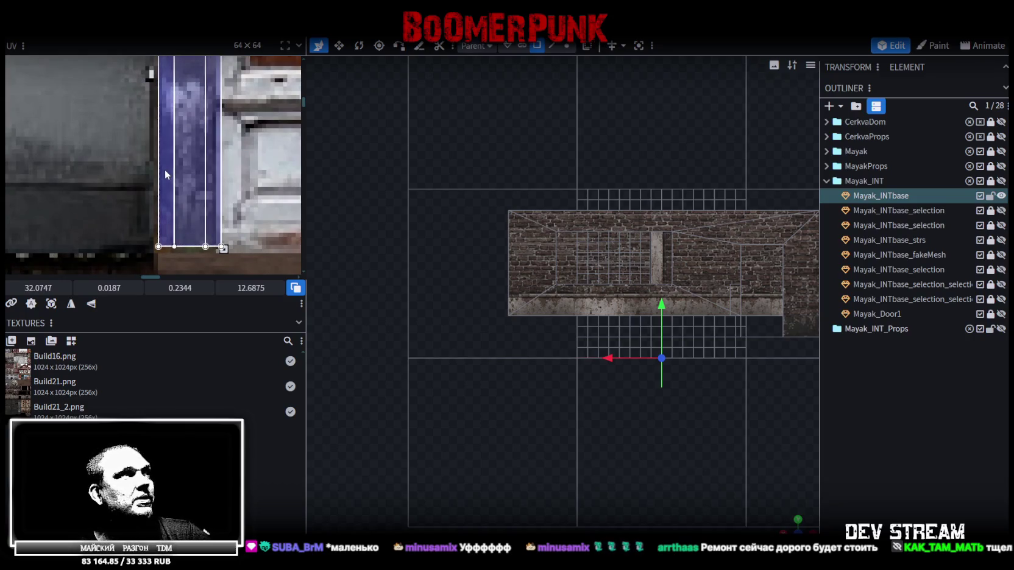
pyautogui.scroll(2, 249, 248)
pyautogui.moveTo(196, 246); pyautogui.dragTo(182, 257)
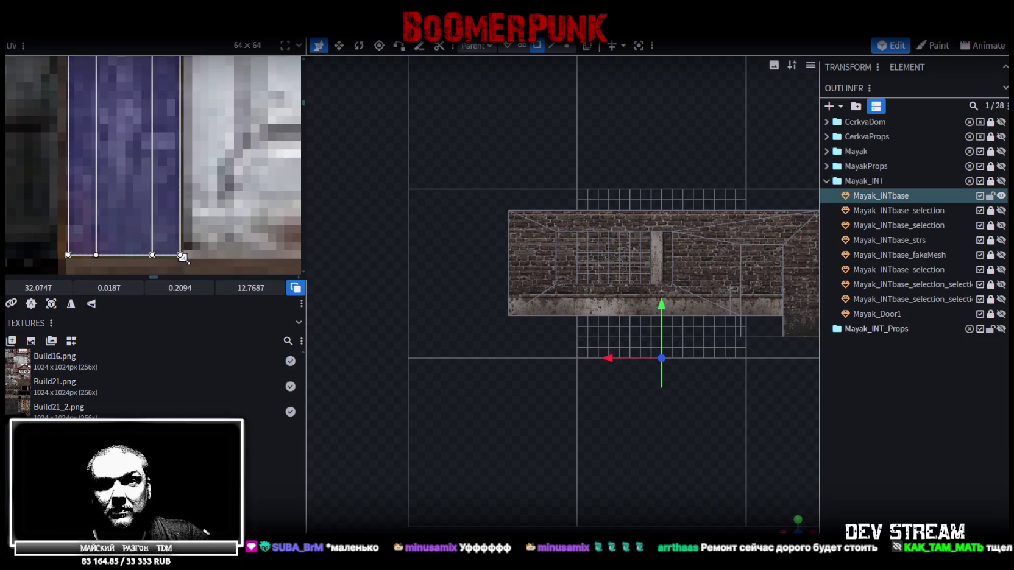
pyautogui.scroll(-5, 160, 183)
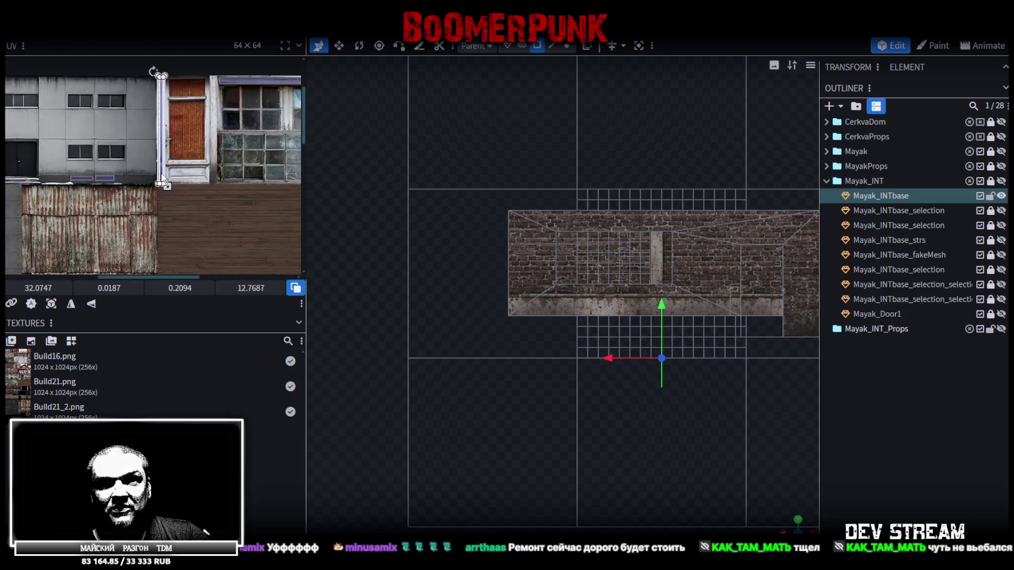
pyautogui.scroll(-2, 162, 178)
pyautogui.scroll(-2, 728, 437)
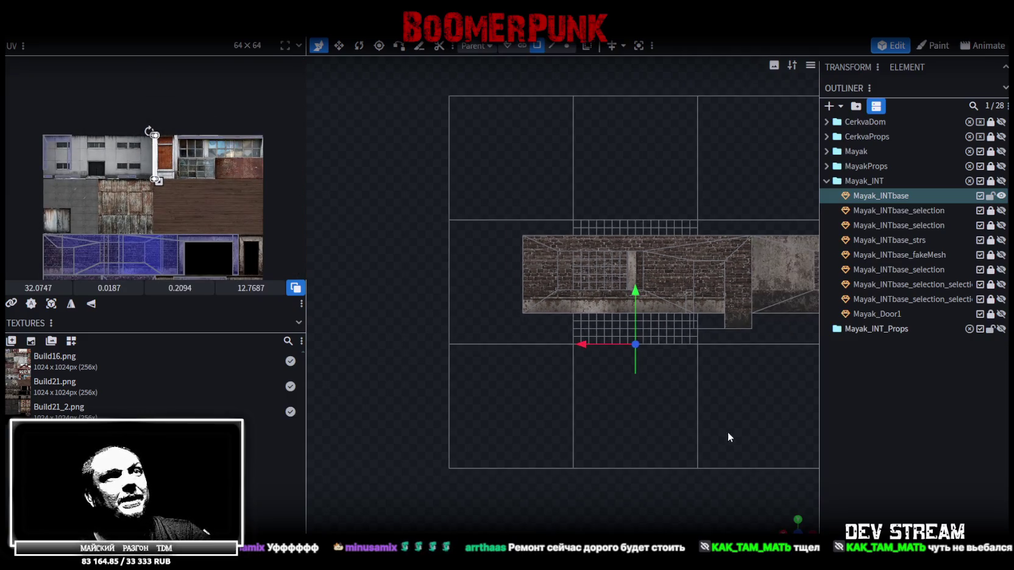
pyautogui.moveTo(792, 524); pyautogui.dragTo(599, 384)
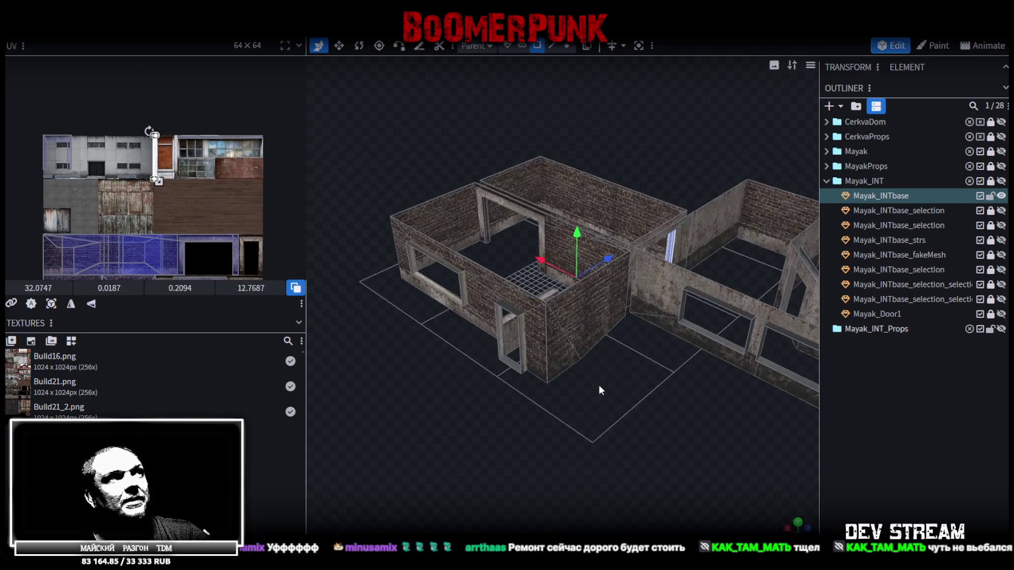
# Step: Select the thin face of the other door jamb
pyautogui.moveTo(558, 345)
pyautogui.mouseDown()
pyautogui.moveTo(564, 426)
pyautogui.moveTo(578, 442)
pyautogui.mouseUp()
pyautogui.scroll(3, 578, 441)
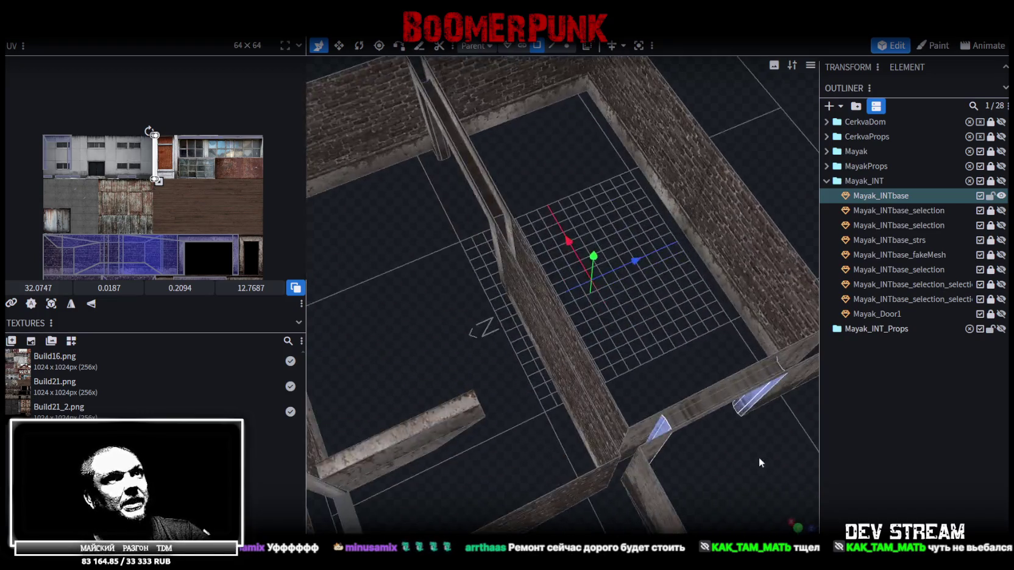
pyautogui.scroll(2, 608, 410)
pyautogui.moveTo(608, 410)
pyautogui.mouseDown()
pyautogui.moveTo(638, 411)
pyautogui.moveTo(590, 339)
pyautogui.mouseUp()
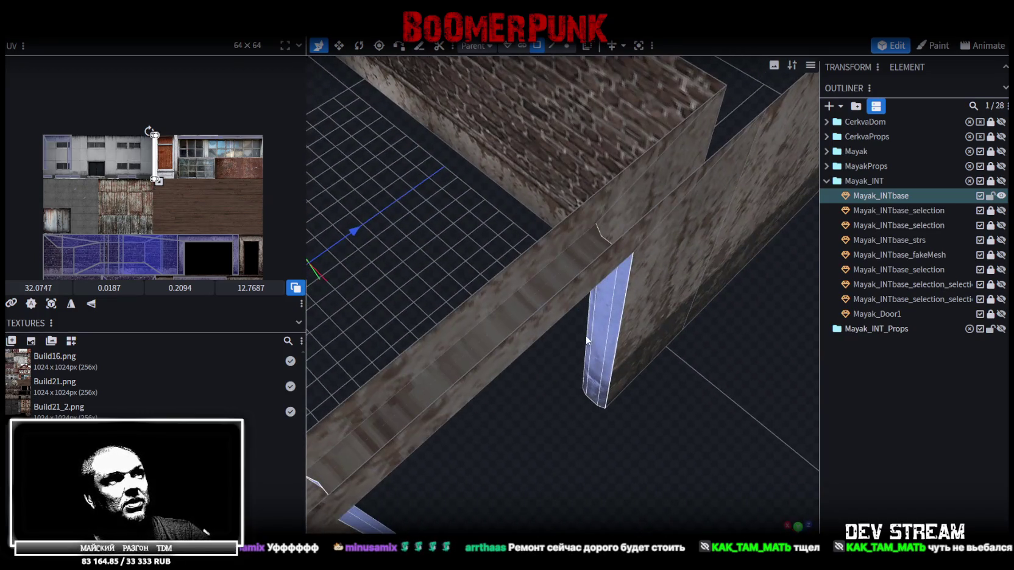
pyautogui.click(590, 337)
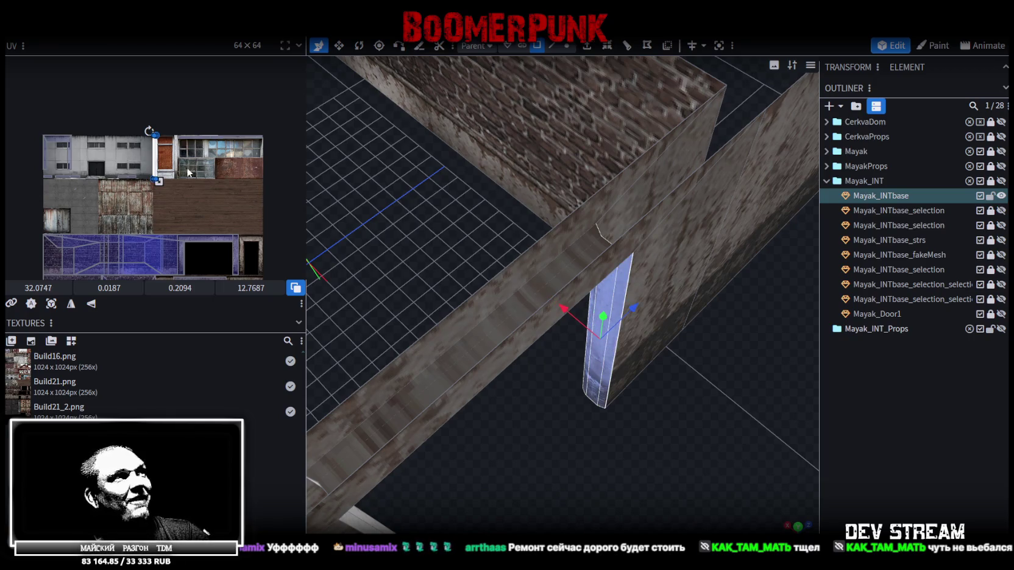
# Step: Shift its UV strip to x ≈ 38.21 onto the white door-frame edge beside the red door
pyautogui.scroll(2, 181, 171)
pyautogui.scroll(2, 181, 171)
pyautogui.scroll(2, 181, 171)
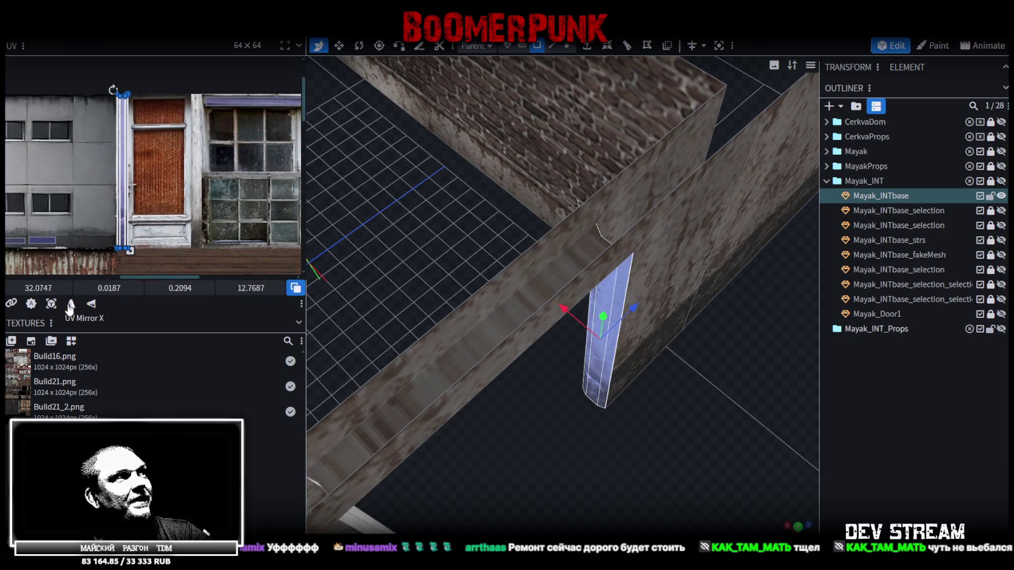
pyautogui.moveTo(33, 283); pyautogui.dragTo(58, 288)
pyautogui.scroll(1, 193, 67)
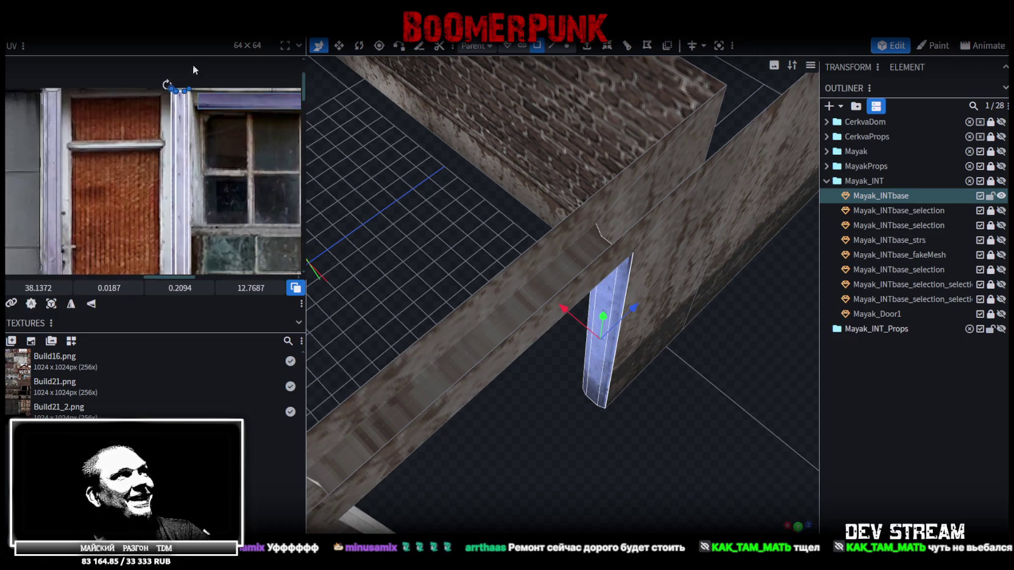
pyautogui.scroll(2, 193, 68)
pyautogui.moveTo(38, 288); pyautogui.dragTo(40, 287)
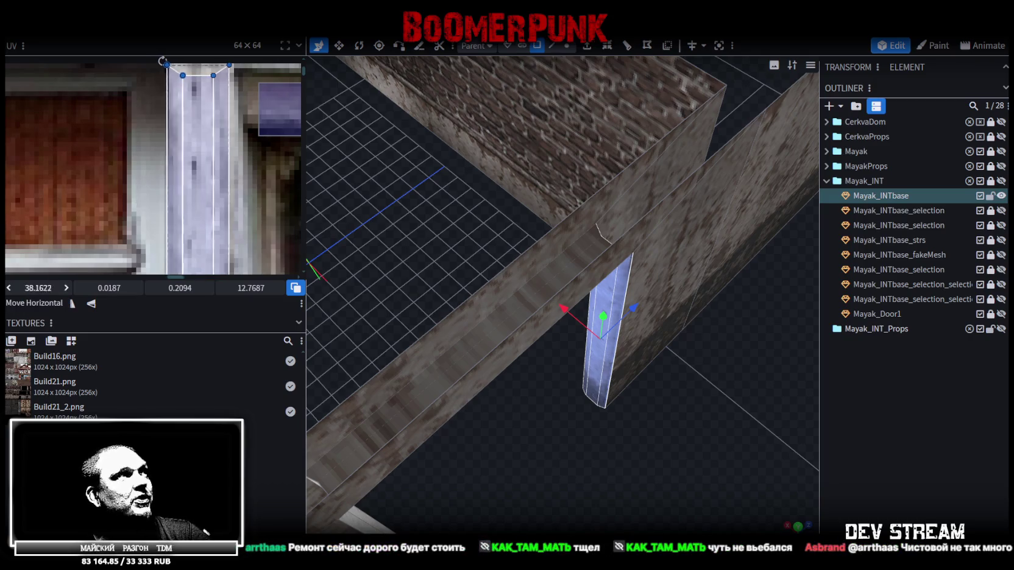
pyautogui.scroll(-2, 182, 153)
pyautogui.scroll(-1, 201, 146)
pyautogui.scroll(2, 228, 133)
pyautogui.scroll(2, 232, 90)
pyautogui.moveTo(233, 91); pyautogui.dragTo(236, 196, button='middle')
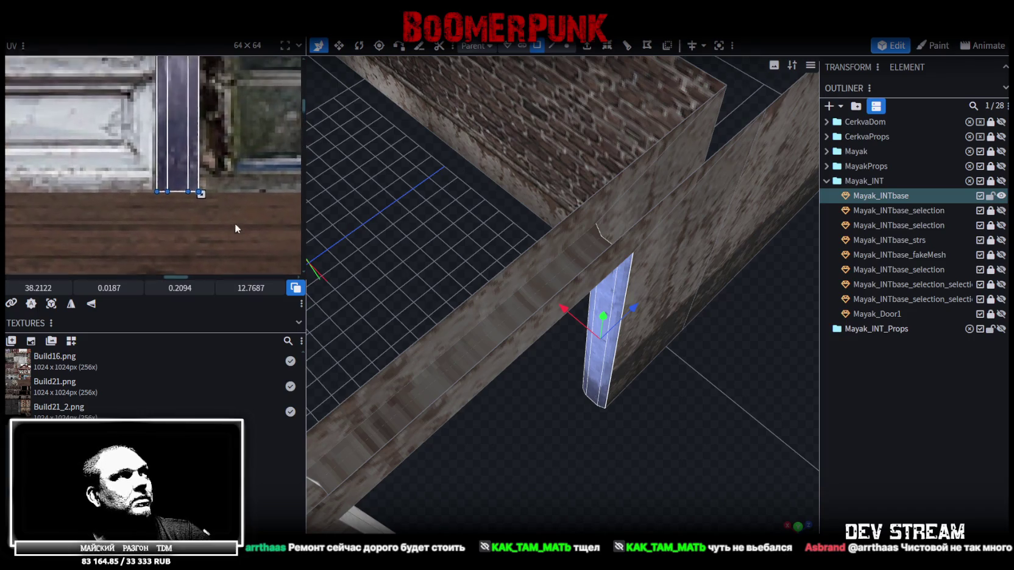
pyautogui.scroll(2, 199, 178)
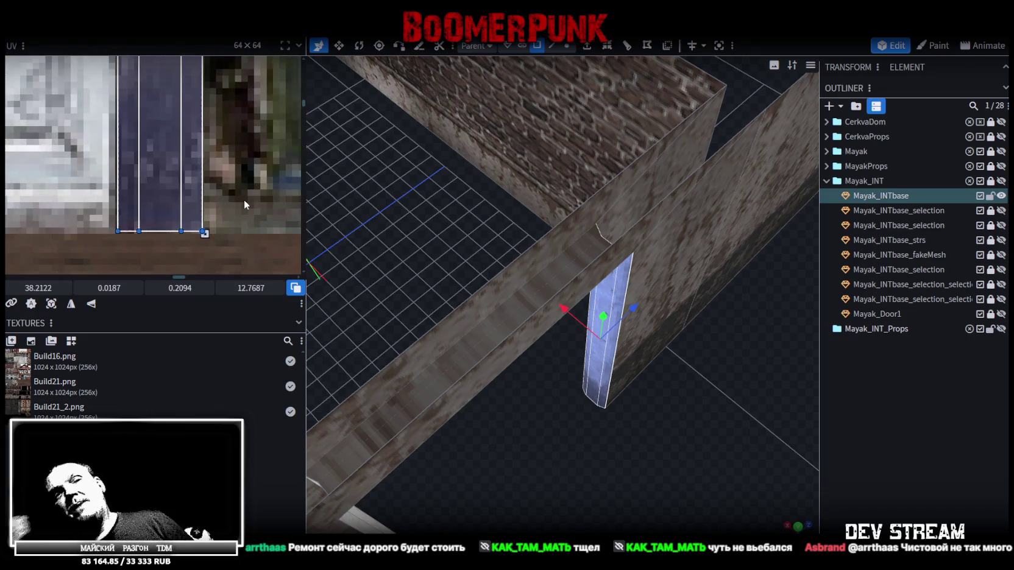
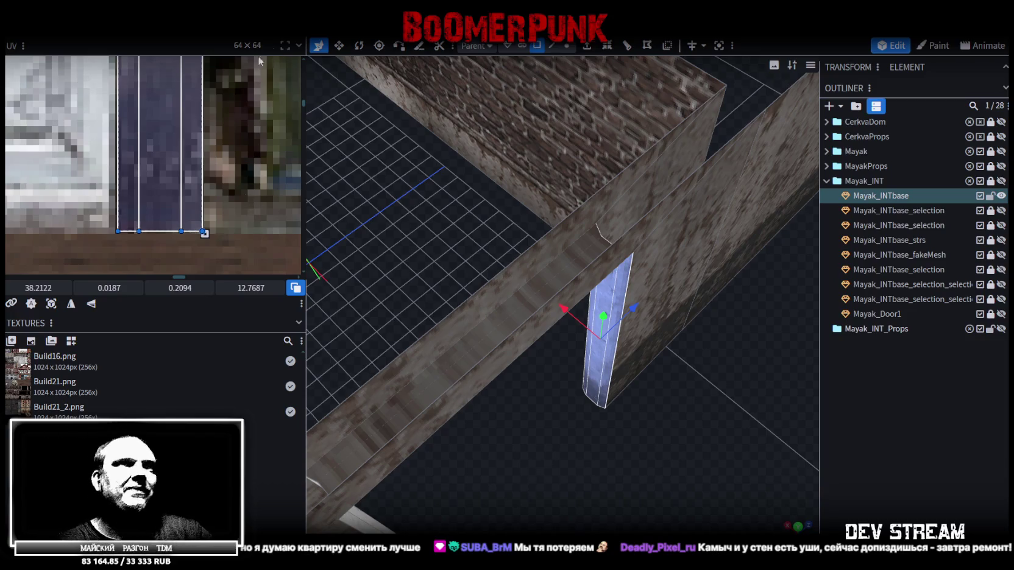
# Step: Select the beam face above the doorway and frame it in a top-down orthographic view
pyautogui.moveTo(567, 341)
pyautogui.mouseDown()
pyautogui.moveTo(563, 381)
pyautogui.moveTo(600, 486)
pyautogui.moveTo(565, 455)
pyautogui.moveTo(560, 401)
pyautogui.mouseUp()
pyautogui.click(570, 387)
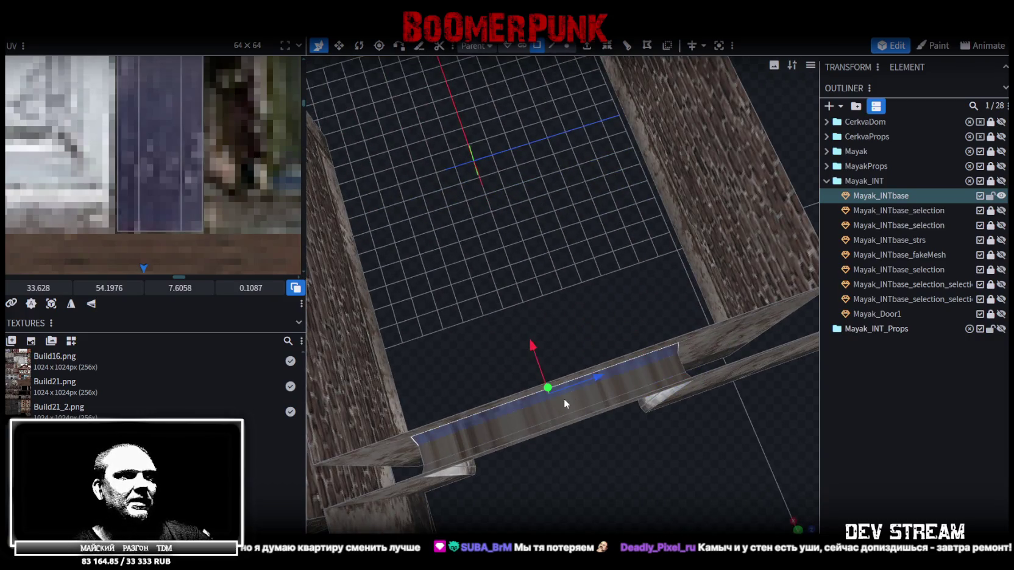
pyautogui.scroll(-3, 611, 384)
pyautogui.press('KP_7')
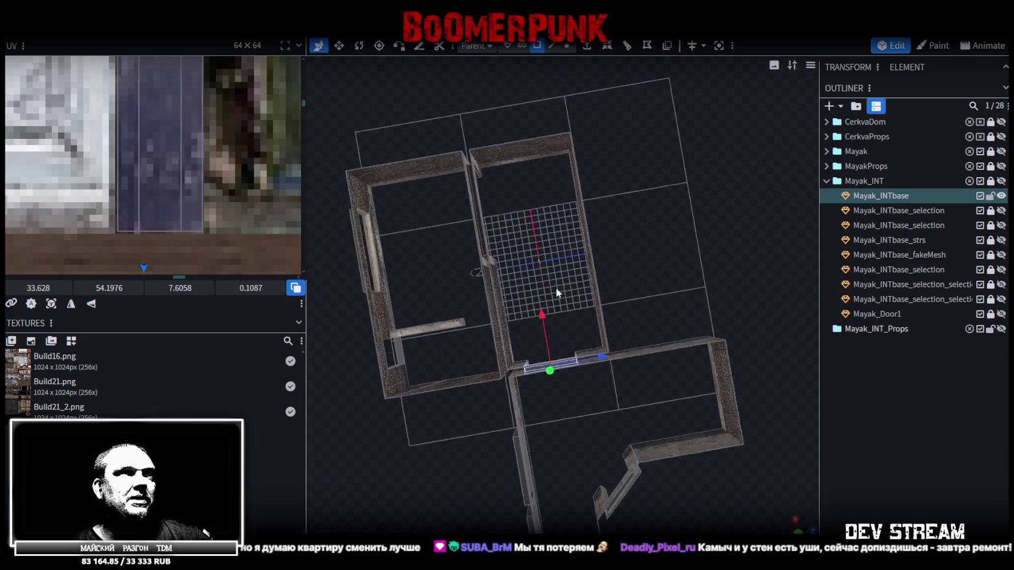
pyautogui.scroll(-2, 785, 527)
pyautogui.scroll(2, 517, 336)
pyautogui.scroll(2, 620, 337)
pyautogui.moveTo(394, 339); pyautogui.dragTo(589, 342, button='right')
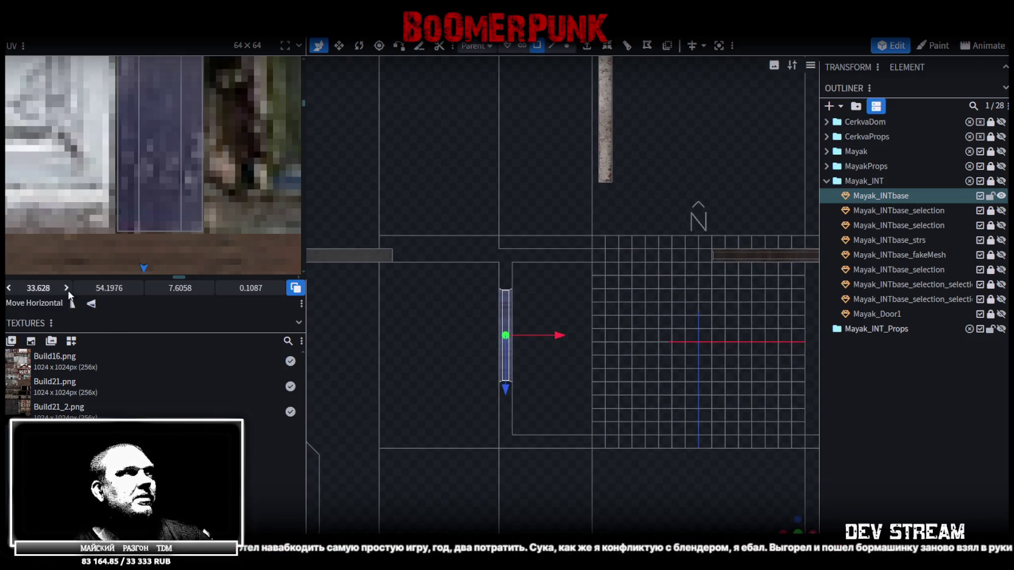
pyautogui.scroll(-2, 122, 207)
pyautogui.scroll(-2, 131, 216)
pyautogui.scroll(-2, 139, 222)
pyautogui.scroll(-1, 144, 226)
pyautogui.scroll(2, 177, 220)
pyautogui.scroll(1, 199, 208)
pyautogui.scroll(1, 186, 204)
pyautogui.scroll(1, 197, 235)
pyautogui.scroll(-1, 197, 234)
pyautogui.scroll(-1, 199, 231)
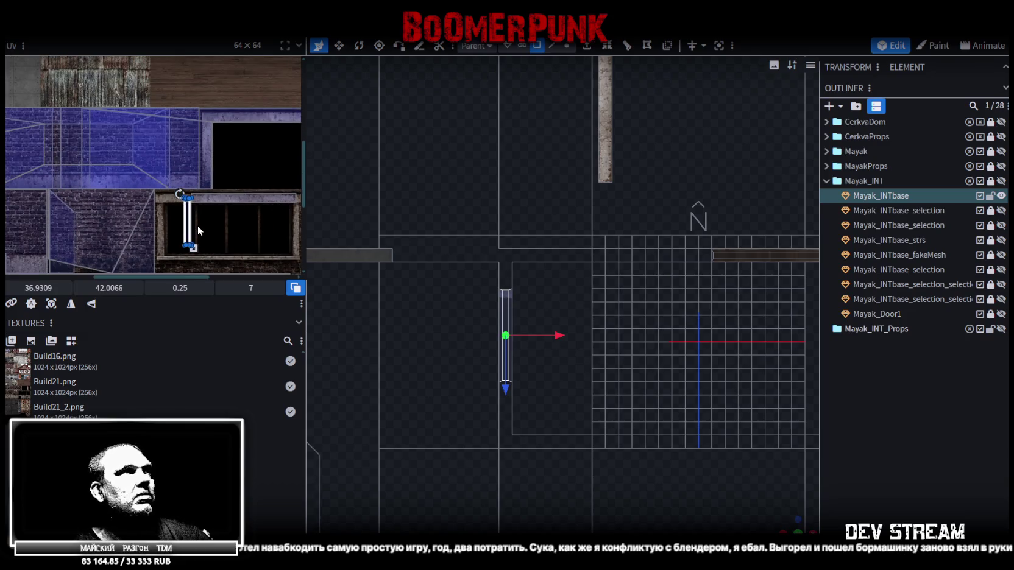
pyautogui.scroll(2, 237, 101)
pyautogui.scroll(-2, 117, 220)
pyautogui.scroll(2, 171, 215)
pyautogui.hscroll(-2, 172, 216)
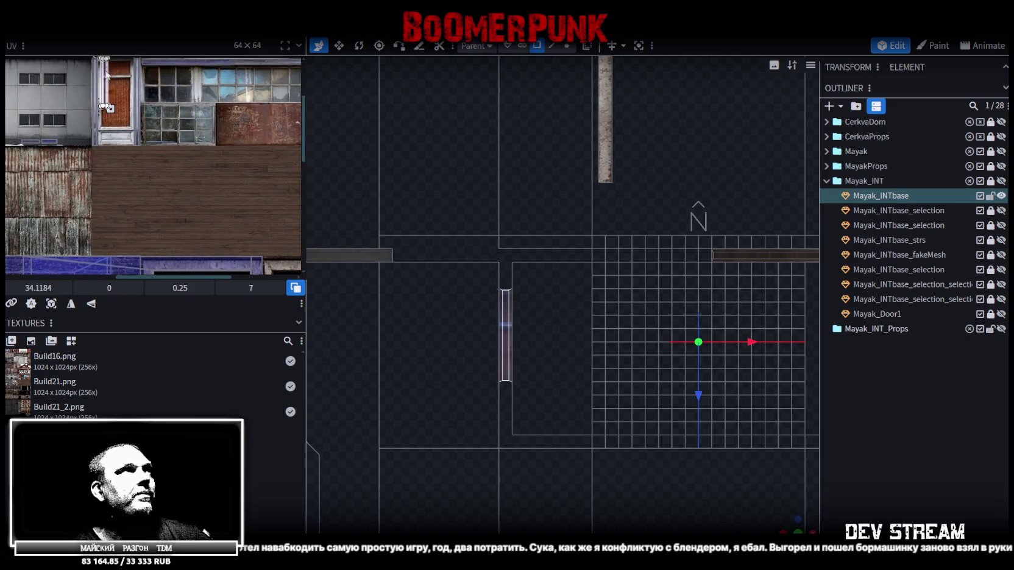
pyautogui.scroll(1, 138, 129)
pyautogui.scroll(2, 146, 170)
pyautogui.scroll(1, 155, 207)
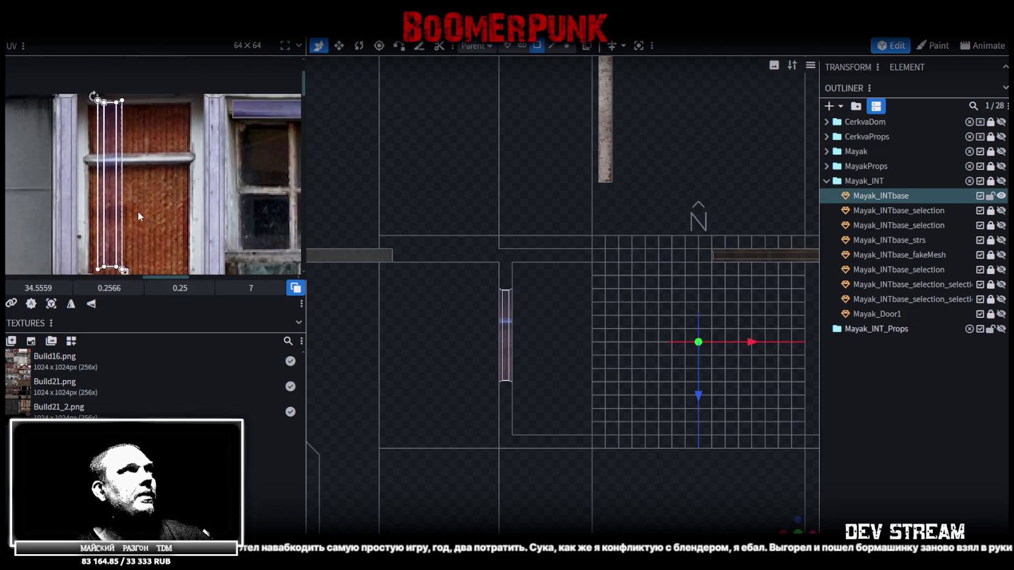
pyautogui.scroll(-2, 156, 207)
pyautogui.scroll(-1, 147, 122)
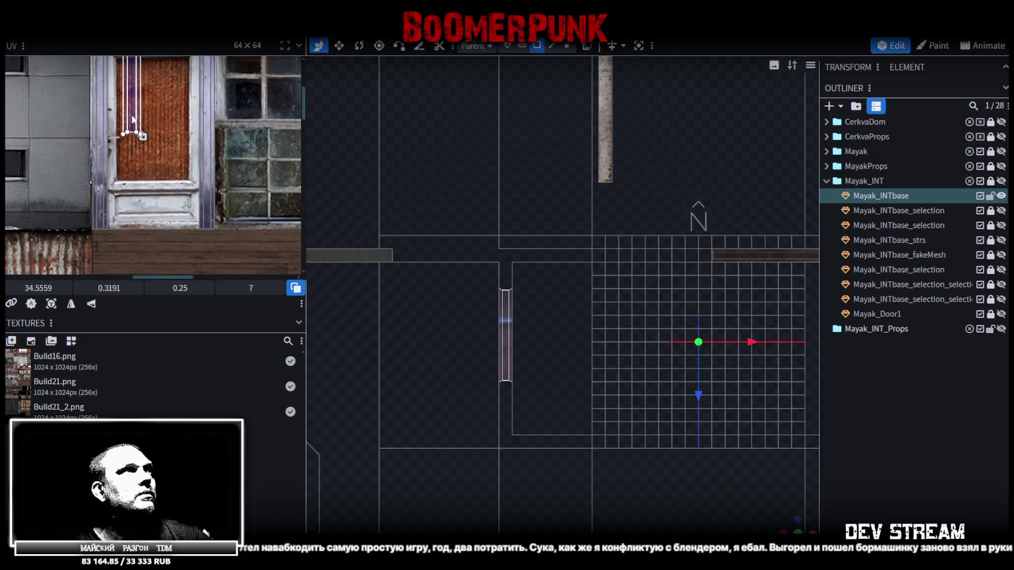
# Step: Rotate the beam's UV island horizontal and fit it onto the door's white frame trim
pyautogui.rightClick(151, 184)
pyautogui.click(183, 411)
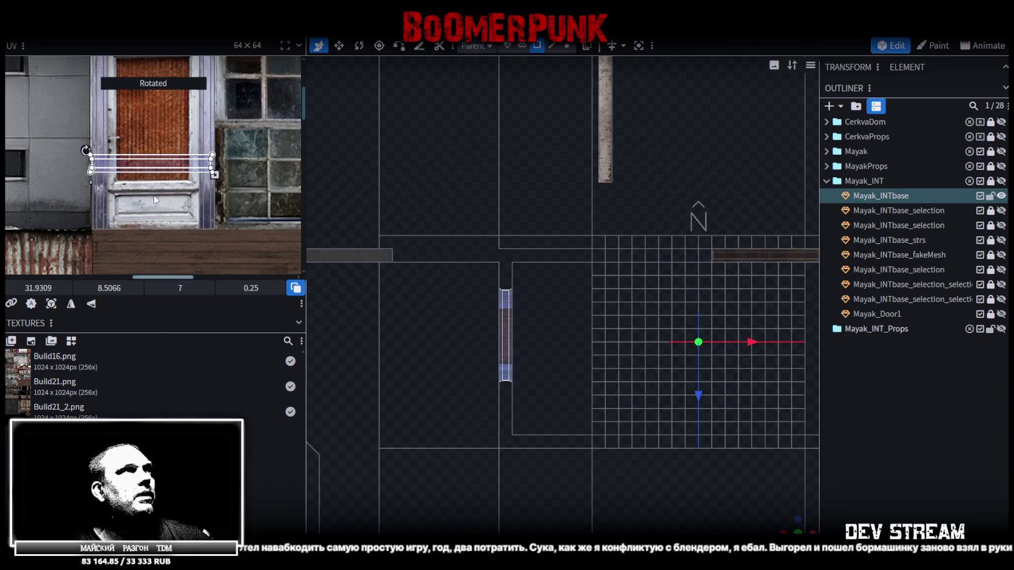
pyautogui.moveTo(146, 163)
pyautogui.mouseDown()
pyautogui.moveTo(153, 232)
pyautogui.moveTo(104, 226)
pyautogui.mouseUp()
pyautogui.scroll(4, 116, 230)
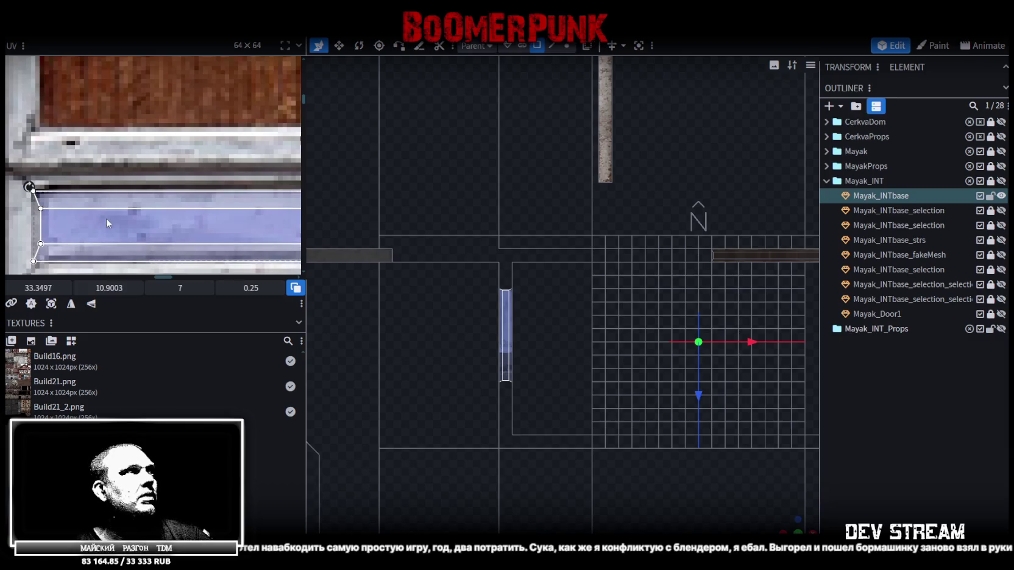
pyautogui.scroll(-3, 107, 223)
pyautogui.moveTo(241, 219); pyautogui.dragTo(142, 222)
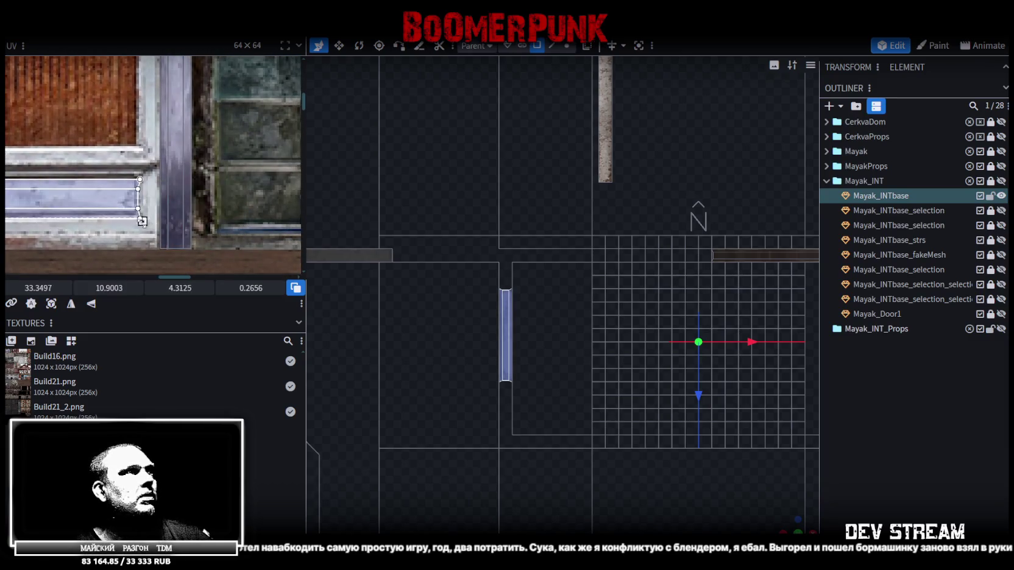
pyautogui.scroll(2, 142, 220)
pyautogui.scroll(3, 140, 194)
pyautogui.moveTo(127, 187); pyautogui.dragTo(130, 193)
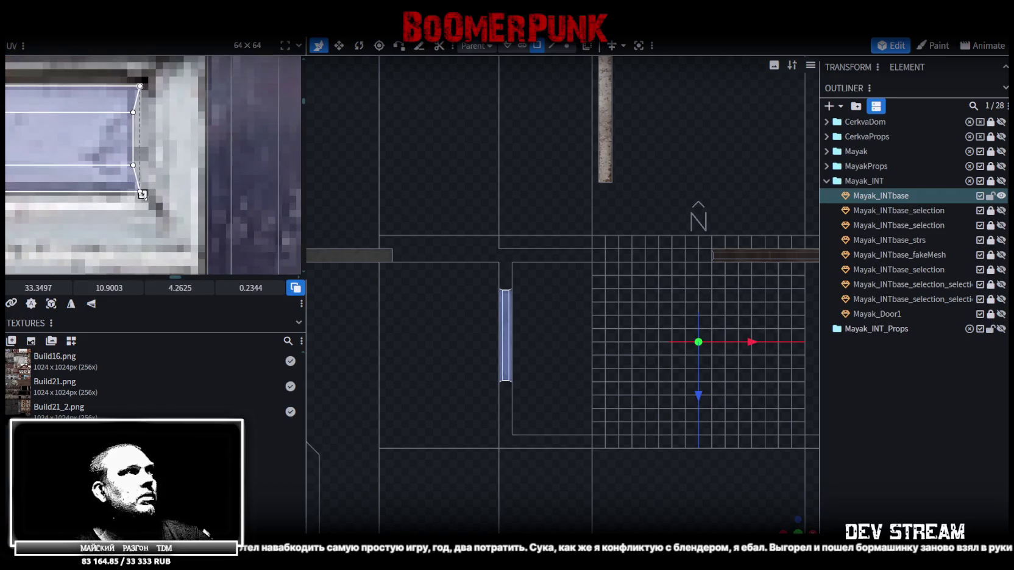
pyautogui.moveTo(817, 529); pyautogui.dragTo(827, 508)
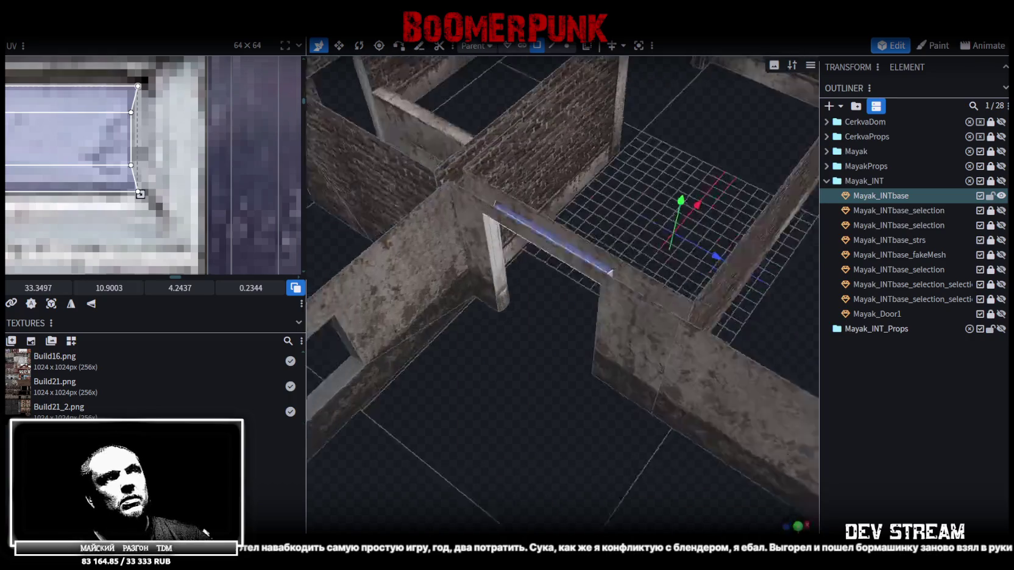
# Step: Select the door post's inner face on Mayak_INTbase and turn the view to face the brick wall
pyautogui.click(490, 398)
pyautogui.moveTo(491, 398)
pyautogui.mouseDown()
pyautogui.moveTo(443, 417)
pyautogui.moveTo(369, 415)
pyautogui.moveTo(429, 373)
pyautogui.moveTo(494, 358)
pyautogui.moveTo(518, 369)
pyautogui.moveTo(487, 381)
pyautogui.moveTo(526, 405)
pyautogui.moveTo(811, 416)
pyautogui.moveTo(886, 431)
pyautogui.moveTo(655, 378)
pyautogui.moveTo(536, 364)
pyautogui.moveTo(549, 350)
pyautogui.mouseUp()
pyautogui.scroll(2, 549, 351)
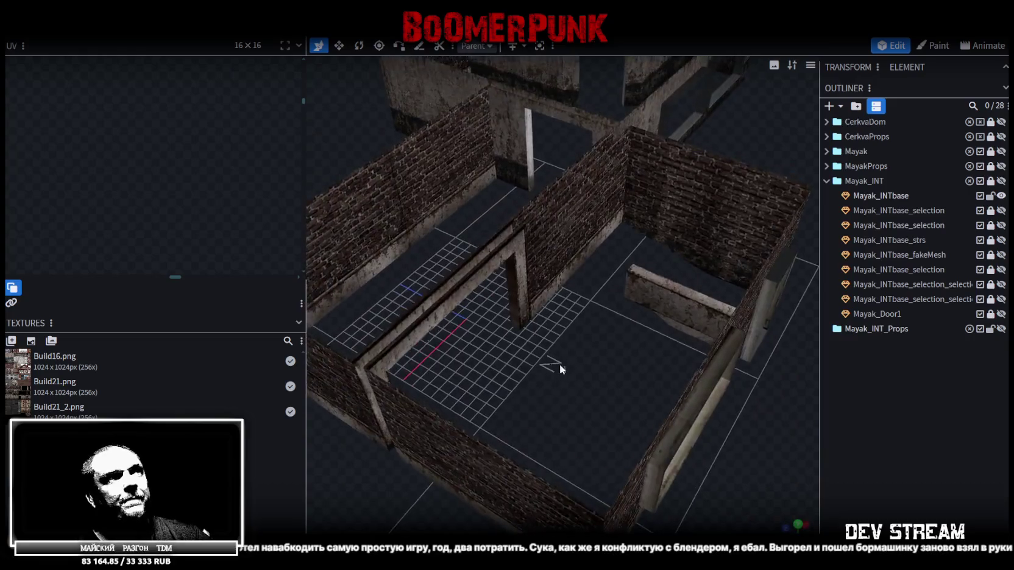
pyautogui.scroll(3, 559, 365)
pyautogui.scroll(2, 636, 377)
pyautogui.click(621, 298)
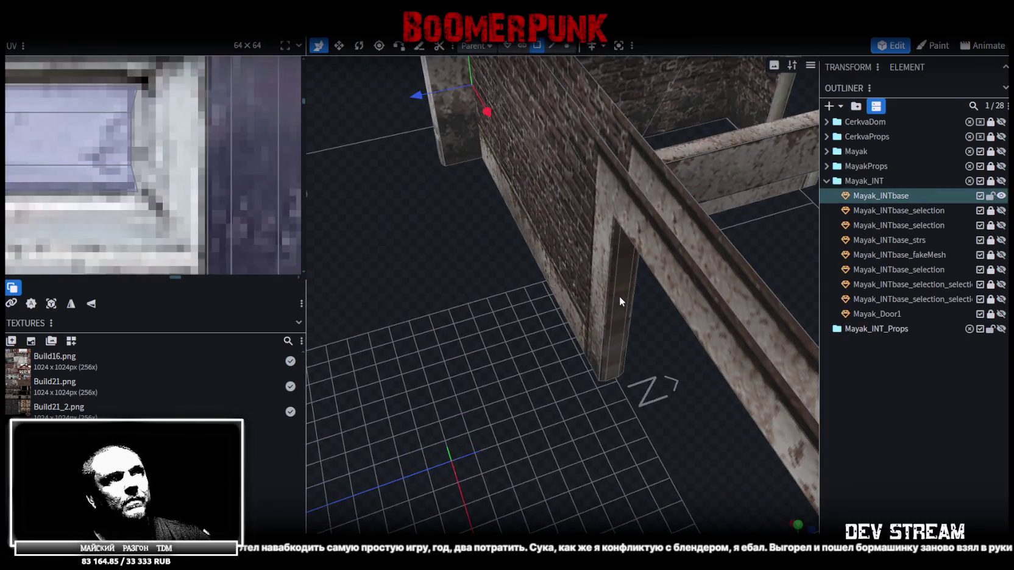
pyautogui.click(619, 296)
pyautogui.moveTo(636, 350)
pyautogui.mouseDown()
pyautogui.moveTo(586, 451)
pyautogui.moveTo(516, 292)
pyautogui.moveTo(499, 415)
pyautogui.moveTo(596, 426)
pyautogui.moveTo(447, 450)
pyautogui.moveTo(589, 339)
pyautogui.moveTo(584, 327)
pyautogui.moveTo(643, 295)
pyautogui.moveTo(587, 421)
pyautogui.moveTo(585, 390)
pyautogui.moveTo(515, 251)
pyautogui.moveTo(533, 410)
pyautogui.moveTo(571, 281)
pyautogui.mouseUp()
pyautogui.click(505, 235)
pyautogui.moveTo(521, 214)
pyautogui.mouseDown()
pyautogui.moveTo(591, 366)
pyautogui.moveTo(378, 332)
pyautogui.mouseUp()
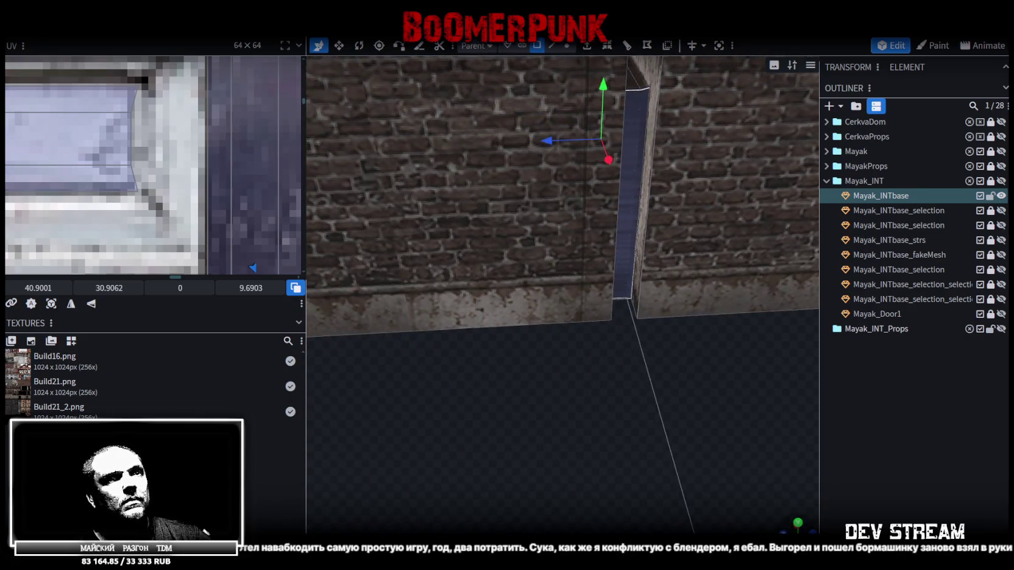
# Step: In front orthographic view, move the post's UV strip onto a vertical frame strip
pyautogui.press('KP_1')
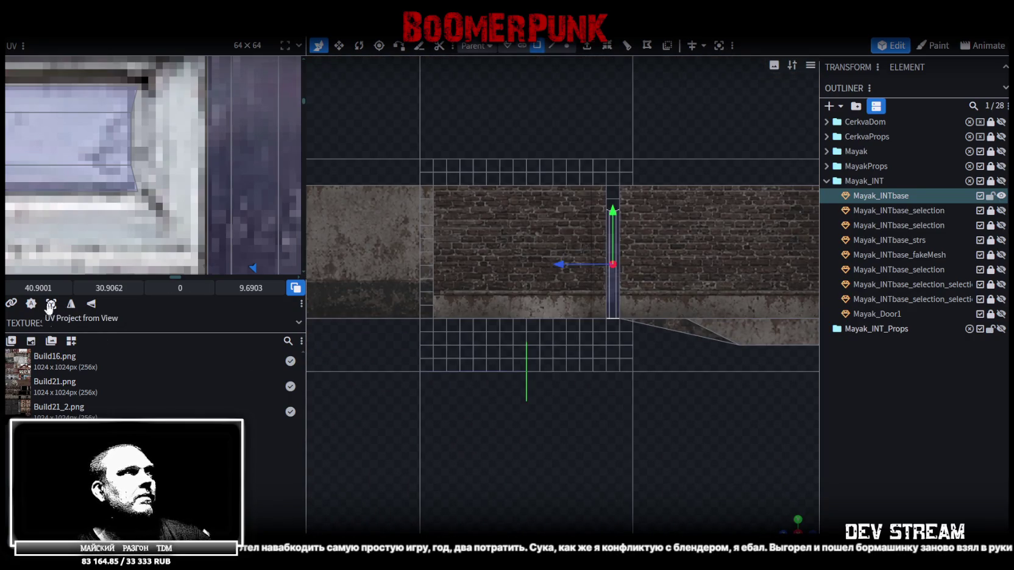
pyautogui.scroll(-2, 60, 209)
pyautogui.scroll(-2, 59, 209)
pyautogui.scroll(-2, 59, 209)
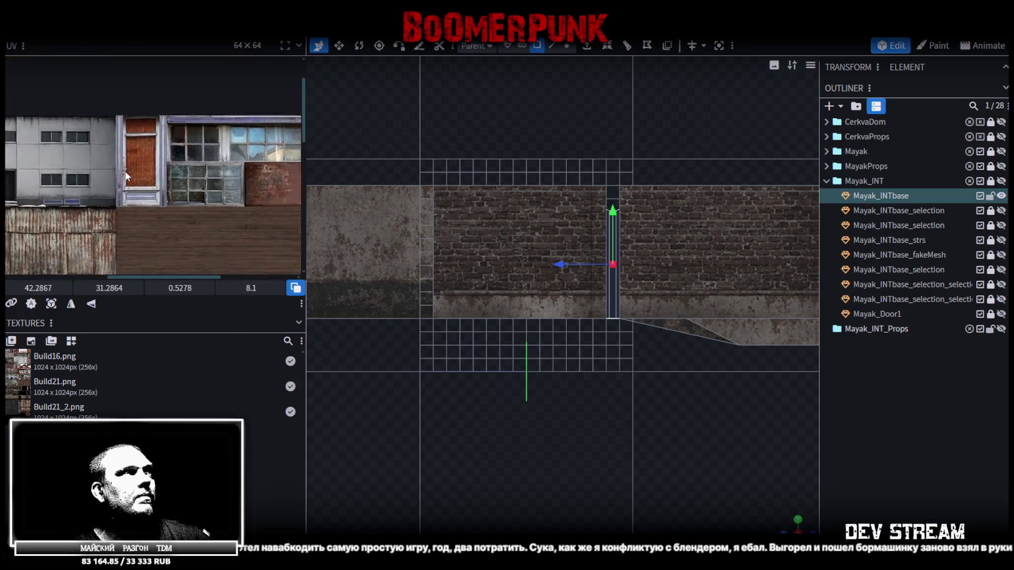
pyautogui.scroll(-1, 58, 208)
pyautogui.scroll(-1, 77, 143)
pyautogui.scroll(2, 142, 168)
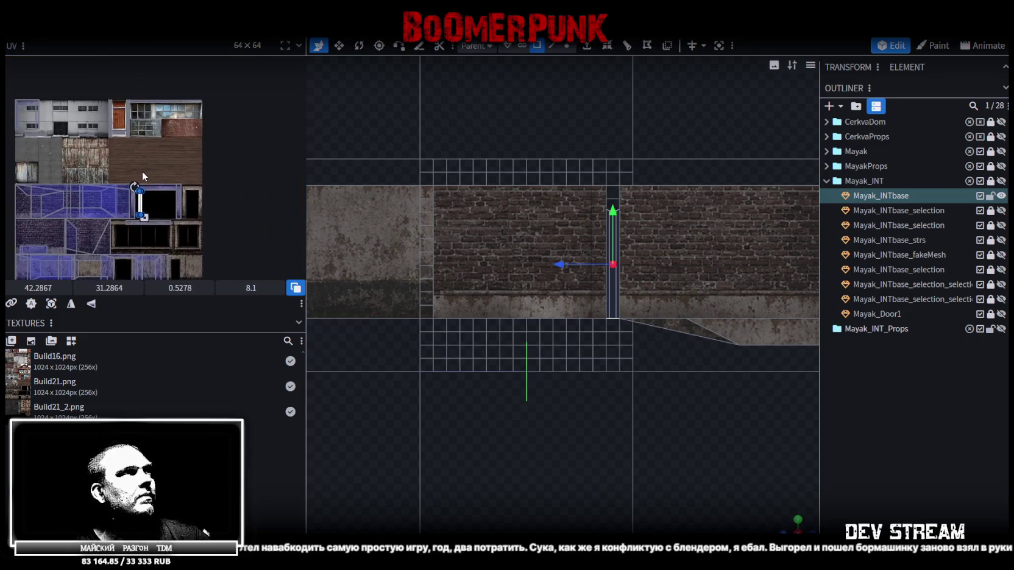
pyautogui.scroll(2, 168, 198)
pyautogui.hscroll(3, 168, 199)
pyautogui.moveTo(107, 172)
pyautogui.mouseDown()
pyautogui.moveTo(175, 170)
pyautogui.moveTo(186, 150)
pyautogui.mouseUp()
# Step: Stretch the post's UV strip taller and nudge it slightly right
pyautogui.scroll(2, 175, 158)
pyautogui.scroll(2, 174, 140)
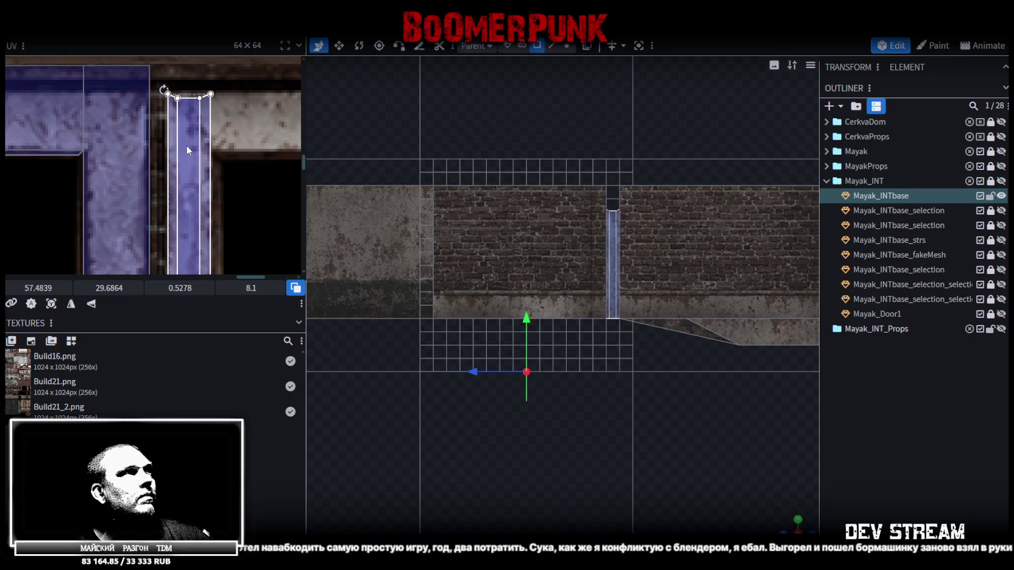
pyautogui.scroll(-3, 187, 146)
pyautogui.scroll(-2, 209, 99)
pyautogui.scroll(-2, 177, 113)
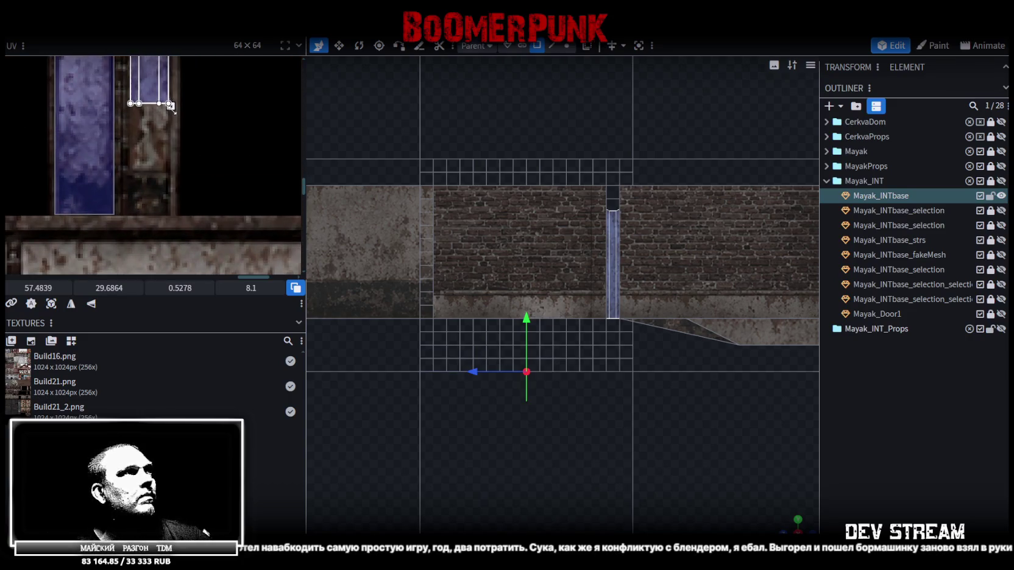
pyautogui.moveTo(171, 107); pyautogui.dragTo(168, 208)
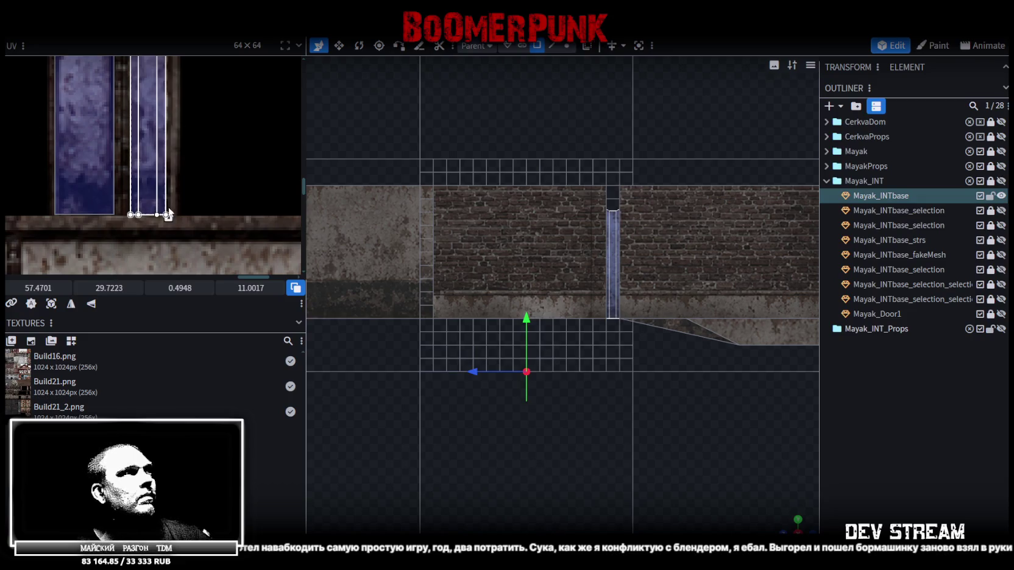
pyautogui.scroll(-3, 184, 181)
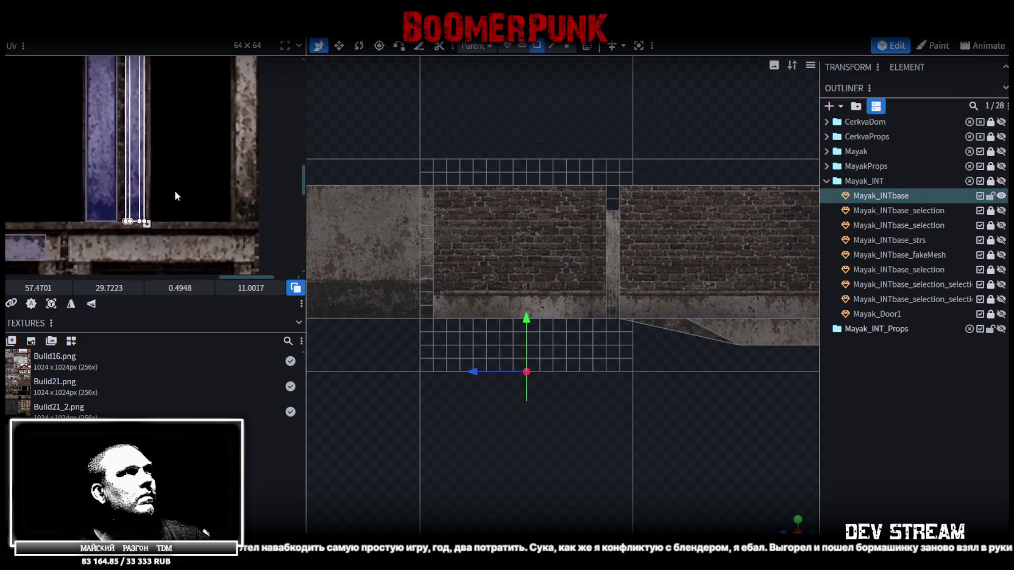
pyautogui.moveTo(37, 288); pyautogui.dragTo(52, 288)
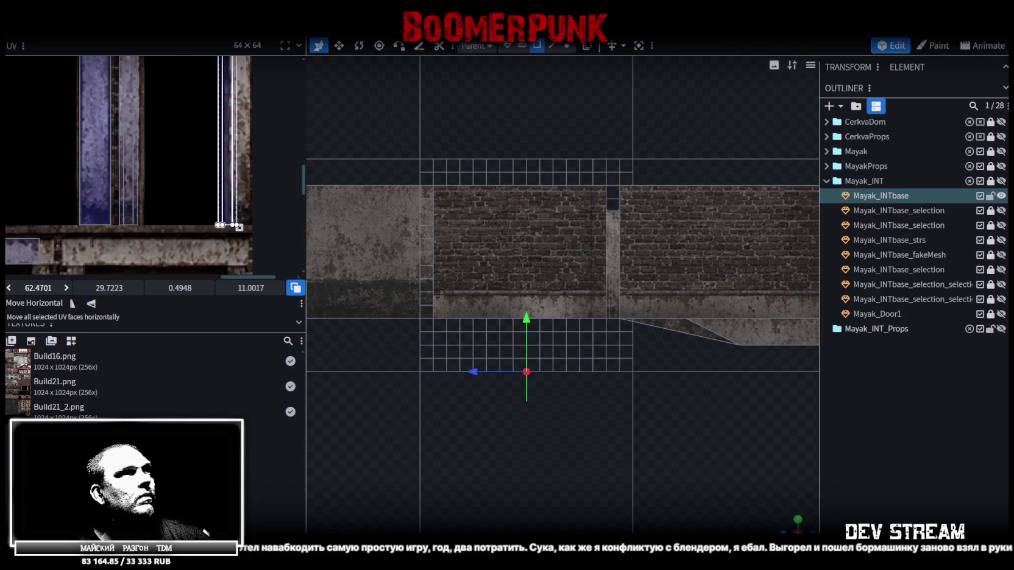
# Step: Bring the doorway beam forward and select the thin beam between the rooms
pyautogui.moveTo(811, 524)
pyautogui.mouseDown()
pyautogui.moveTo(588, 385)
pyautogui.moveTo(694, 430)
pyautogui.moveTo(702, 409)
pyautogui.moveTo(605, 374)
pyautogui.moveTo(487, 390)
pyautogui.moveTo(572, 362)
pyautogui.moveTo(731, 386)
pyautogui.moveTo(605, 410)
pyautogui.moveTo(469, 461)
pyautogui.moveTo(640, 449)
pyautogui.moveTo(588, 374)
pyautogui.moveTo(487, 386)
pyautogui.moveTo(602, 388)
pyautogui.moveTo(479, 403)
pyautogui.moveTo(661, 401)
pyautogui.mouseUp()
pyautogui.moveTo(524, 366)
pyautogui.mouseDown()
pyautogui.moveTo(450, 368)
pyautogui.moveTo(510, 339)
pyautogui.moveTo(619, 351)
pyautogui.moveTo(612, 386)
pyautogui.moveTo(536, 426)
pyautogui.moveTo(574, 412)
pyautogui.moveTo(542, 456)
pyautogui.moveTo(515, 345)
pyautogui.moveTo(542, 371)
pyautogui.moveTo(491, 395)
pyautogui.mouseUp()
pyautogui.click(525, 408)
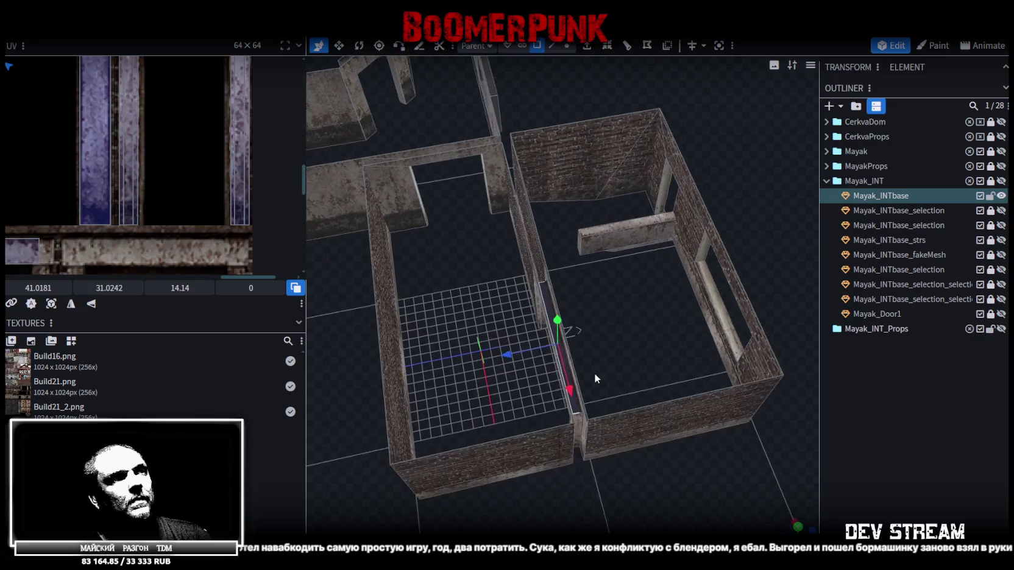
# Step: Select the beam along the doorway and view the floor plan from the top
pyautogui.scroll(5, 594, 373)
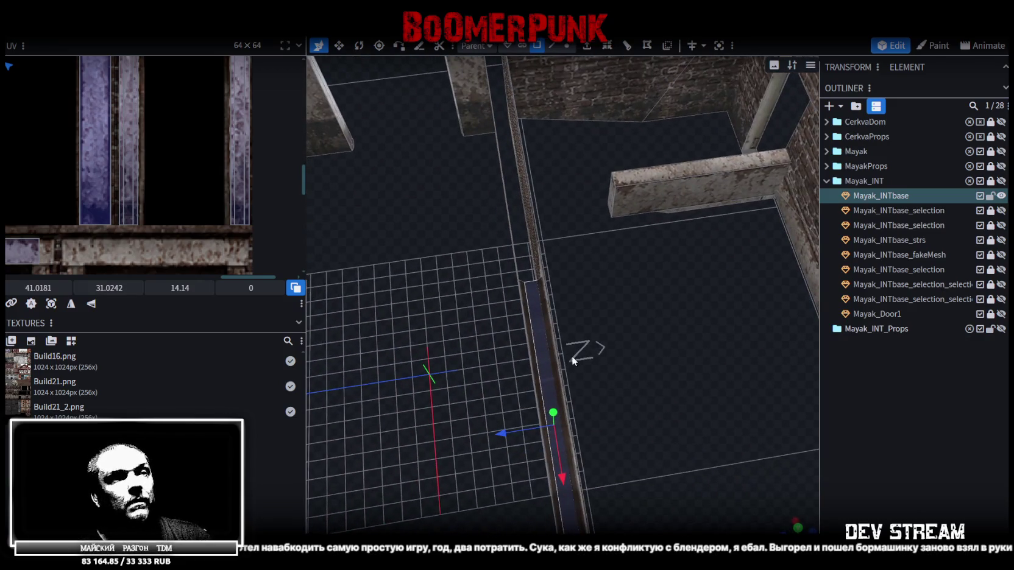
pyautogui.scroll(3, 573, 357)
pyautogui.click(511, 348)
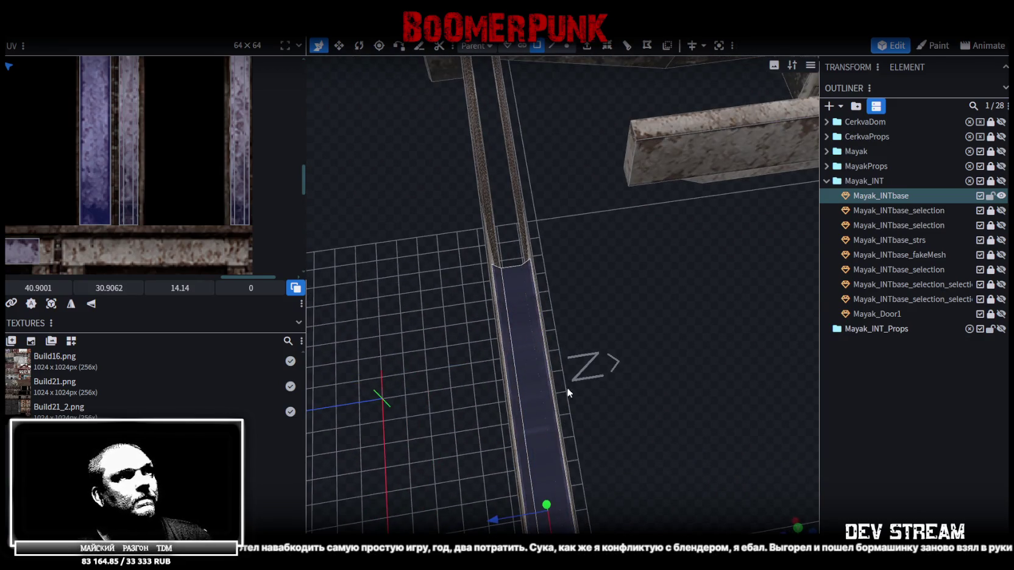
pyautogui.click(795, 526)
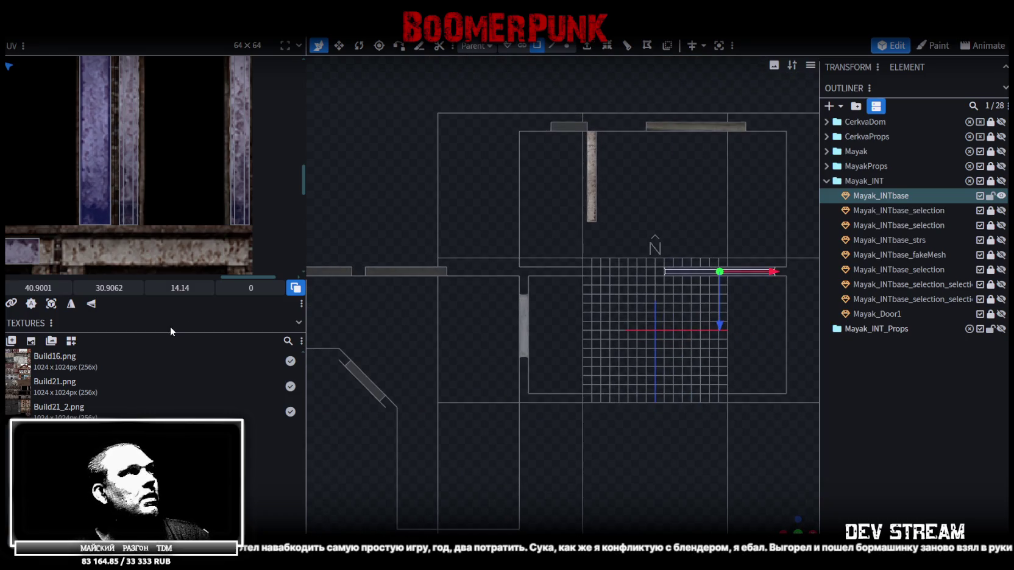
pyautogui.scroll(-3, 124, 209)
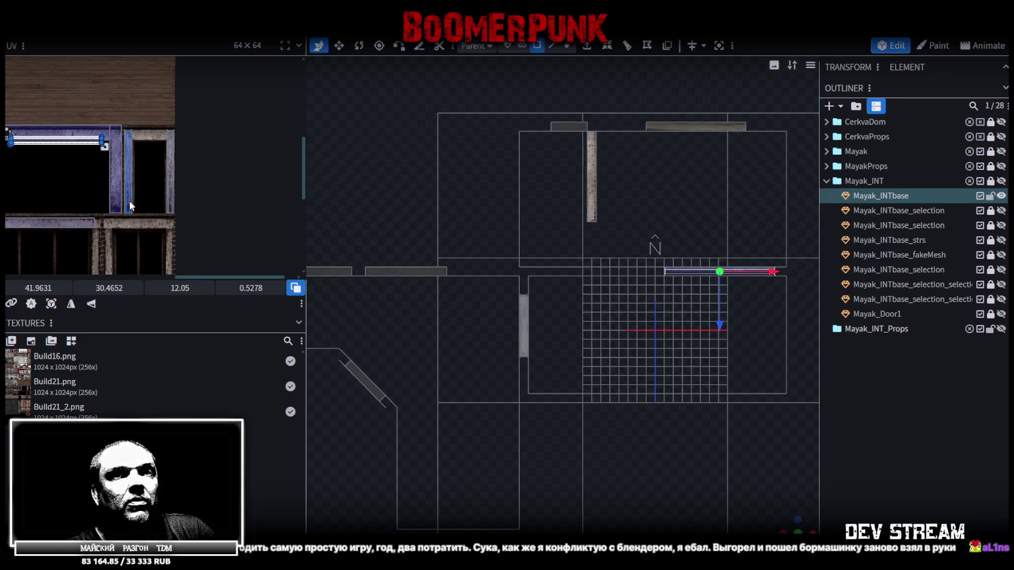
# Step: Select the thin doorway strip's UV face and shift it slightly onto the frame edge
pyautogui.scroll(-2, 113, 186)
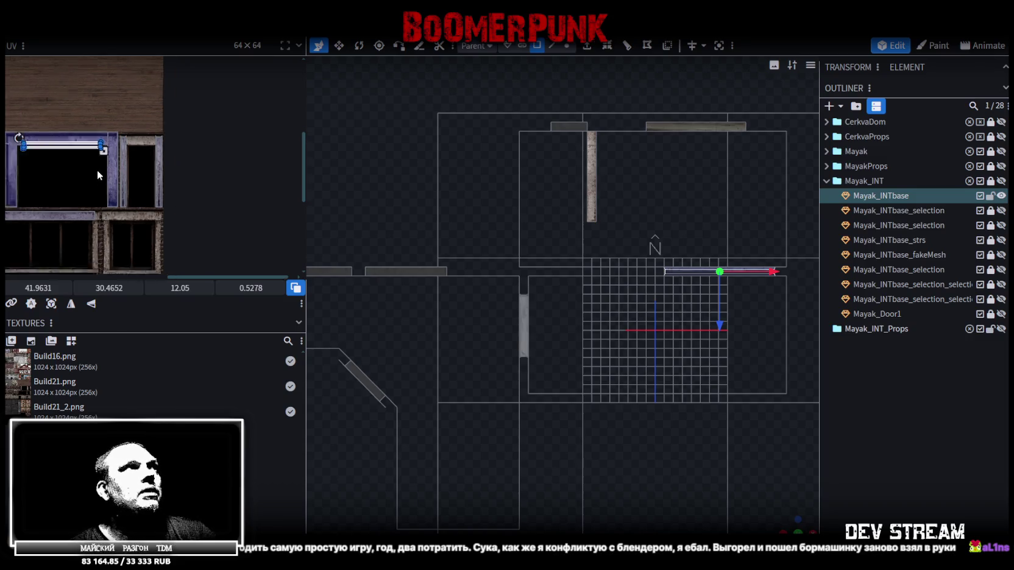
pyautogui.scroll(-2, 110, 203)
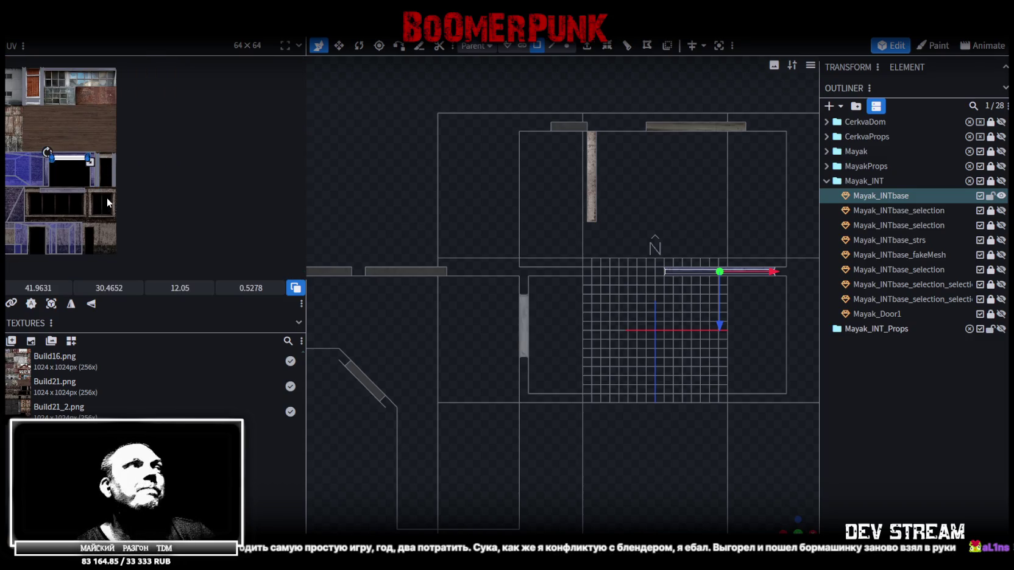
pyautogui.scroll(1, 99, 198)
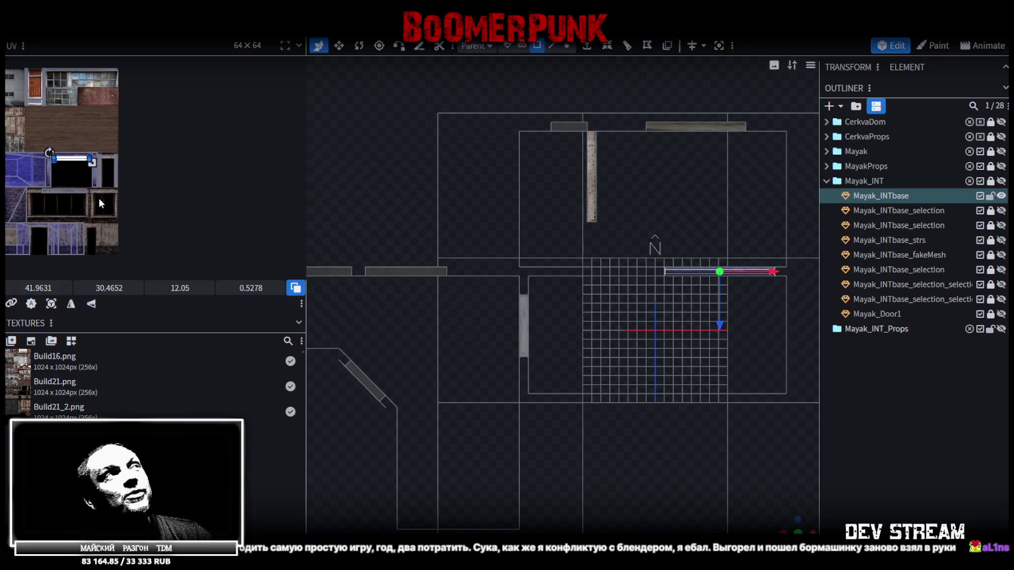
pyautogui.scroll(1, 99, 198)
pyautogui.scroll(2, 91, 194)
pyautogui.scroll(2, 86, 190)
pyautogui.scroll(2, 83, 189)
pyautogui.scroll(2, 83, 188)
pyautogui.scroll(2, 170, 220)
pyautogui.click(114, 193)
pyautogui.moveTo(143, 201); pyautogui.dragTo(143, 195)
# Step: Stretch the strip's UV a little longer, then clear the face selection
pyautogui.scroll(-2, 92, 182)
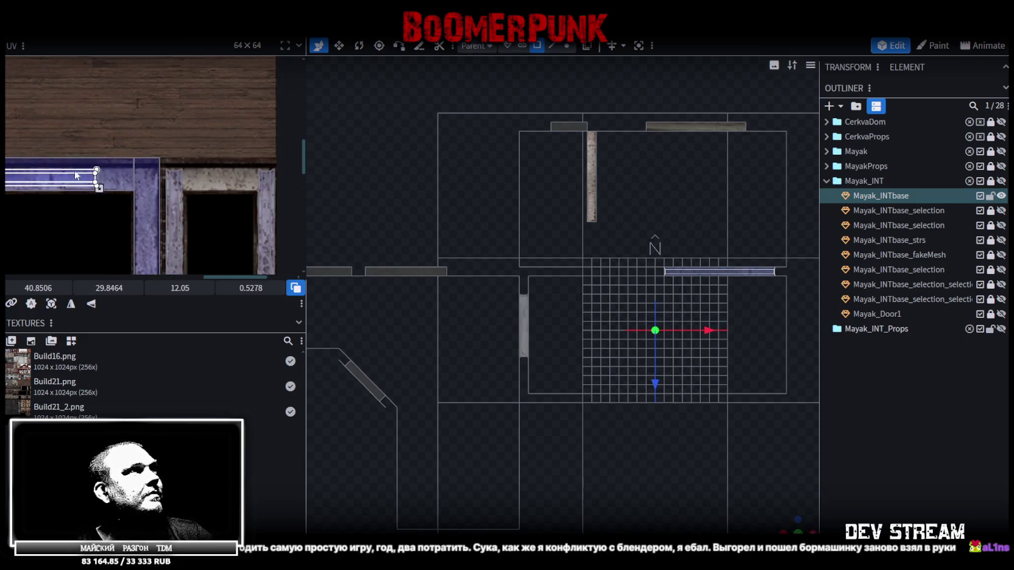
pyautogui.scroll(2, 116, 183)
pyautogui.moveTo(160, 218); pyautogui.dragTo(176, 217)
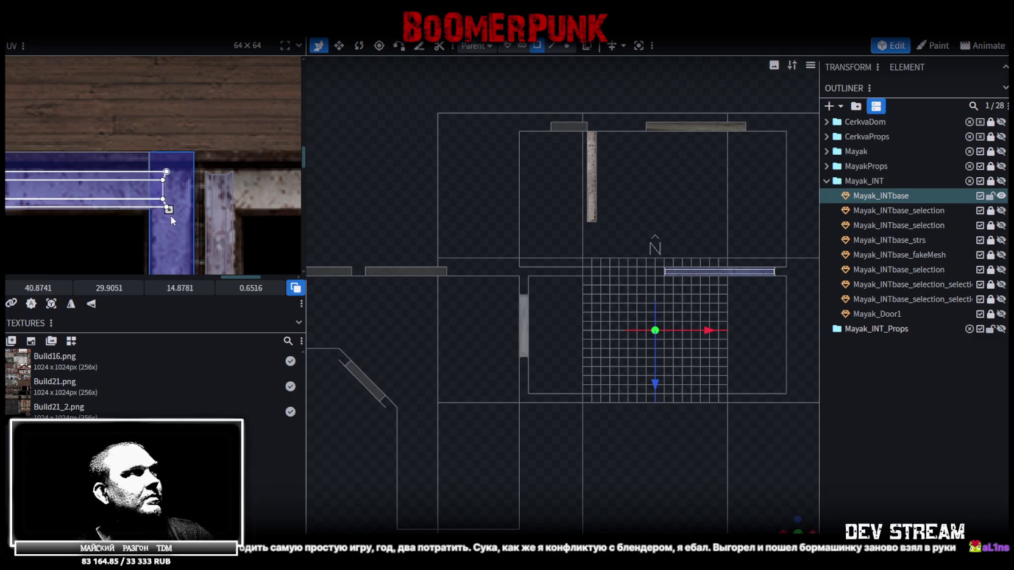
pyautogui.scroll(-2, 232, 170)
pyautogui.scroll(1, 232, 170)
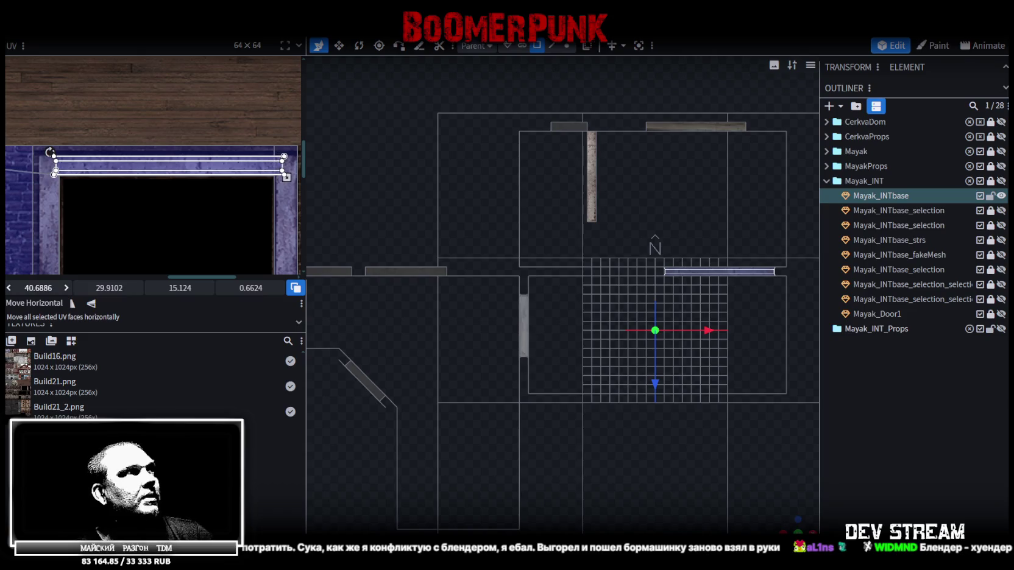
pyautogui.scroll(3, 750, 434)
pyautogui.moveTo(780, 517)
pyautogui.mouseDown()
pyautogui.moveTo(734, 440)
pyautogui.moveTo(763, 449)
pyautogui.moveTo(669, 361)
pyautogui.moveTo(611, 348)
pyautogui.moveTo(604, 286)
pyautogui.moveTo(570, 235)
pyautogui.moveTo(626, 249)
pyautogui.moveTo(614, 381)
pyautogui.moveTo(667, 389)
pyautogui.moveTo(680, 384)
pyautogui.moveTo(465, 270)
pyautogui.moveTo(415, 275)
pyautogui.moveTo(621, 324)
pyautogui.moveTo(520, 267)
pyautogui.mouseUp()
pyautogui.click(726, 424)
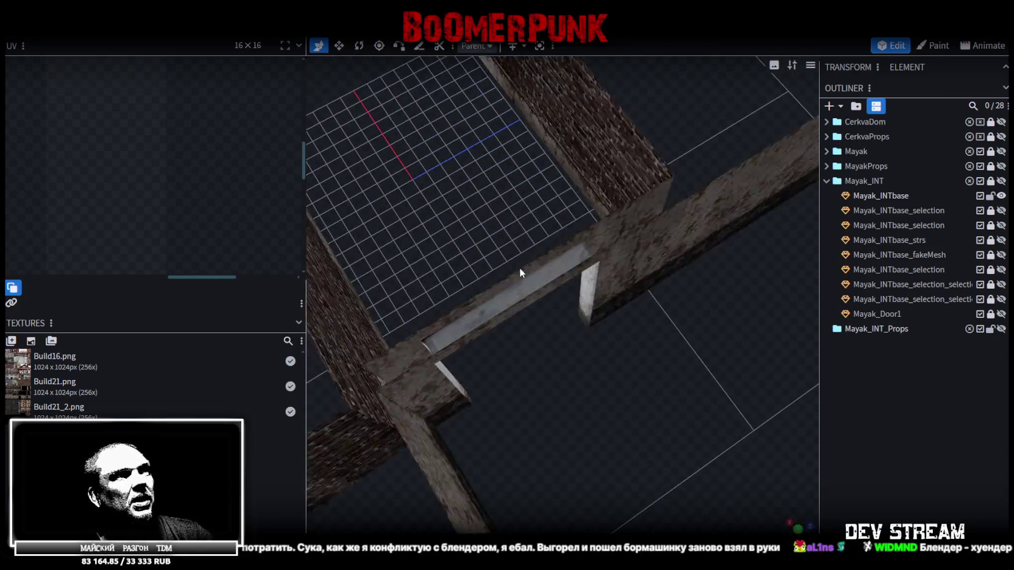
# Step: Box-select the doorway's inner faces and move their UVs onto the door-frame area
pyautogui.click(531, 281)
pyautogui.scroll(-2, 129, 124)
pyautogui.scroll(-2, 153, 213)
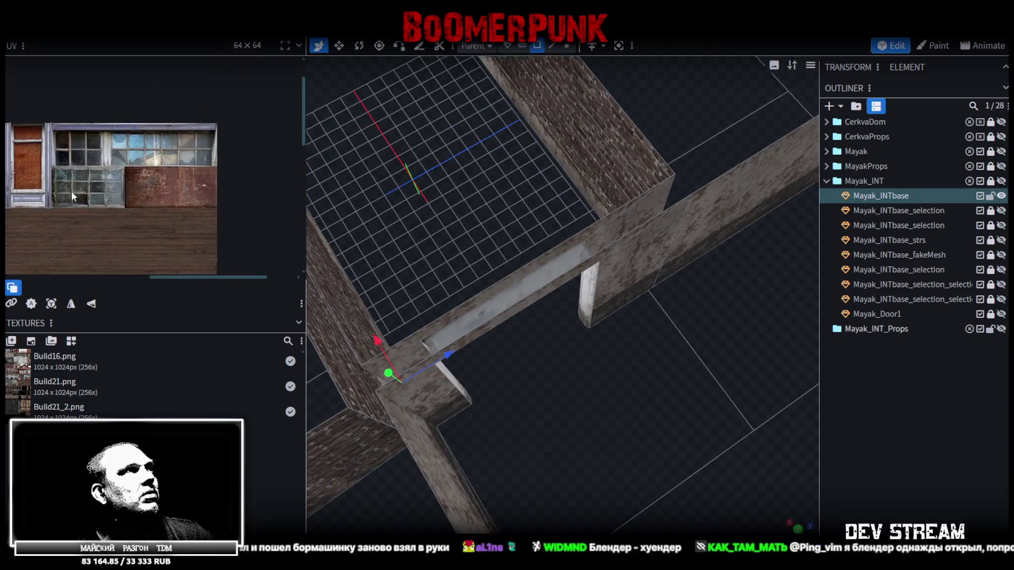
pyautogui.scroll(1, 175, 176)
pyautogui.scroll(3, 174, 177)
pyautogui.scroll(1, 153, 132)
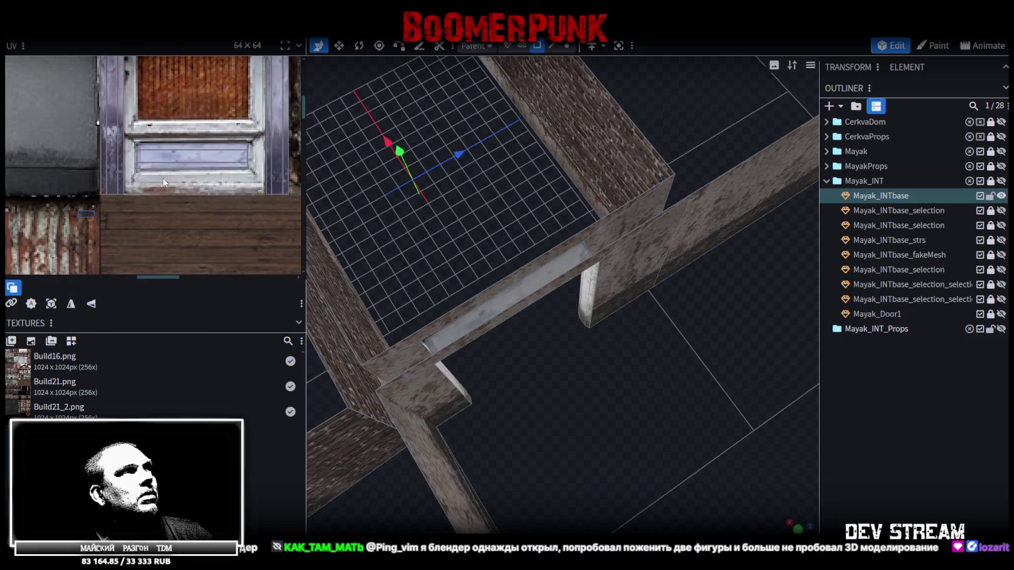
pyautogui.moveTo(78, 217); pyautogui.dragTo(298, 121)
pyautogui.scroll(-2, 237, 122)
pyautogui.scroll(-2, 183, 119)
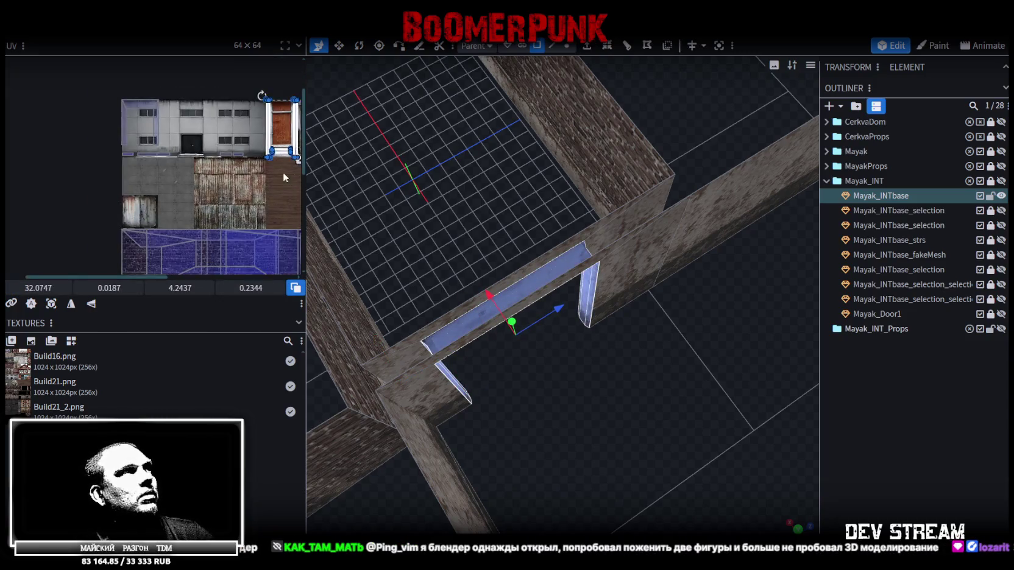
pyautogui.scroll(-2, 130, 115)
pyautogui.moveTo(134, 73); pyautogui.dragTo(165, 156)
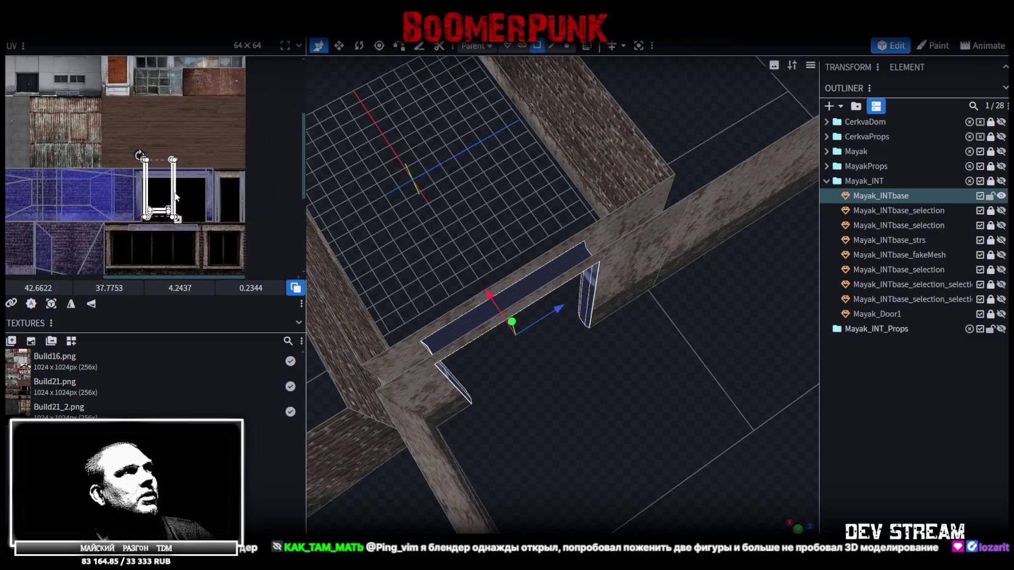
pyautogui.scroll(3, 155, 163)
pyautogui.moveTo(152, 124); pyautogui.dragTo(103, 160)
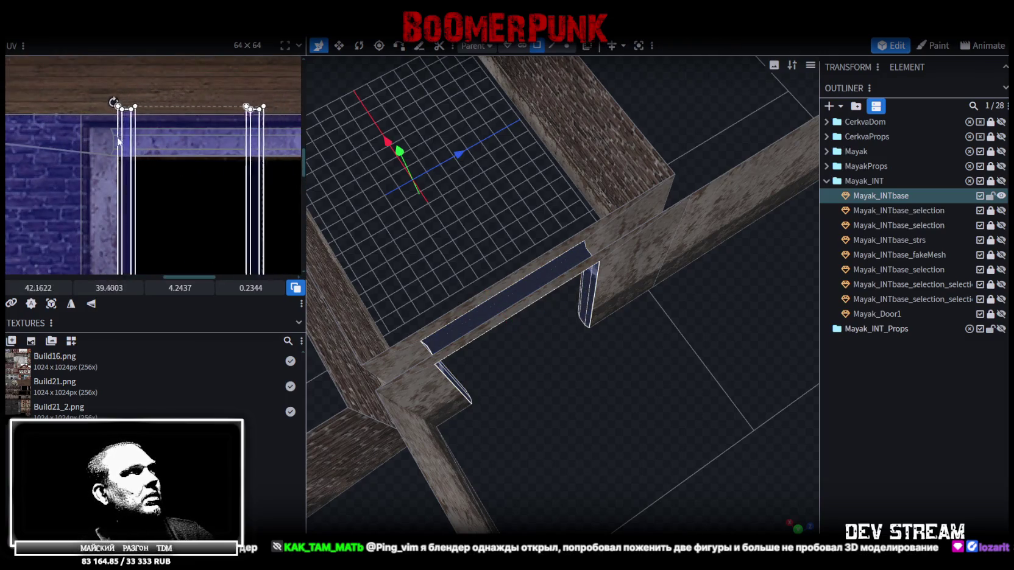
pyautogui.scroll(2, 104, 160)
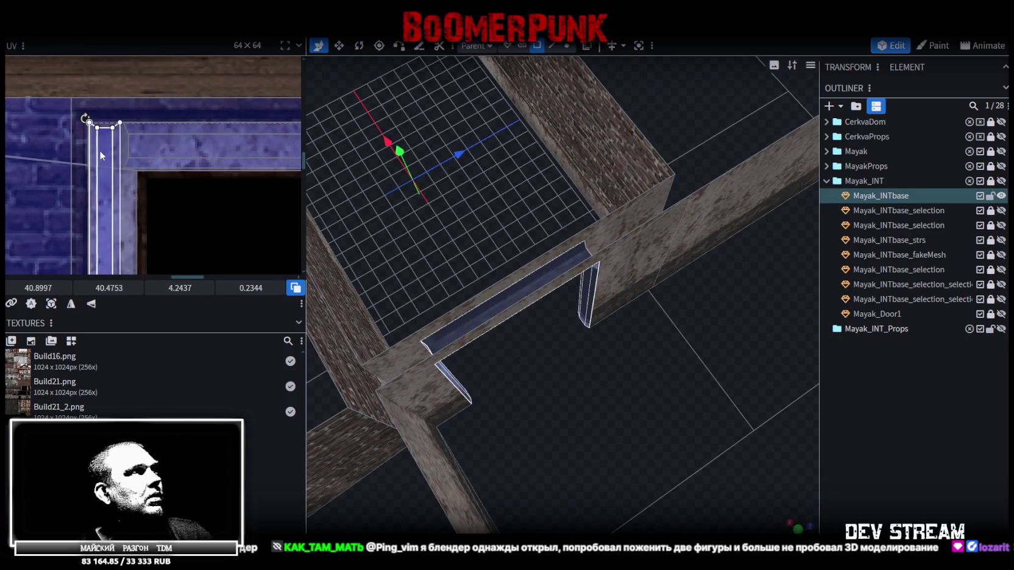
pyautogui.moveTo(104, 160); pyautogui.dragTo(105, 159)
pyautogui.scroll(-2, 196, 76)
pyautogui.scroll(2, 152, 178)
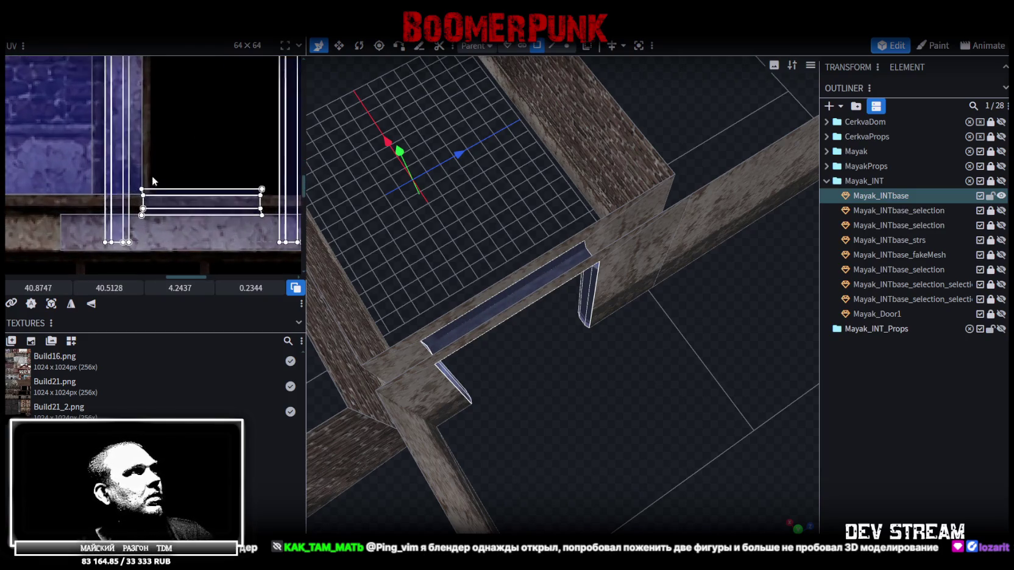
# Step: Reshape another doorway strip into a horizontal frame piece placed on the frame top
pyautogui.moveTo(100, 204); pyautogui.dragTo(138, 209)
pyautogui.moveTo(131, 245); pyautogui.dragTo(144, 197)
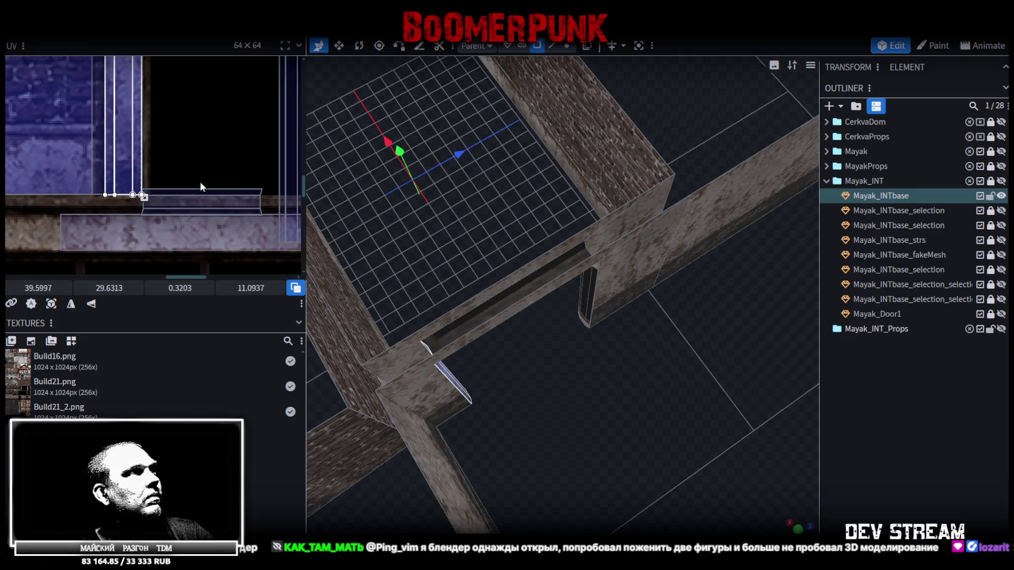
pyautogui.moveTo(144, 196); pyautogui.dragTo(262, 210)
pyautogui.scroll(-2, 120, 252)
pyautogui.scroll(-2, 119, 252)
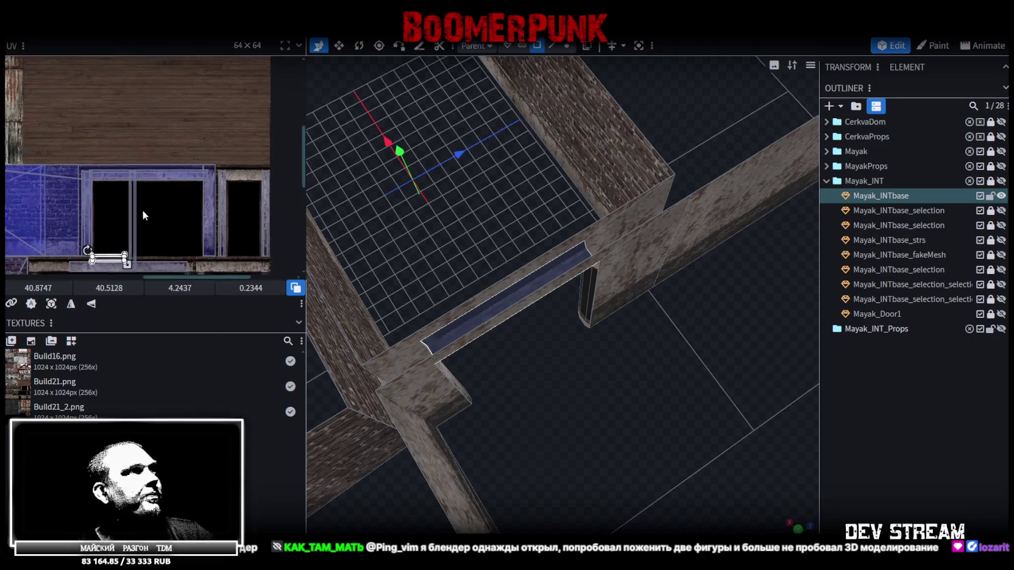
pyautogui.moveTo(85, 236)
pyautogui.mouseDown()
pyautogui.moveTo(230, 164)
pyautogui.moveTo(178, 164)
pyautogui.mouseUp()
pyautogui.scroll(3, 223, 159)
pyautogui.scroll(2, 223, 159)
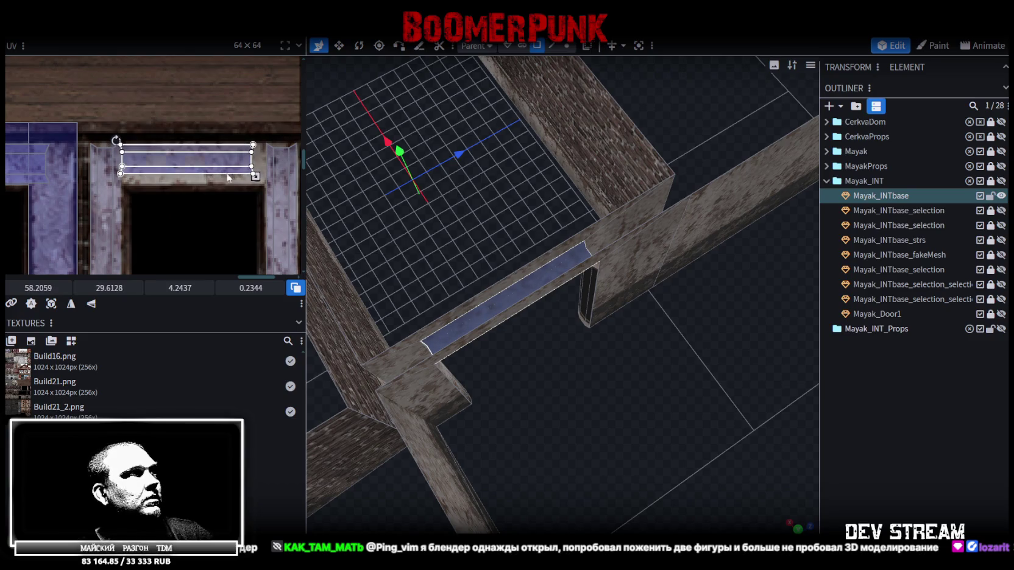
pyautogui.moveTo(254, 175)
pyautogui.mouseDown()
pyautogui.moveTo(267, 182)
pyautogui.moveTo(146, 89)
pyautogui.mouseUp()
pyautogui.moveTo(146, 89); pyautogui.dragTo(118, 184, button='middle')
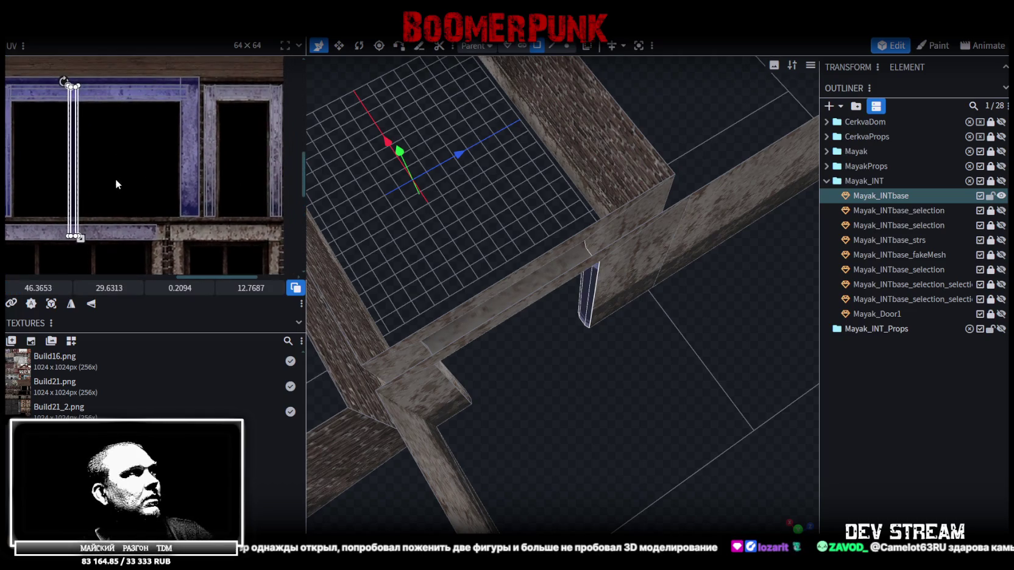
# Step: Slide the thin post strip's UV right, align it, and trim it shorter
pyautogui.moveTo(78, 117)
pyautogui.mouseDown()
pyautogui.moveTo(194, 147)
pyautogui.moveTo(163, 160)
pyautogui.mouseUp()
pyautogui.scroll(3, 195, 148)
pyautogui.moveTo(163, 160); pyautogui.dragTo(162, 163)
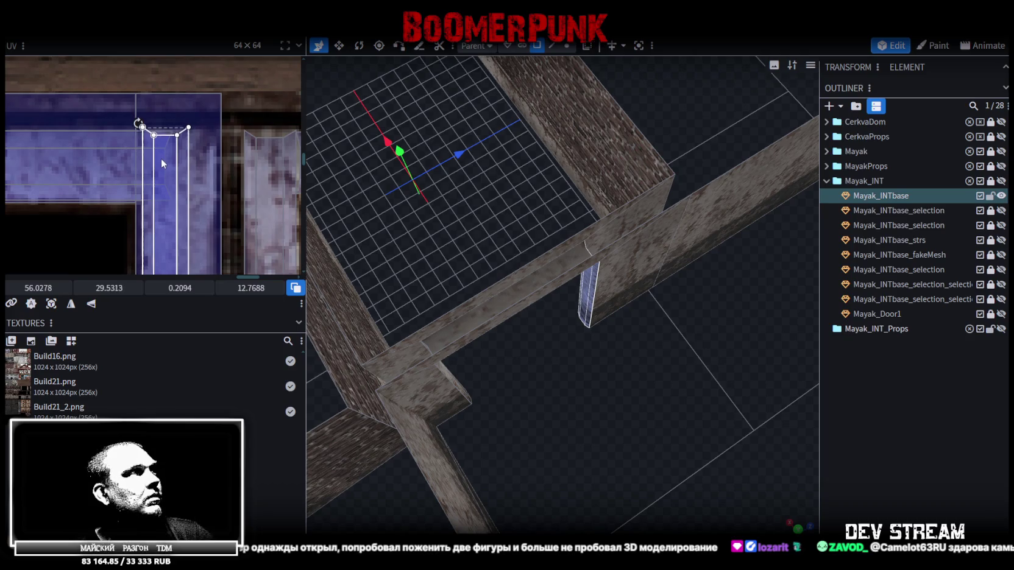
pyautogui.scroll(-2, 187, 146)
pyautogui.scroll(2, 189, 177)
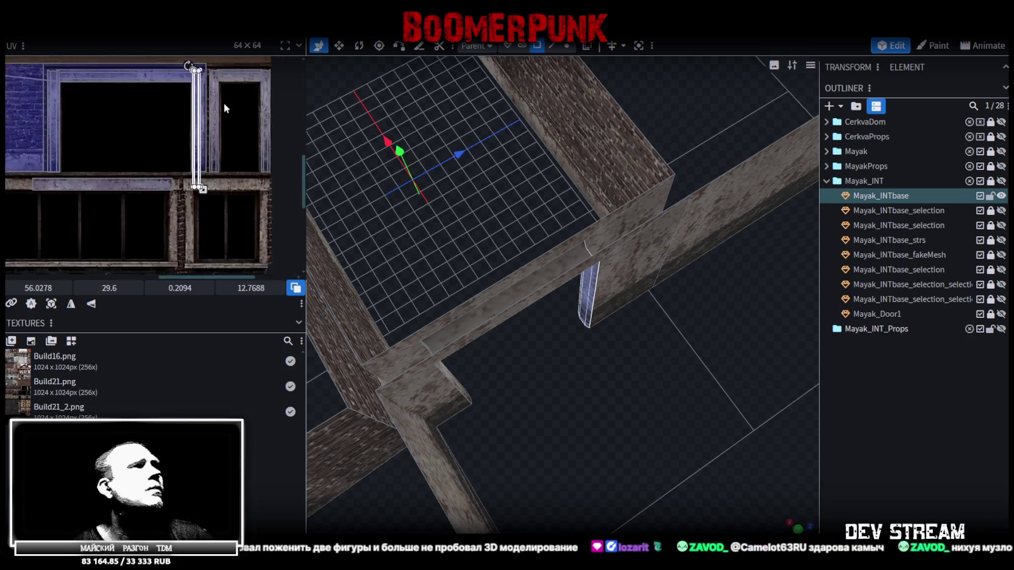
pyautogui.moveTo(174, 194); pyautogui.dragTo(198, 125)
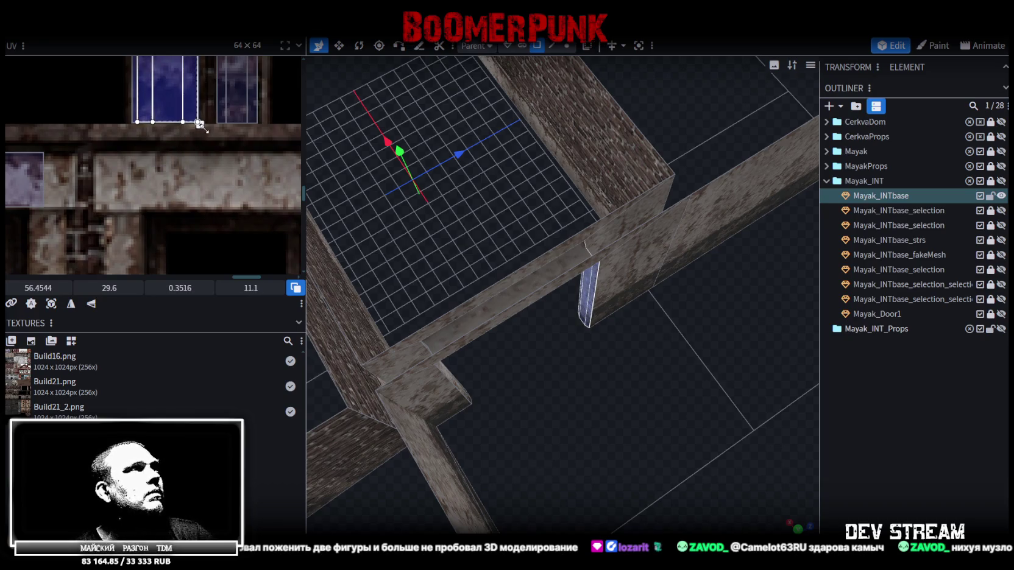
pyautogui.scroll(-1, 206, 127)
pyautogui.moveTo(793, 407)
pyautogui.mouseDown()
pyautogui.moveTo(786, 362)
pyautogui.moveTo(618, 320)
pyautogui.mouseUp()
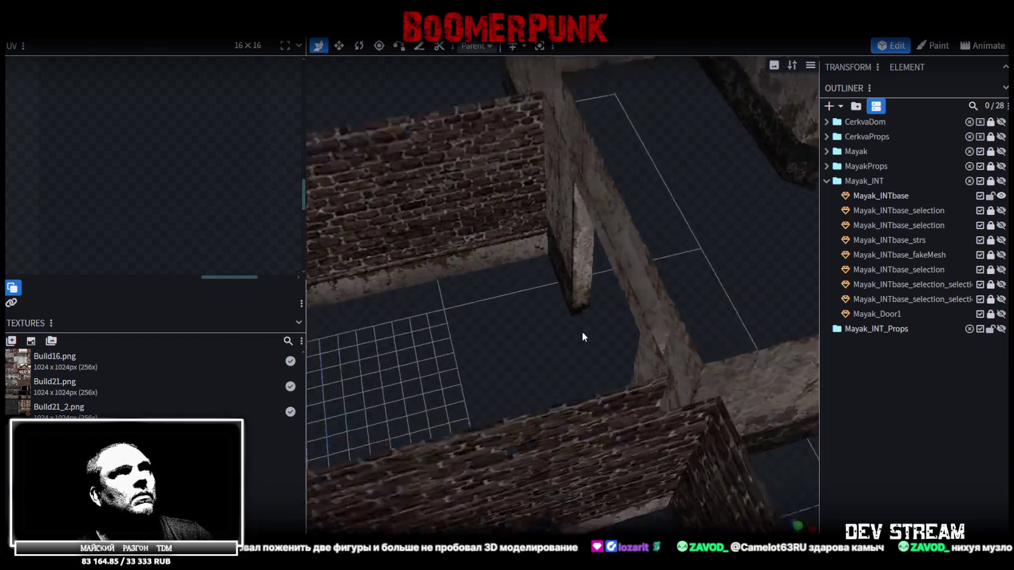
# Step: Select the pillar's inner face, shift its UV strip slightly and adjust its right edge
pyautogui.scroll(3, 610, 334)
pyautogui.click(611, 335)
pyautogui.click(618, 195)
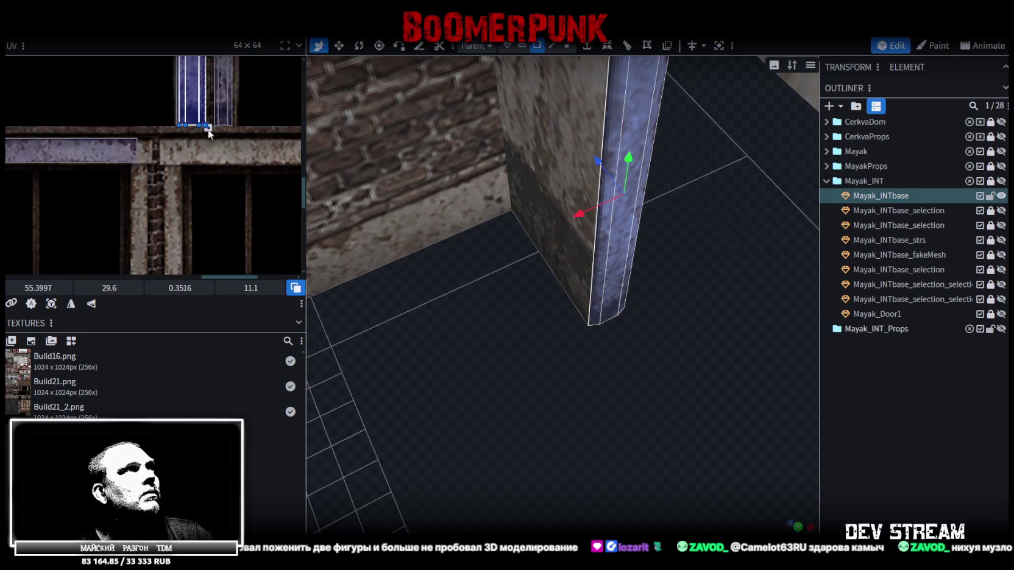
pyautogui.scroll(5, 208, 130)
pyautogui.moveTo(177, 174); pyautogui.dragTo(174, 175)
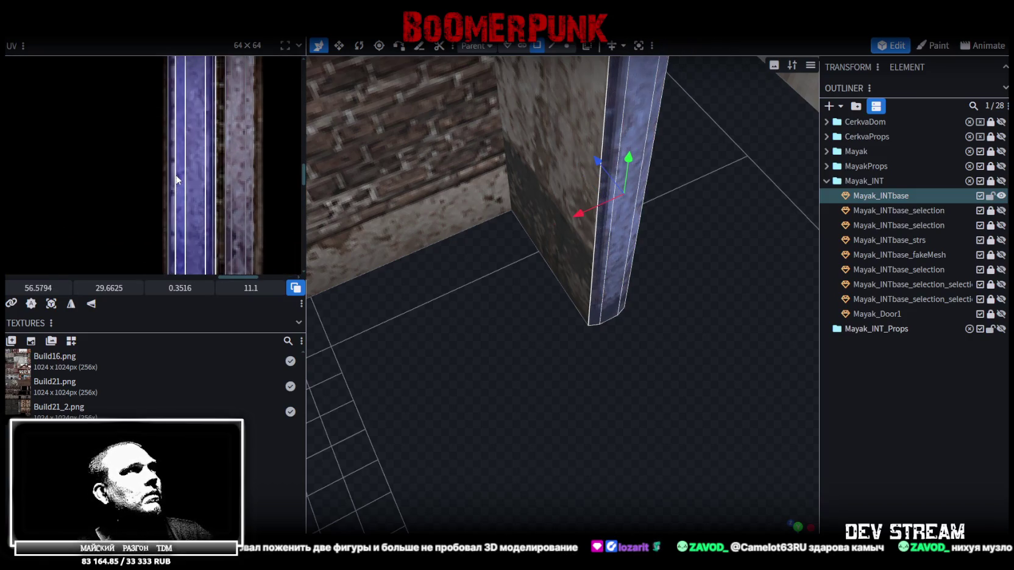
pyautogui.moveTo(214, 212); pyautogui.dragTo(220, 135, button='middle')
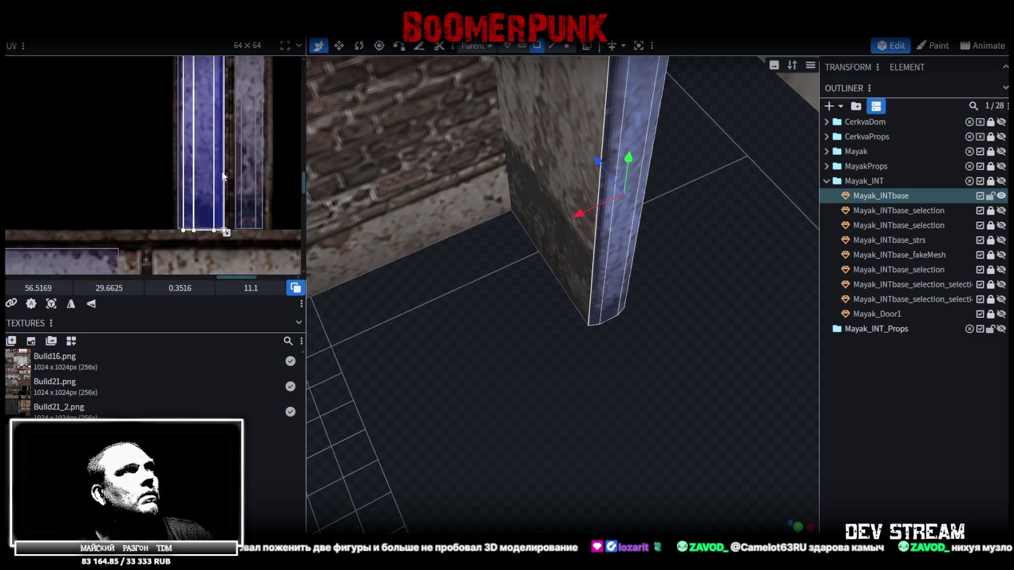
pyautogui.scroll(2, 217, 216)
pyautogui.scroll(2, 217, 231)
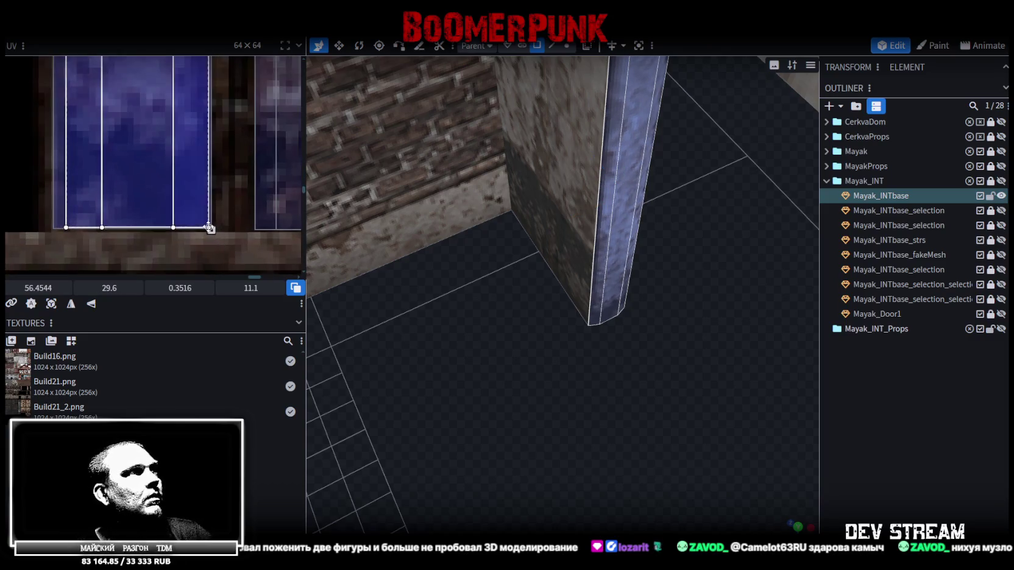
pyautogui.moveTo(211, 228); pyautogui.dragTo(198, 231)
pyautogui.moveTo(795, 386)
pyautogui.mouseDown()
pyautogui.moveTo(676, 376)
pyautogui.moveTo(568, 339)
pyautogui.moveTo(677, 307)
pyautogui.moveTo(684, 333)
pyautogui.moveTo(590, 366)
pyautogui.moveTo(445, 335)
pyautogui.moveTo(383, 345)
pyautogui.moveTo(371, 365)
pyautogui.moveTo(560, 360)
pyautogui.mouseUp()
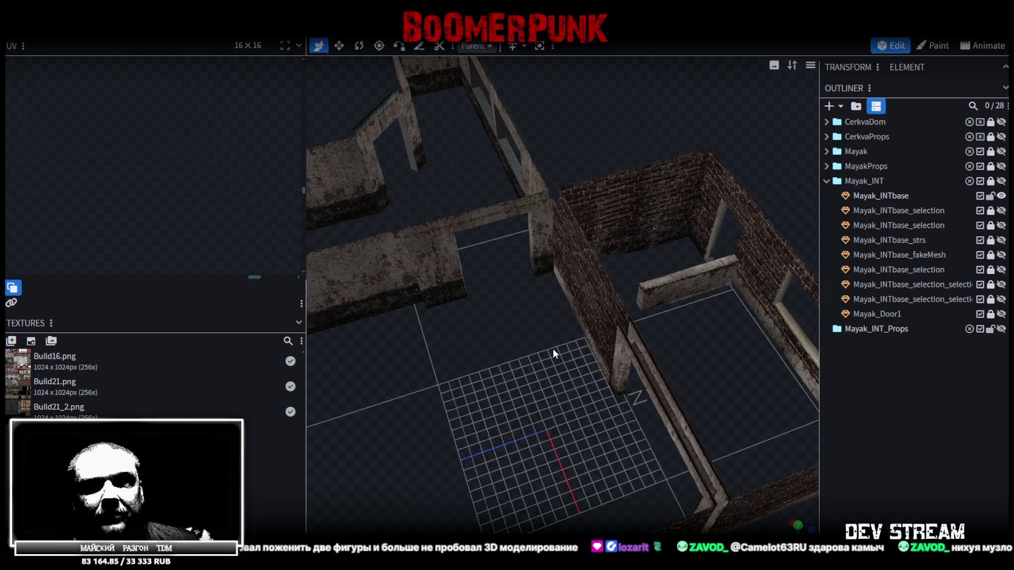
# Step: Select the Mayak_INTbase mesh and an inner brick wall face inside the room
pyautogui.moveTo(554, 345)
pyautogui.mouseDown()
pyautogui.moveTo(515, 364)
pyautogui.moveTo(588, 348)
pyautogui.moveTo(442, 367)
pyautogui.moveTo(477, 354)
pyautogui.mouseUp()
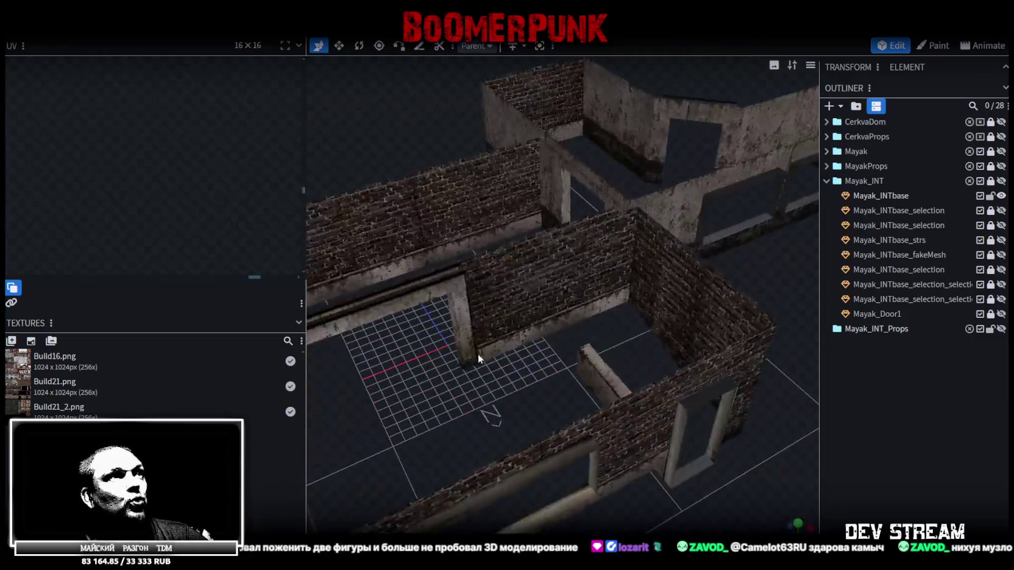
pyautogui.click(563, 275)
pyautogui.click(522, 277)
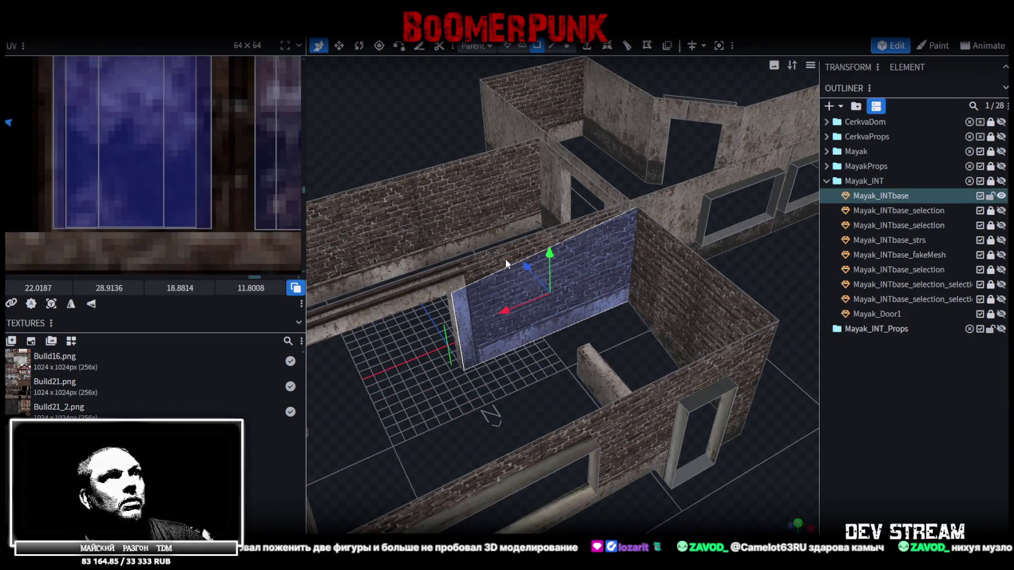
pyautogui.moveTo(506, 262)
pyautogui.mouseDown()
pyautogui.moveTo(493, 358)
pyautogui.moveTo(666, 352)
pyautogui.moveTo(689, 406)
pyautogui.moveTo(796, 399)
pyautogui.moveTo(726, 367)
pyautogui.moveTo(737, 366)
pyautogui.moveTo(842, 383)
pyautogui.moveTo(864, 412)
pyautogui.moveTo(725, 352)
pyautogui.moveTo(543, 173)
pyautogui.moveTo(424, 174)
pyautogui.moveTo(572, 245)
pyautogui.moveTo(611, 352)
pyautogui.moveTo(644, 295)
pyautogui.moveTo(546, 275)
pyautogui.moveTo(678, 336)
pyautogui.moveTo(596, 328)
pyautogui.moveTo(634, 311)
pyautogui.mouseUp()
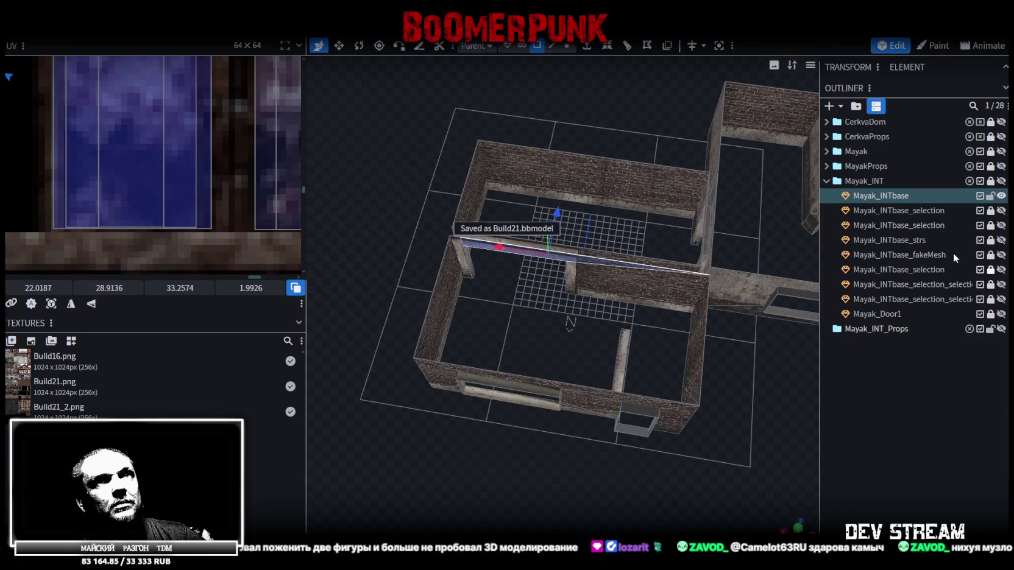
# Step: Show the wooden floor and roof meshes and hide the Mayak_INTbase walls
pyautogui.click(1002, 210)
pyautogui.click(1001, 225)
pyautogui.moveTo(765, 337)
pyautogui.mouseDown()
pyautogui.moveTo(706, 421)
pyautogui.moveTo(753, 282)
pyautogui.moveTo(711, 327)
pyautogui.moveTo(750, 336)
pyautogui.moveTo(743, 361)
pyautogui.moveTo(618, 348)
pyautogui.moveTo(602, 373)
pyautogui.moveTo(580, 271)
pyautogui.moveTo(606, 243)
pyautogui.mouseUp()
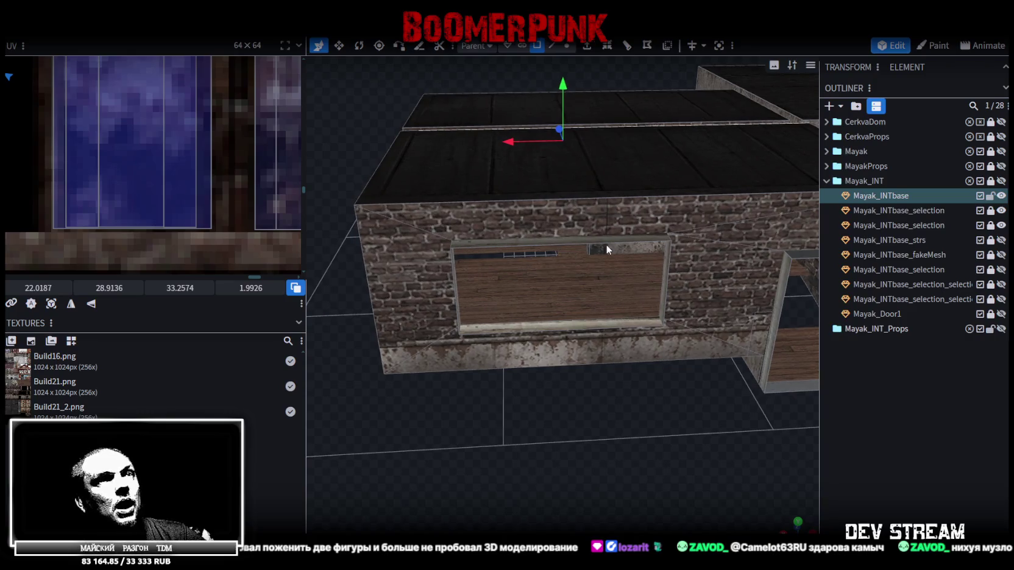
pyautogui.click(1002, 196)
# Step: Unlock the floor mesh and select the thin strip face between the floorboards
pyautogui.moveTo(594, 256); pyautogui.dragTo(597, 255)
pyautogui.click(991, 224)
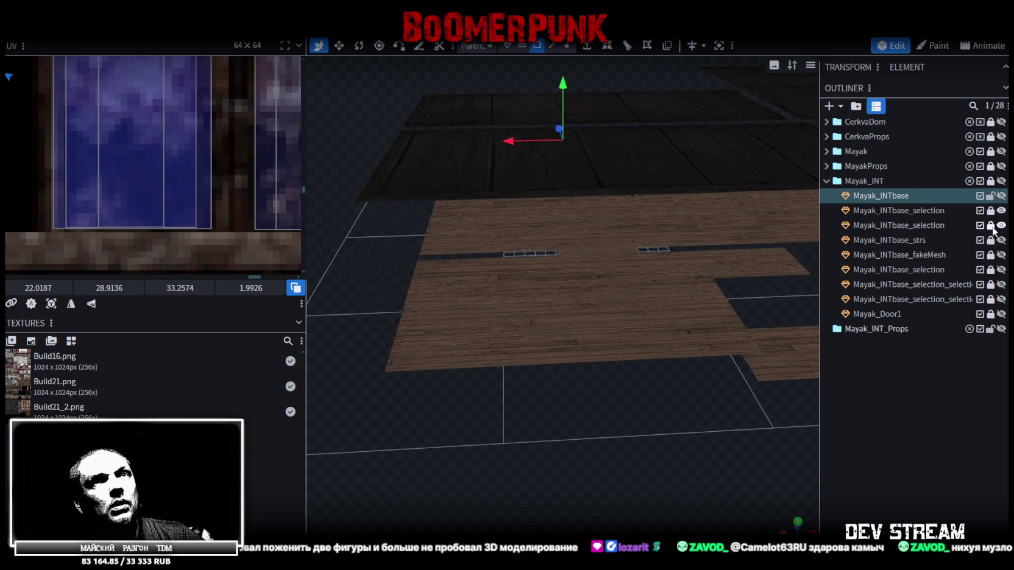
pyautogui.click(991, 225)
pyautogui.click(990, 210)
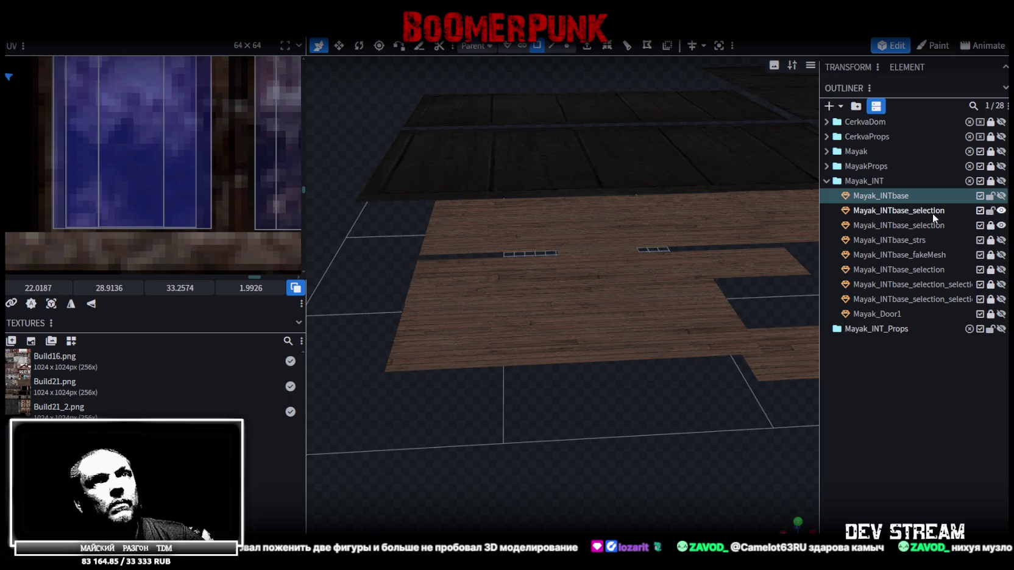
pyautogui.click(899, 210)
pyautogui.click(612, 250)
# Step: With the walls shown again, stretch the strip face along X to the right wall
pyautogui.click(1001, 195)
pyautogui.scroll(5, 644, 367)
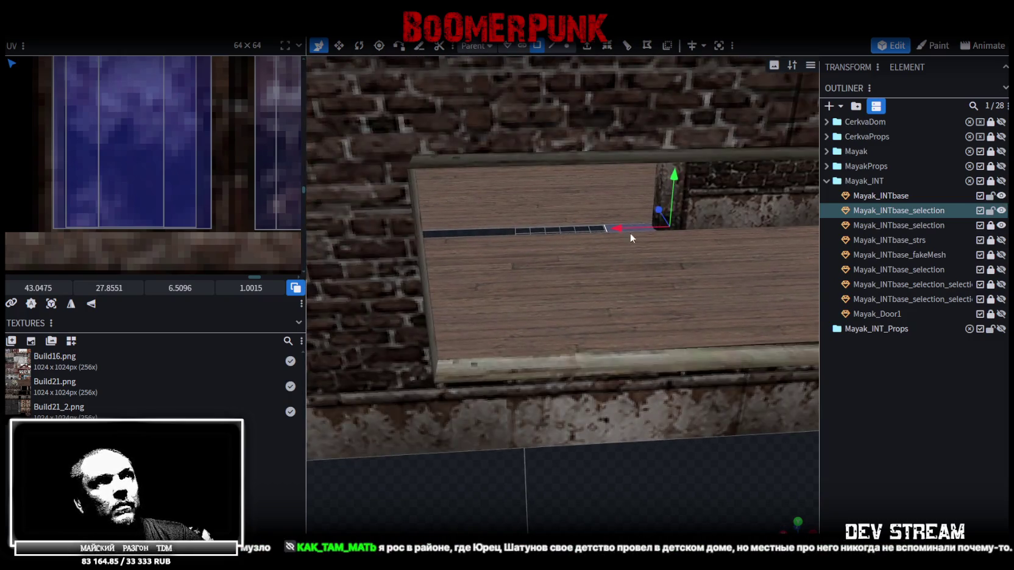
pyautogui.moveTo(584, 227); pyautogui.dragTo(450, 232, button='right')
pyautogui.scroll(-5, 450, 231)
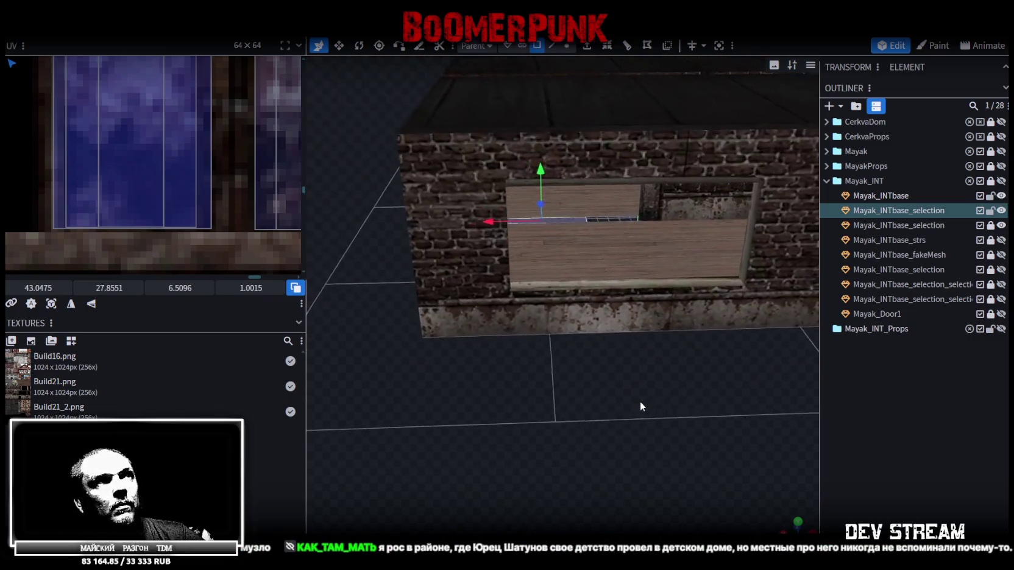
pyautogui.scroll(5, 640, 406)
pyautogui.moveTo(470, 159); pyautogui.dragTo(487, 162)
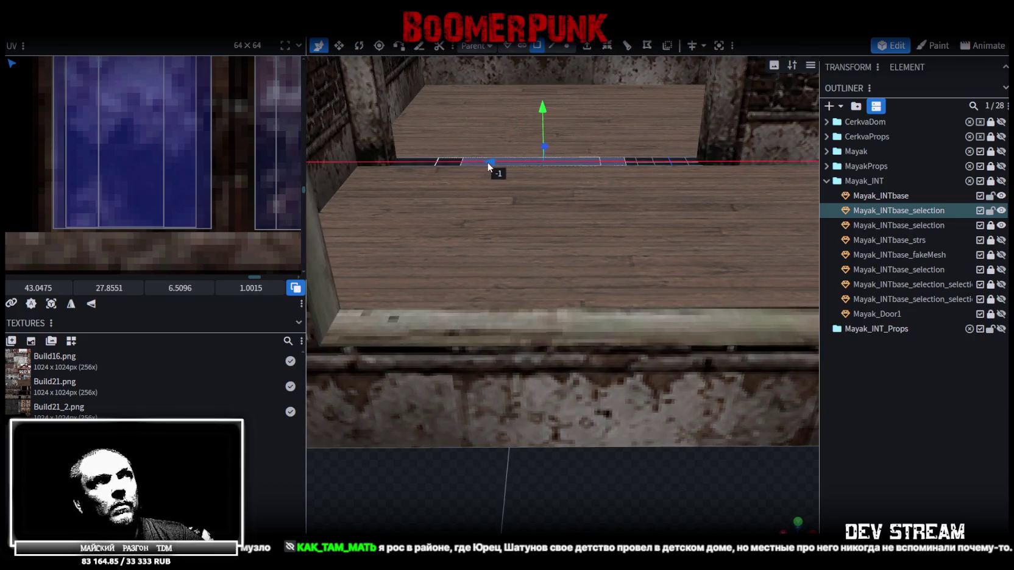
pyautogui.press('s')
pyautogui.moveTo(587, 165); pyautogui.dragTo(632, 166)
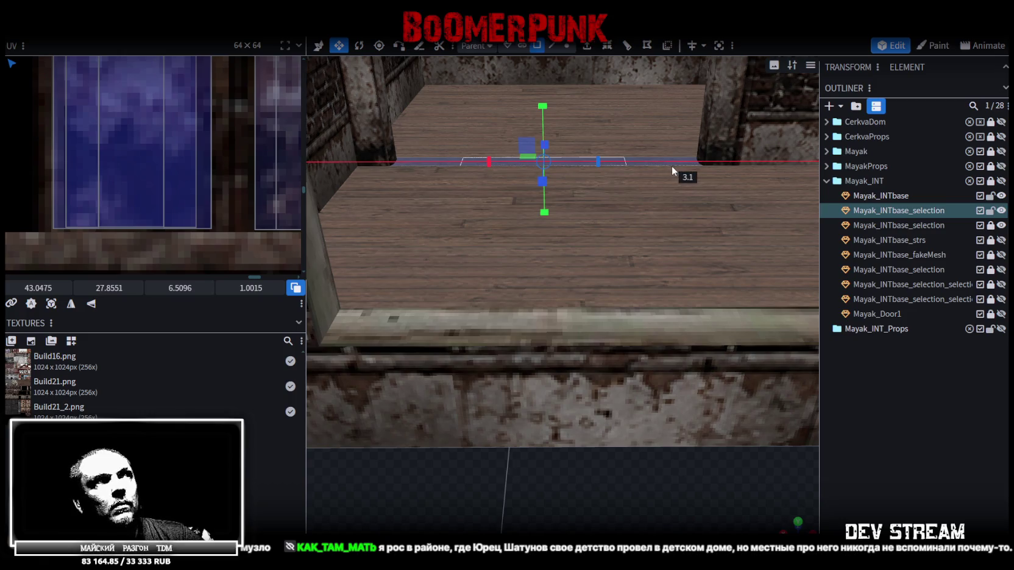
pyautogui.moveTo(669, 166); pyautogui.dragTo(669, 168)
pyautogui.press('v')
pyautogui.moveTo(492, 160); pyautogui.dragTo(491, 162)
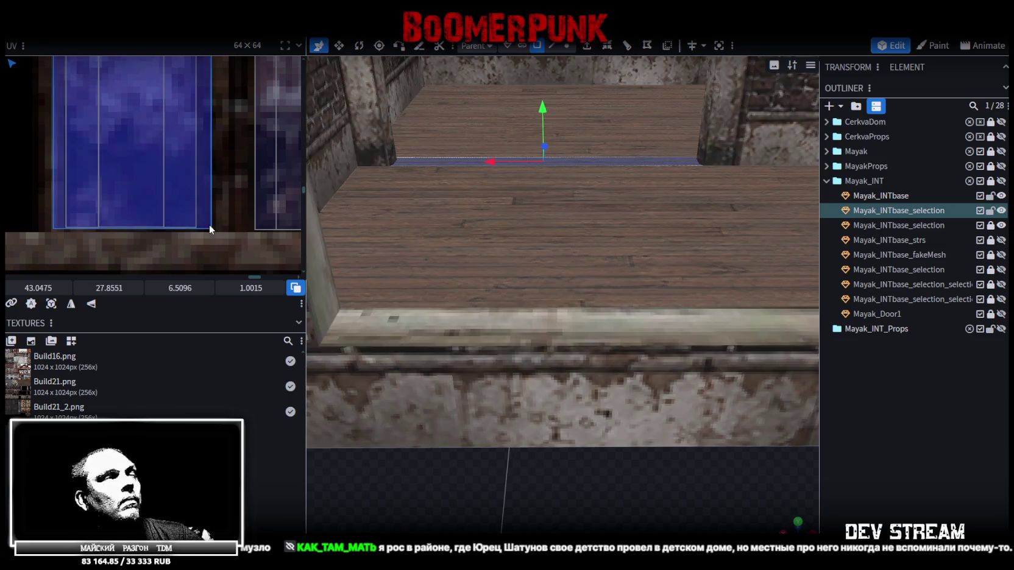
# Step: Widen the strip's UV area to match its new length
pyautogui.scroll(-3, 195, 195)
pyautogui.scroll(-3, 186, 177)
pyautogui.scroll(3, 170, 158)
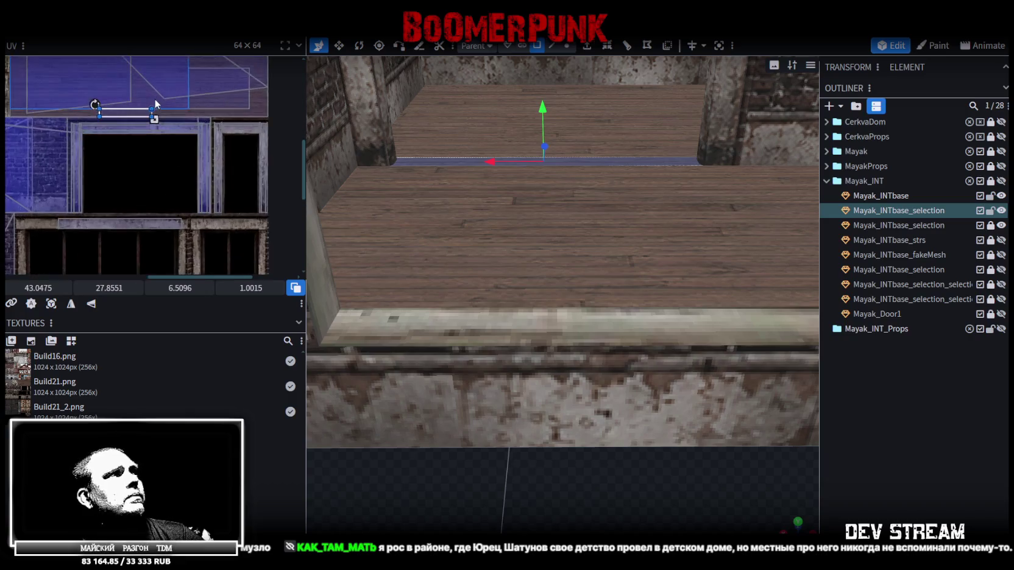
pyautogui.scroll(3, 177, 152)
pyautogui.scroll(2, 106, 137)
pyautogui.moveTo(84, 134); pyautogui.dragTo(194, 133)
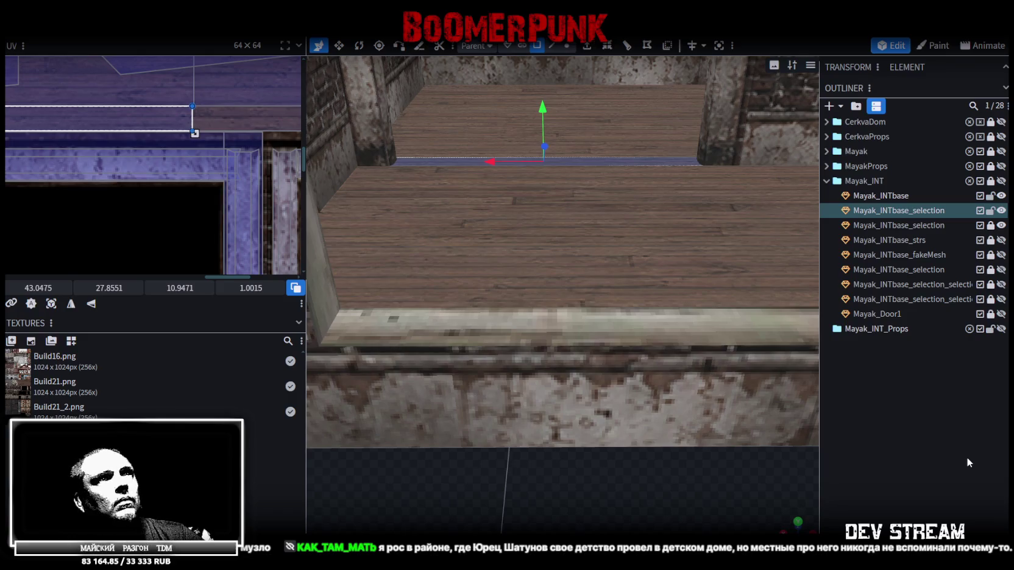
pyautogui.click(731, 434)
pyautogui.moveTo(732, 434)
pyautogui.mouseDown()
pyautogui.moveTo(609, 470)
pyautogui.moveTo(647, 465)
pyautogui.moveTo(726, 344)
pyautogui.moveTo(662, 458)
pyautogui.moveTo(508, 196)
pyautogui.moveTo(541, 140)
pyautogui.moveTo(546, 94)
pyautogui.moveTo(570, 134)
pyautogui.moveTo(552, 344)
pyautogui.moveTo(593, 321)
pyautogui.moveTo(805, 527)
pyautogui.moveTo(692, 393)
pyautogui.moveTo(525, 438)
pyautogui.moveTo(663, 445)
pyautogui.moveTo(597, 470)
pyautogui.mouseUp()
# Step: Save Build21.bbmodel and merge the three Mayak_INT interior meshes into one
pyautogui.hotkey('ctrl', 's')
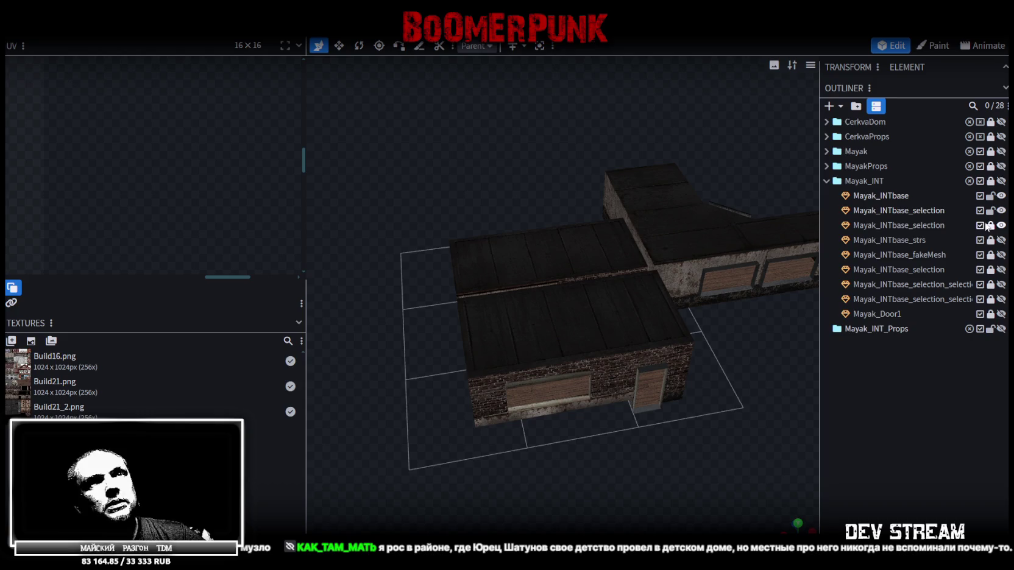
pyautogui.click(894, 195)
pyautogui.keyDown('shift'); pyautogui.click(902, 225); pyautogui.keyUp('shift')
pyautogui.rightClick(915, 223)
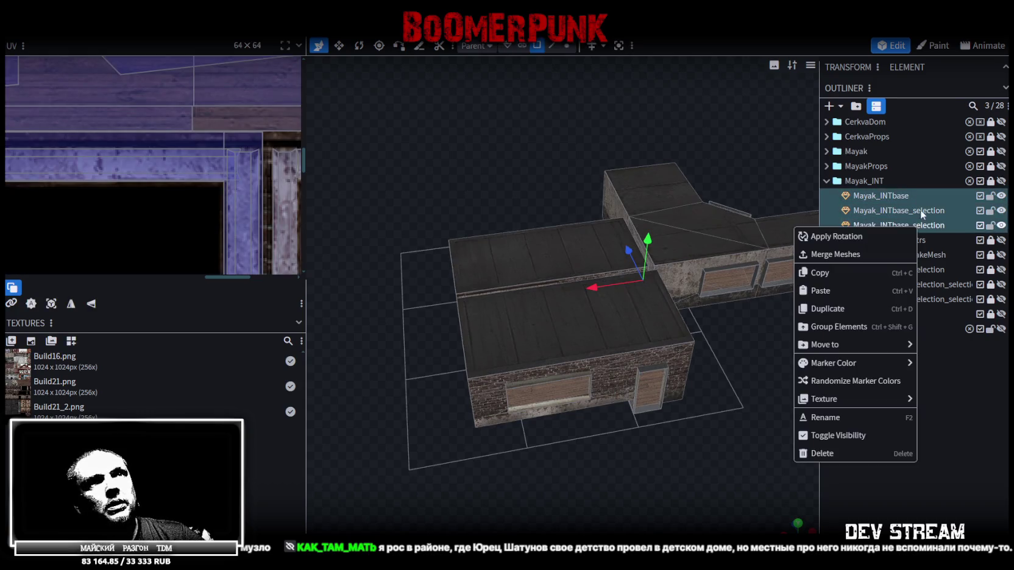
pyautogui.click(854, 255)
# Step: Merge the 43 overlapping vertices, then view the interior brick walls in Unity
pyautogui.click(568, 46)
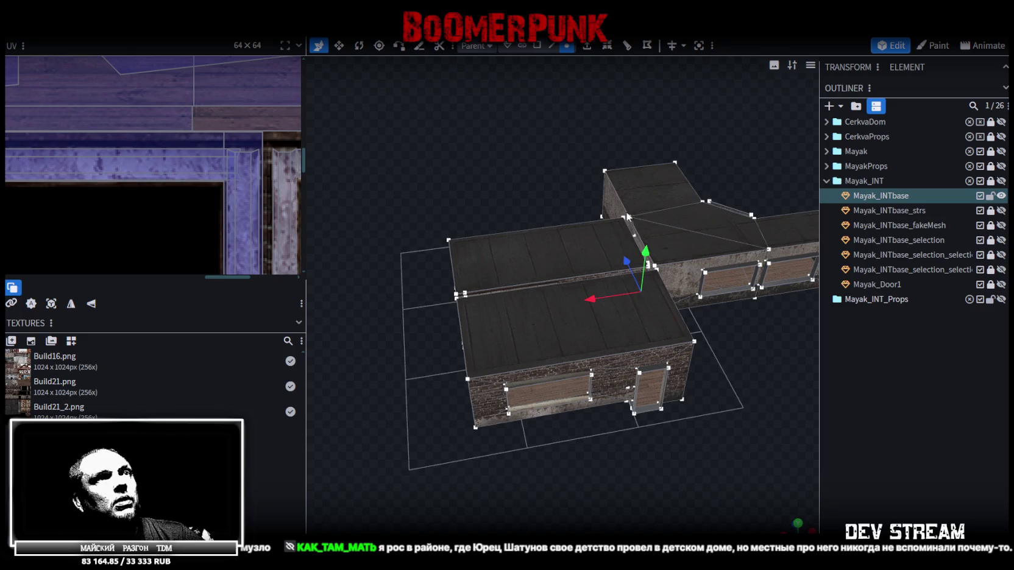
pyautogui.moveTo(647, 252); pyautogui.dragTo(650, 250)
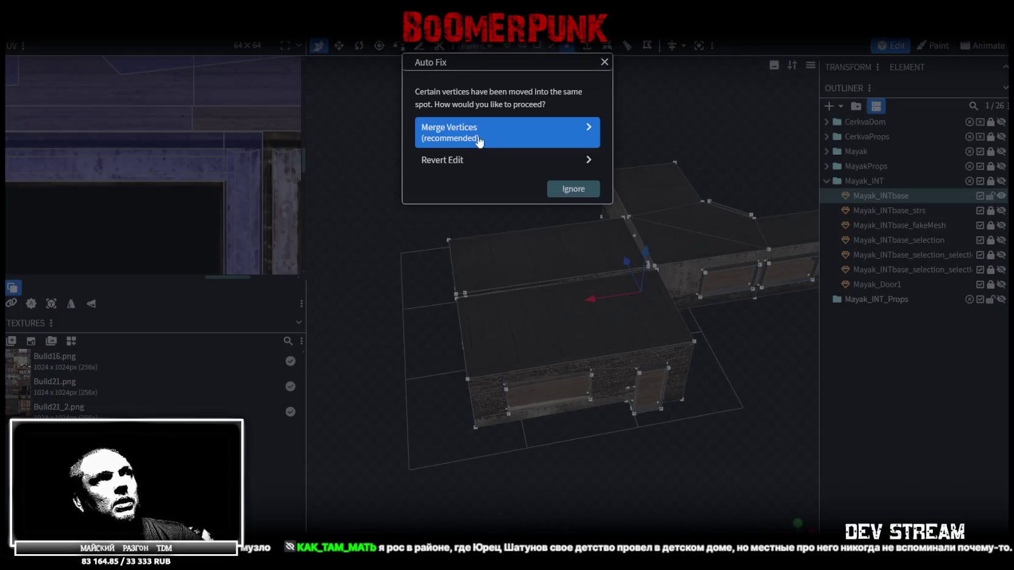
pyautogui.click(478, 135)
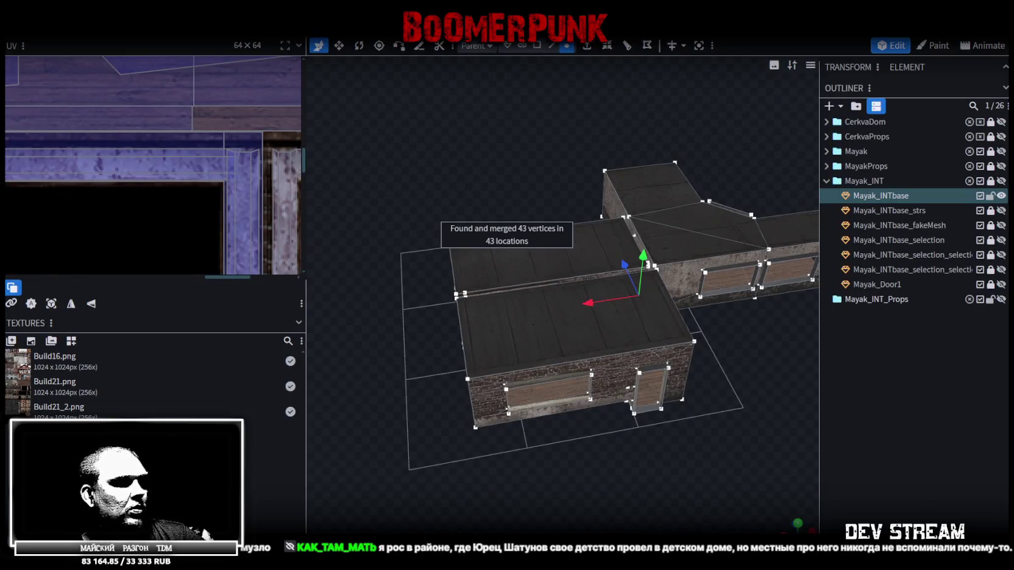
pyautogui.hotkey('alt', 'Tab')
pyautogui.moveTo(472, 259)
pyautogui.mouseDown(button='right')
pyautogui.moveTo(552, 220)
pyautogui.moveTo(350, 251)
pyautogui.moveTo(479, 235)
pyautogui.moveTo(542, 275)
pyautogui.moveTo(367, 258)
pyautogui.moveTo(602, 312)
pyautogui.moveTo(514, 295)
pyautogui.mouseUp(button='right')
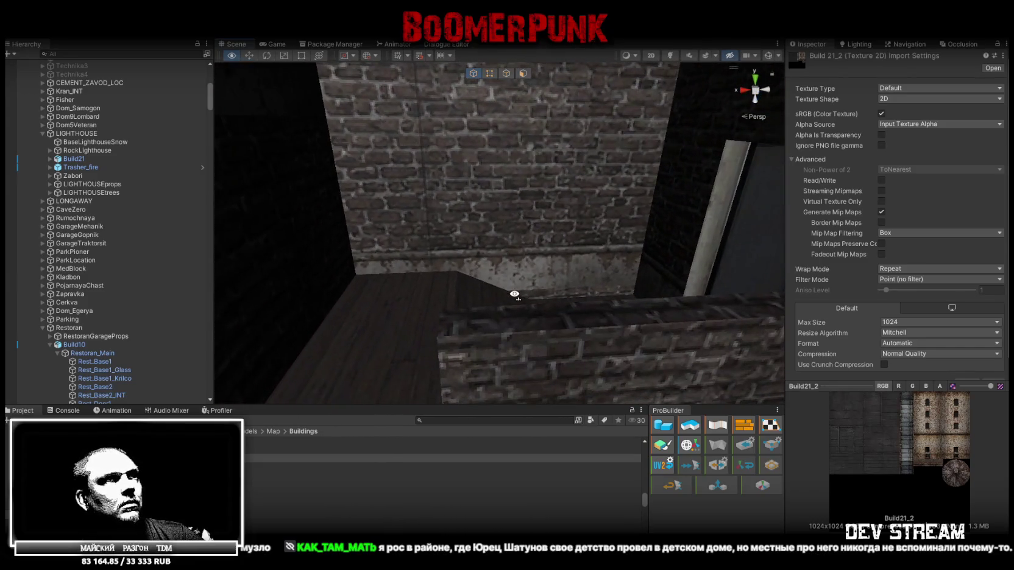
# Step: Inspect Mayak_INTbase, Rock6A, the map terrain and the Build21 building in the Scene view
pyautogui.click(556, 246)
pyautogui.moveTo(536, 258)
pyautogui.mouseDown(button='right')
pyautogui.moveTo(446, 240)
pyautogui.moveTo(436, 278)
pyautogui.mouseUp(button='right')
pyautogui.click(445, 244)
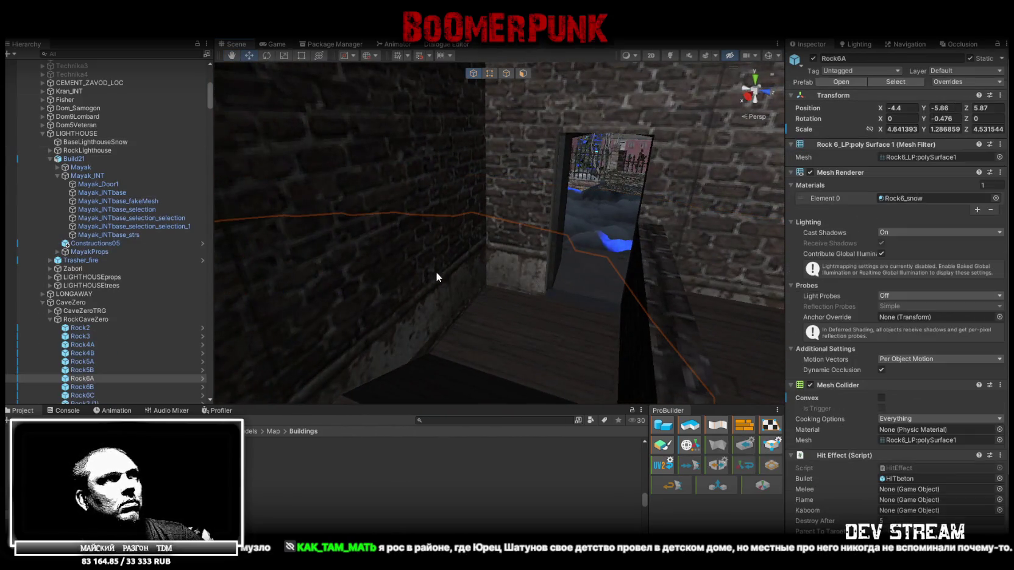
pyautogui.click(440, 269)
pyautogui.moveTo(443, 236)
pyautogui.mouseDown(button='right')
pyautogui.moveTo(331, 252)
pyautogui.moveTo(370, 330)
pyautogui.mouseUp(button='right')
pyautogui.click(425, 351)
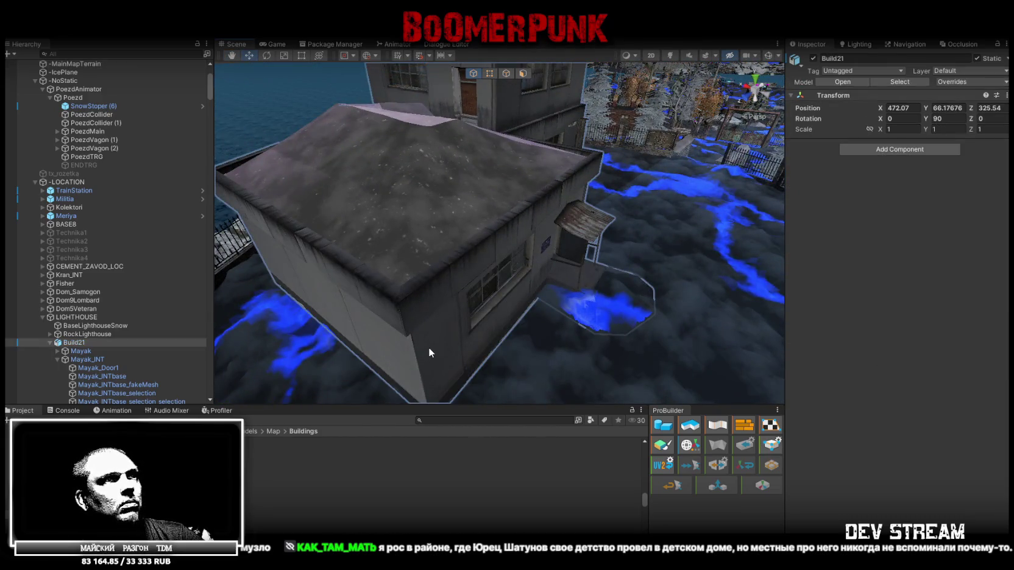
pyautogui.moveTo(429, 349); pyautogui.dragTo(554, 294, button='right')
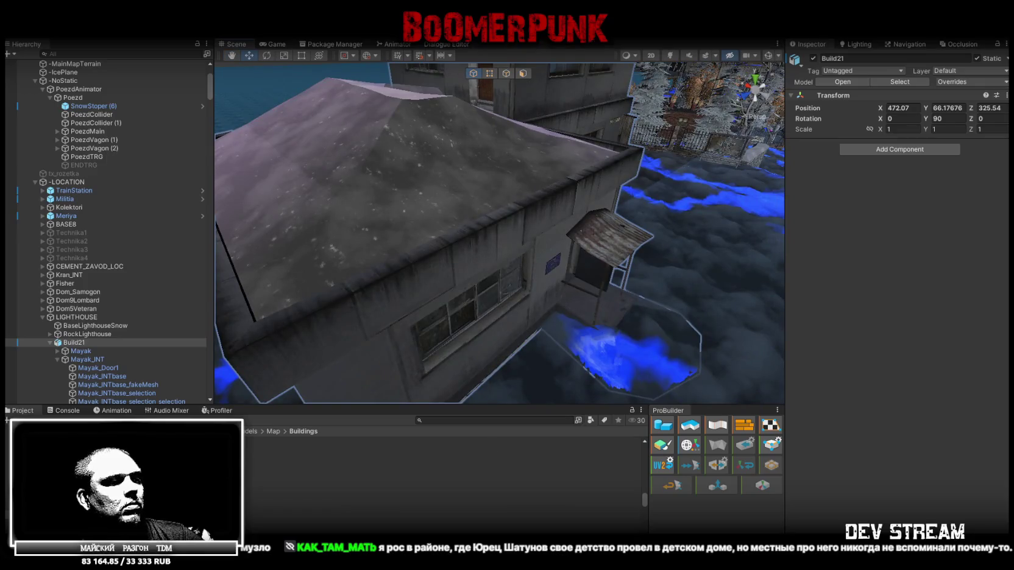
pyautogui.hotkey('alt', 'Tab')
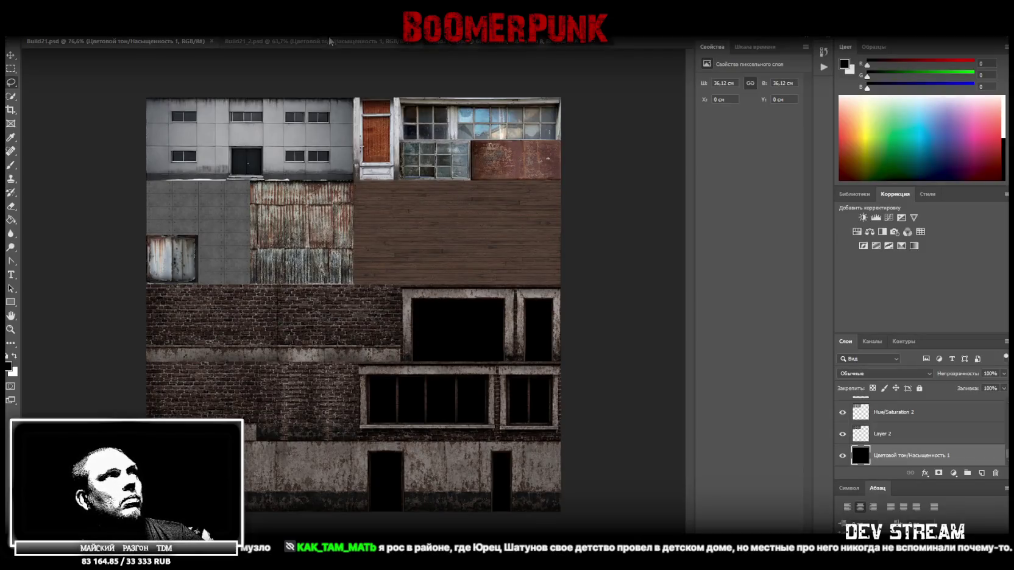
# Step: Compare the Build21_2 and third texture atlas documents, then reselect Build21 in Unity
pyautogui.click(330, 41)
pyautogui.click(474, 42)
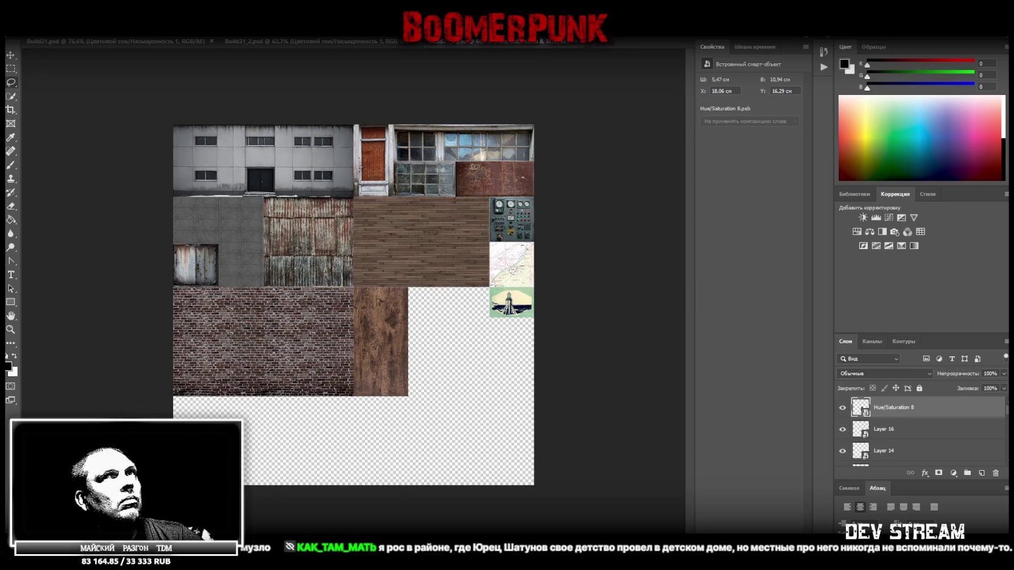
pyautogui.hotkey('alt', 'Tab')
pyautogui.click(379, 312)
pyautogui.hotkey('ctrl', 'z')
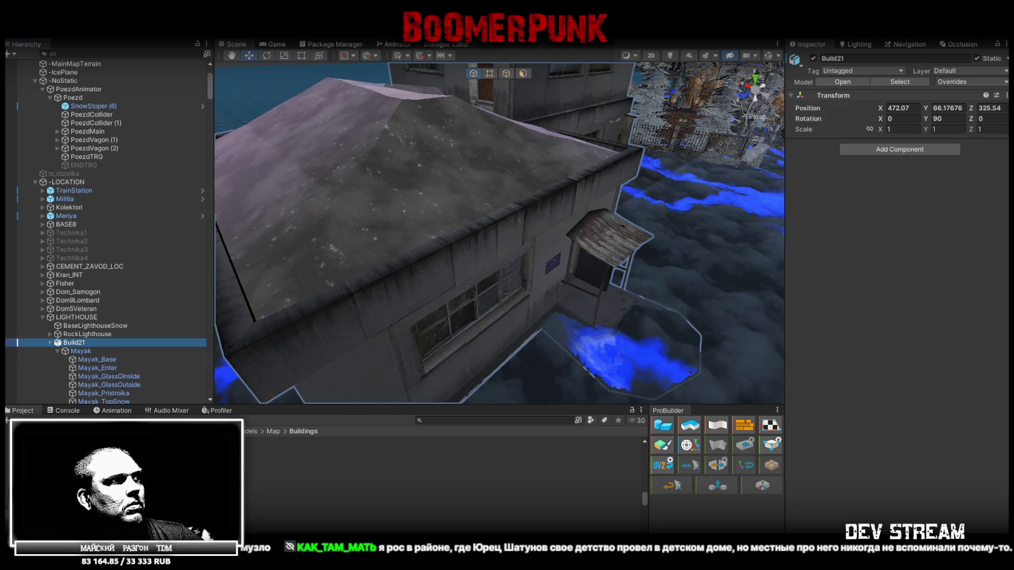
# Step: Review Build21's material import settings, including the On Demand Remap options
pyautogui.click(426, 448)
pyautogui.click(936, 84)
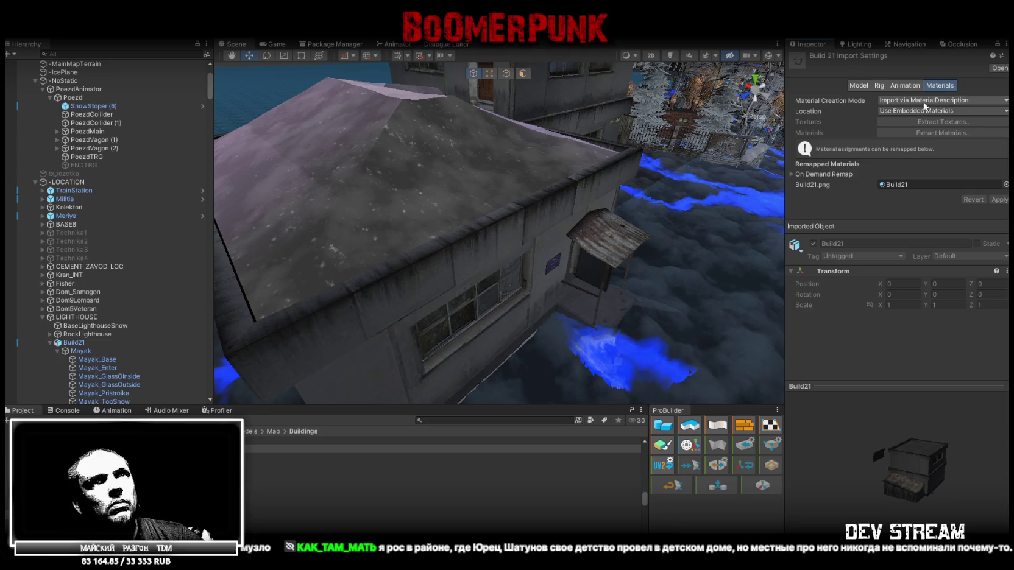
pyautogui.click(791, 175)
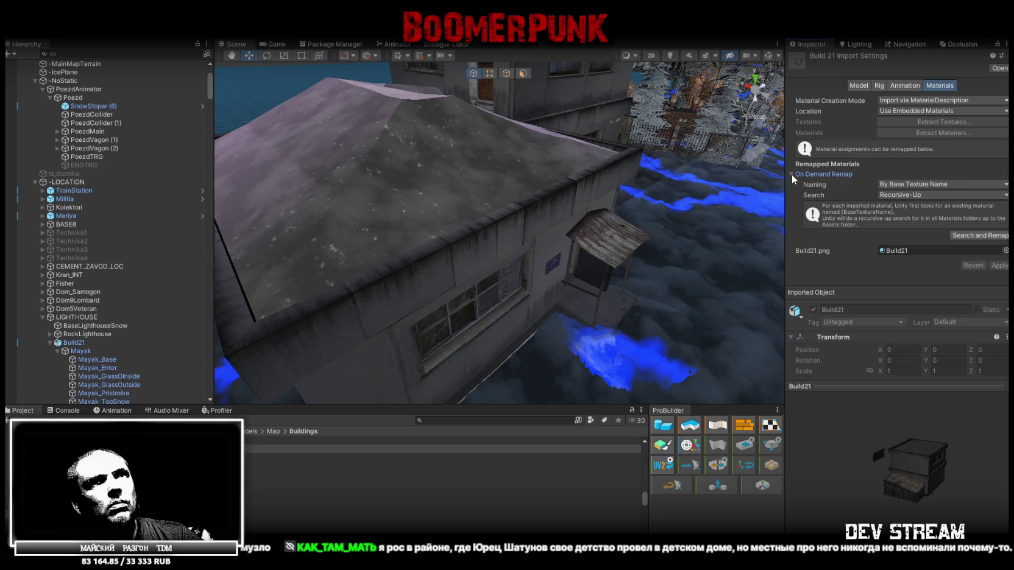
pyautogui.click(791, 174)
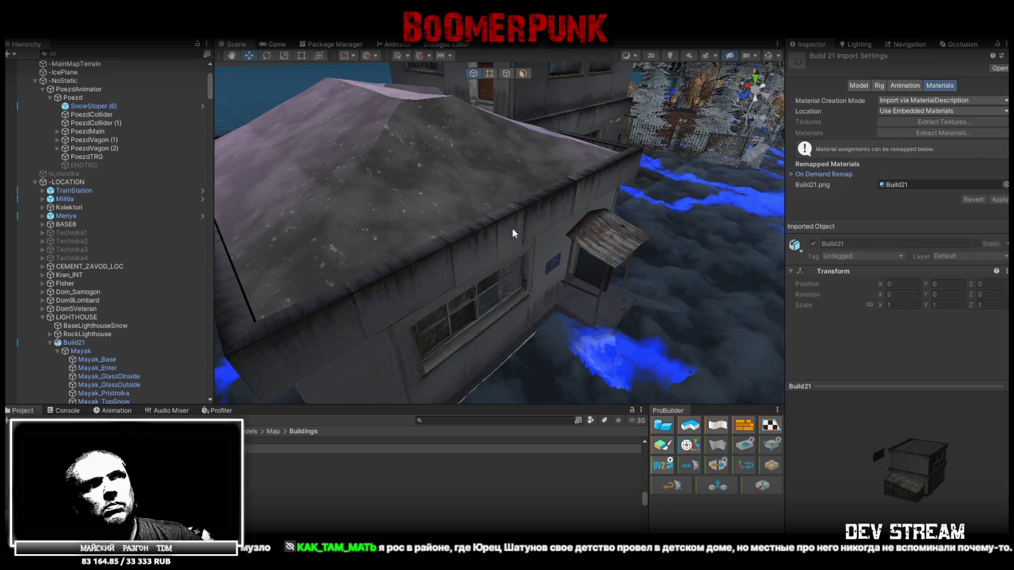
# Step: Assign a texture to the Build 21 material's Albedo and inspect the interior brick wall
pyautogui.click(408, 333)
pyautogui.moveTo(417, 324)
pyautogui.mouseDown(button='right')
pyautogui.moveTo(668, 248)
pyautogui.moveTo(532, 149)
pyautogui.mouseUp(button='right')
pyautogui.click(533, 149)
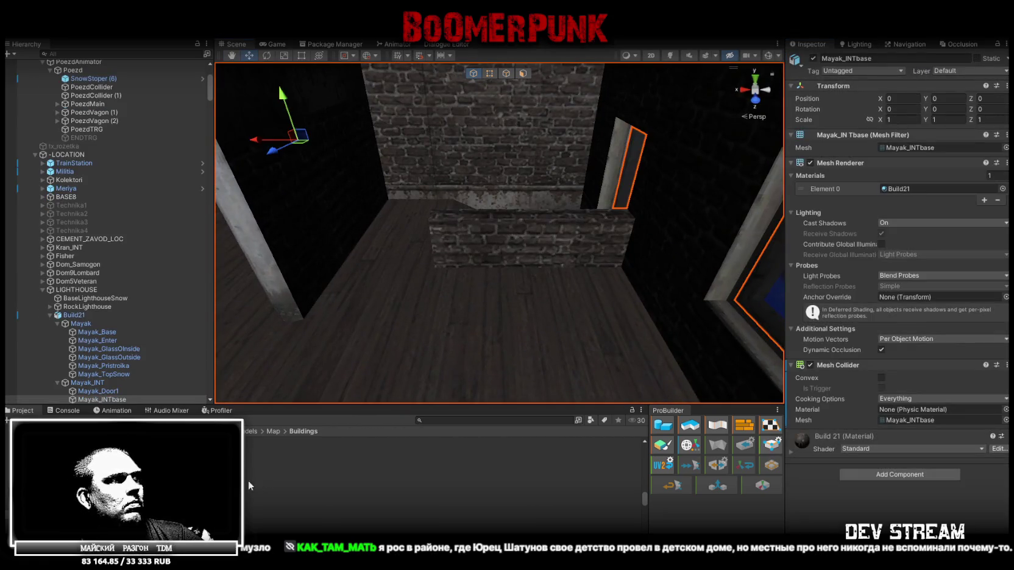
pyautogui.doubleClick(902, 189)
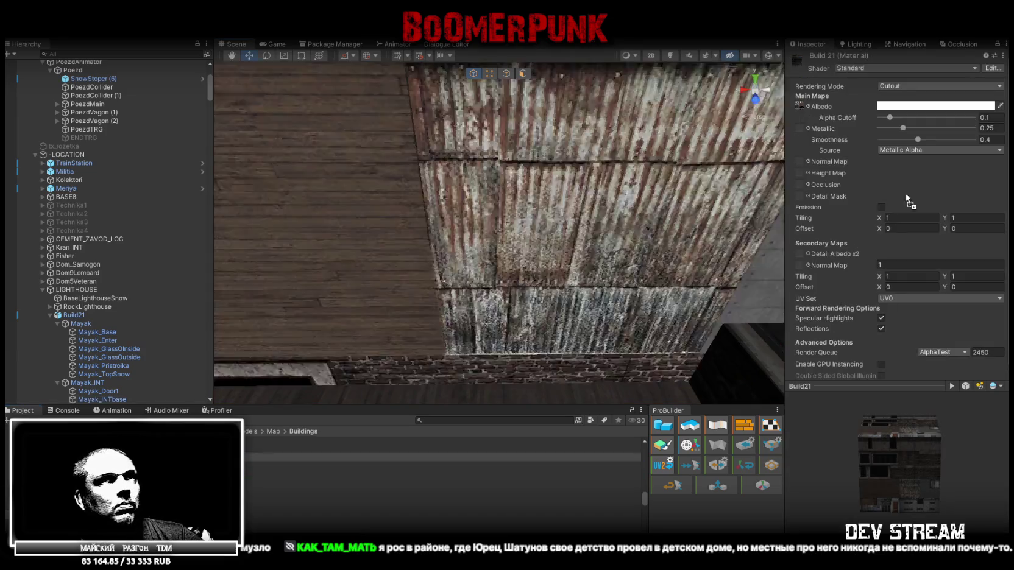
pyautogui.moveTo(799, 103); pyautogui.dragTo(800, 103)
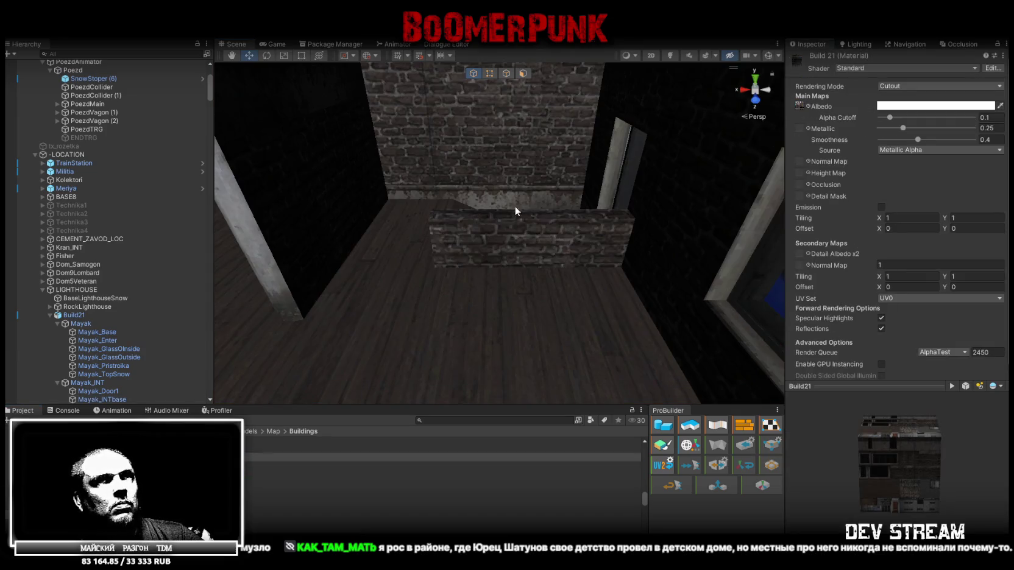
pyautogui.moveTo(416, 196)
pyautogui.mouseDown(button='right')
pyautogui.moveTo(256, 170)
pyautogui.moveTo(508, 327)
pyautogui.mouseUp(button='right')
pyautogui.press('w')
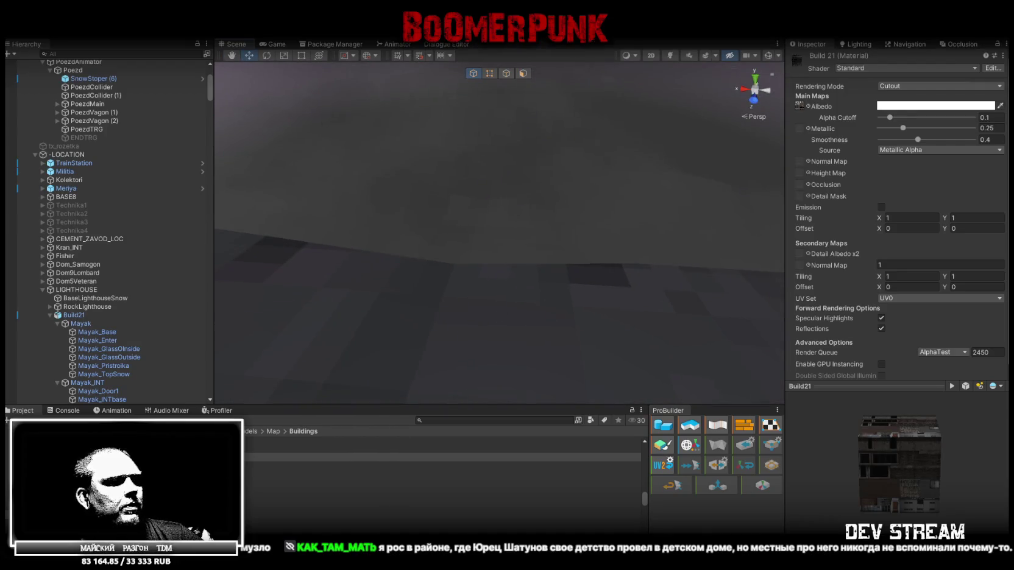
pyautogui.hotkey('alt', 'Tab')
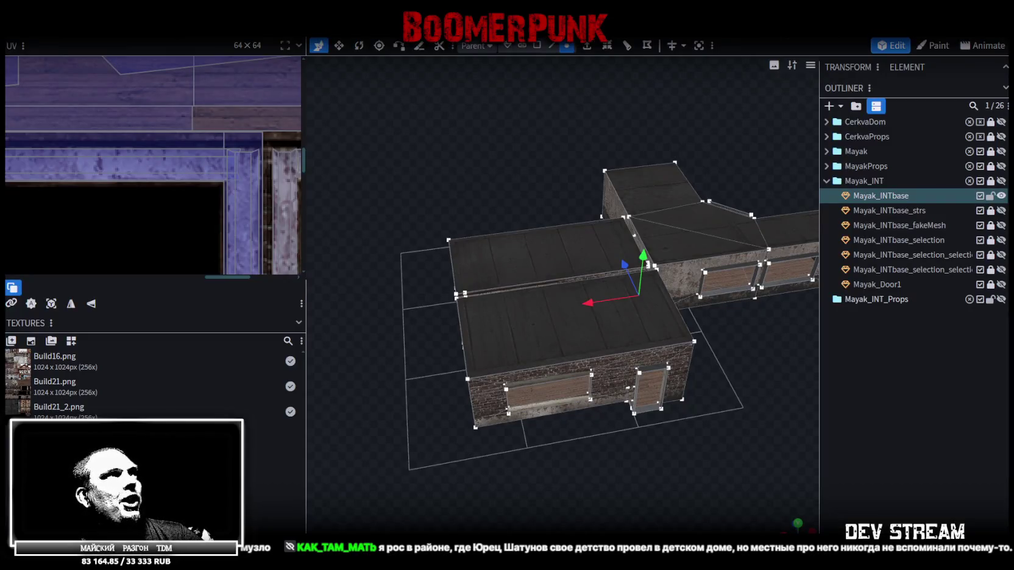
# Step: Export the model as Build21.fbx with ASCII and scale 16, then view the interior in Unity
pyautogui.click(91, 27)
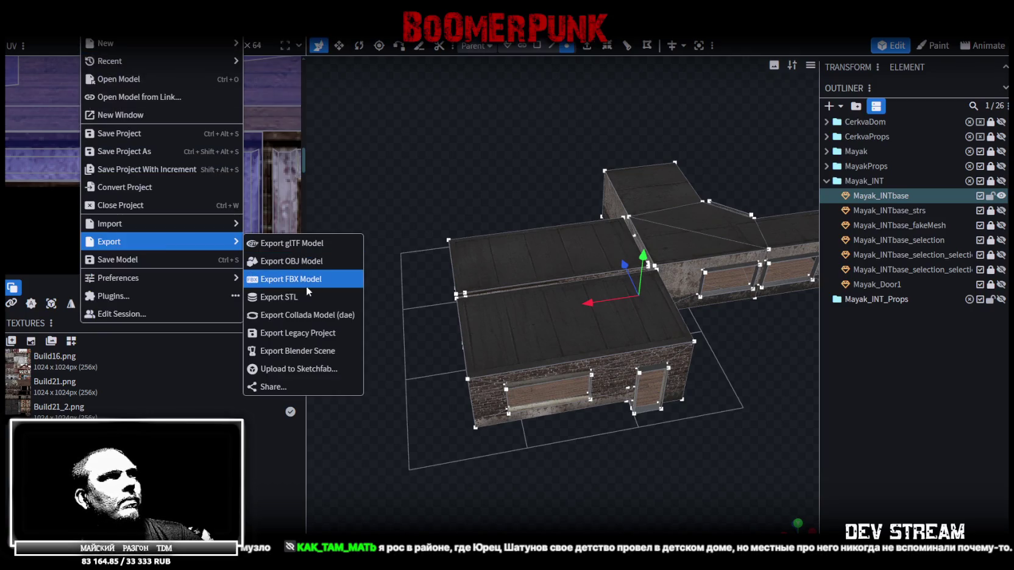
pyautogui.click(306, 285)
pyautogui.press('Return')
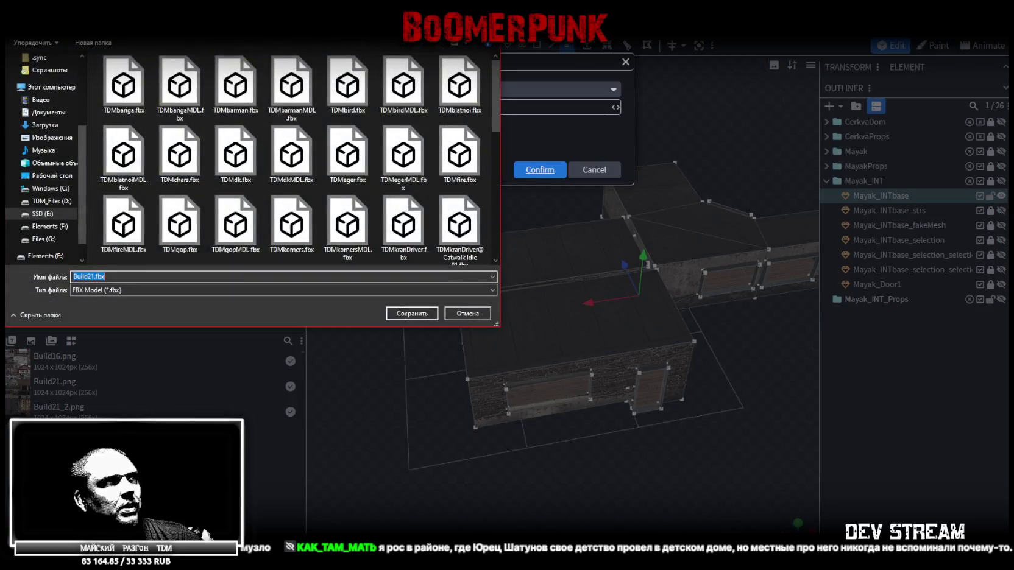
pyautogui.press('Return')
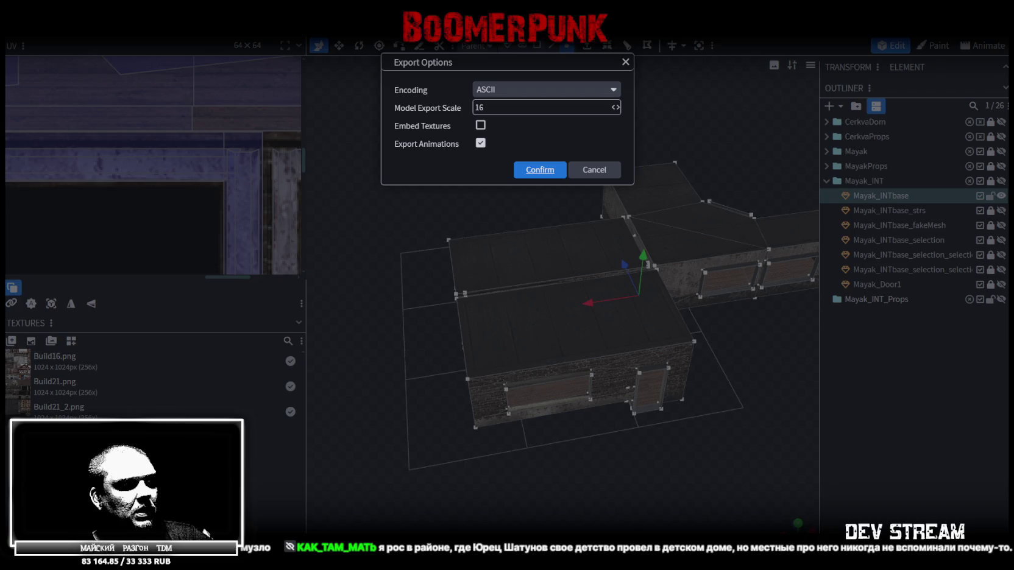
pyautogui.press('Return')
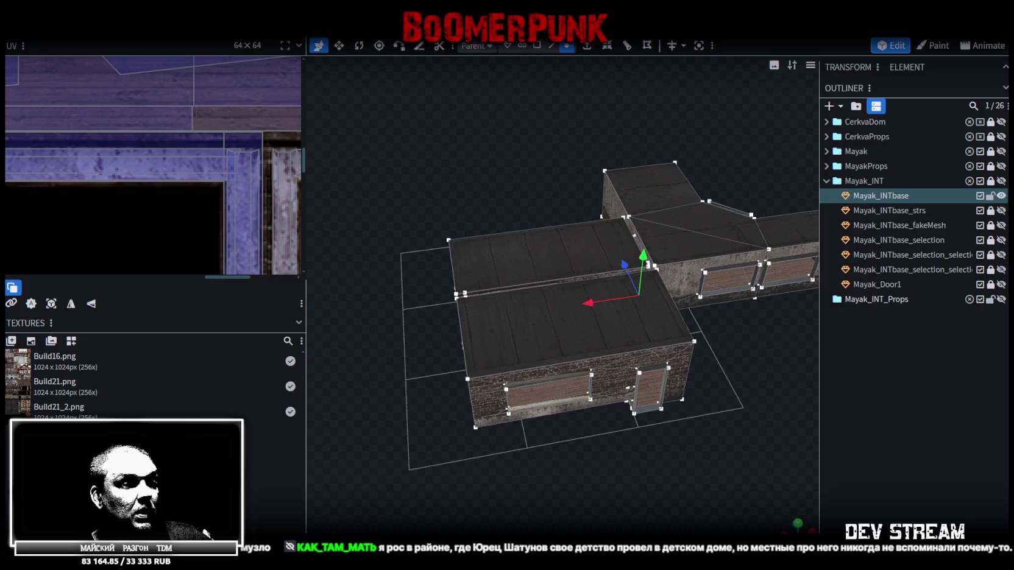
pyautogui.hotkey('alt', 'Tab')
pyautogui.moveTo(505, 262)
pyautogui.mouseDown(button='right')
pyautogui.moveTo(564, 160)
pyautogui.moveTo(260, 453)
pyautogui.mouseUp(button='right')
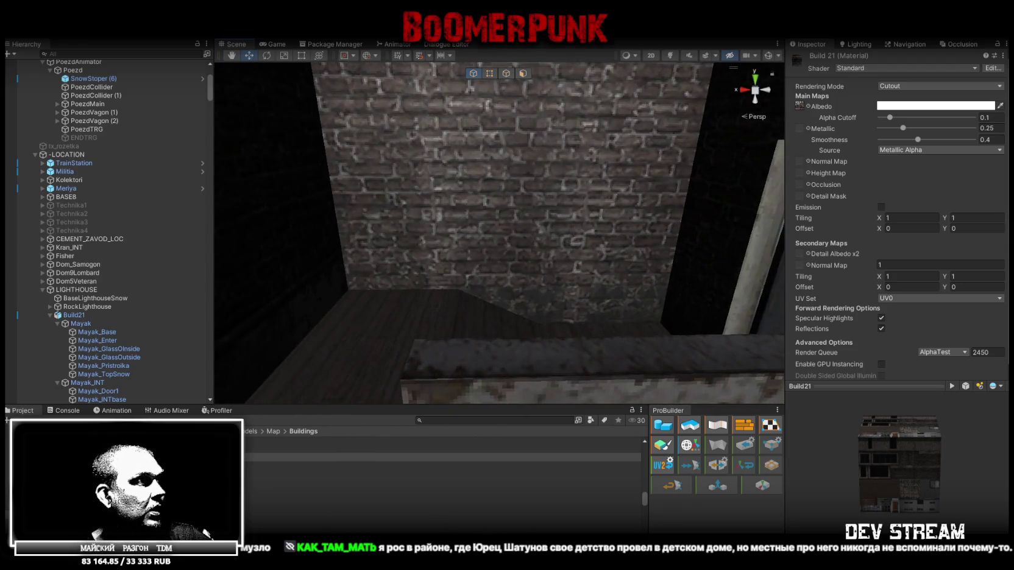
# Step: Check the model in Blockbench, then return to Unity's Build21 import settings
pyautogui.hotkey('alt', 'Tab')
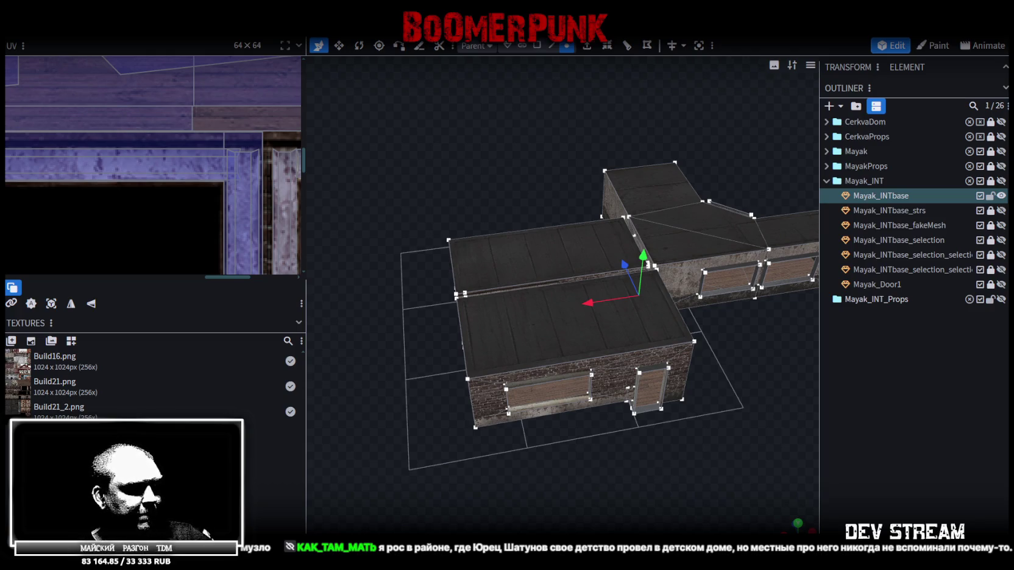
pyautogui.hotkey('alt', 'Tab')
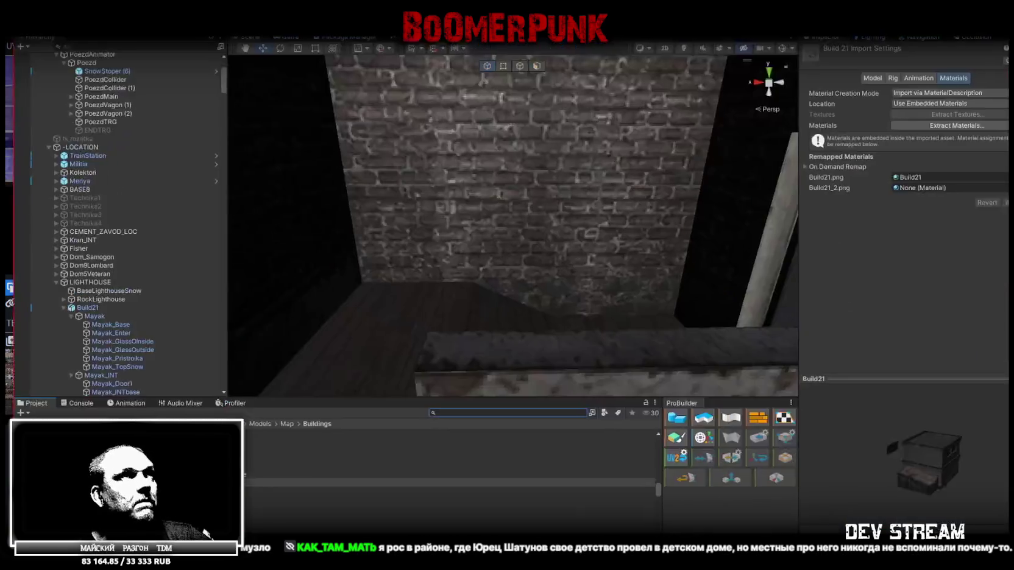
# Step: Select Build21 and the Mayak_INTbase interior mesh to check their reimported materials
pyautogui.moveTo(576, 218)
pyautogui.mouseDown(button='right')
pyautogui.moveTo(568, 207)
pyautogui.moveTo(426, 219)
pyautogui.mouseUp(button='right')
pyautogui.scroll(5, 136, 214)
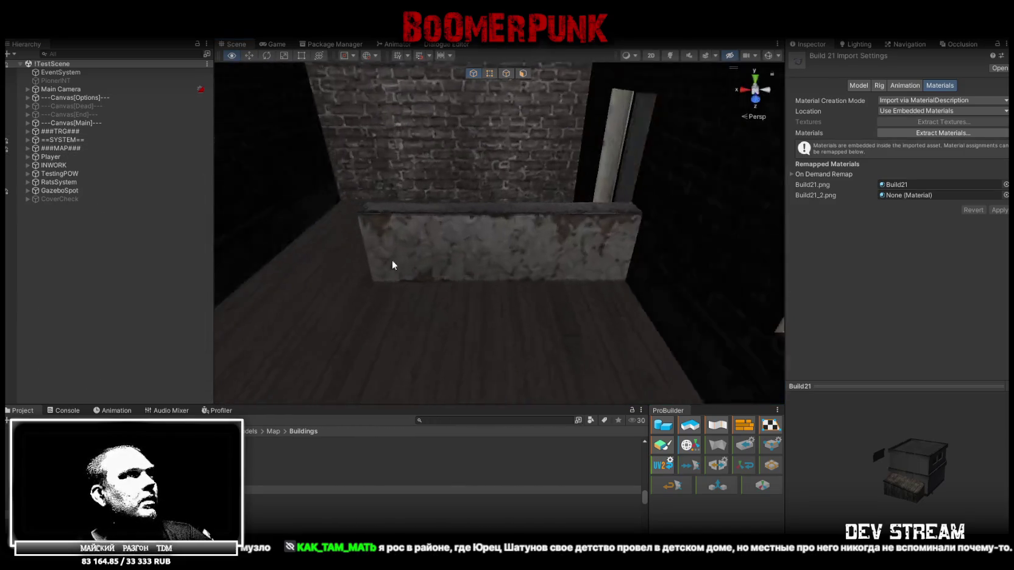
pyautogui.click(434, 331)
pyautogui.click(429, 331)
pyautogui.moveTo(426, 330)
pyautogui.mouseDown(button='right')
pyautogui.moveTo(432, 317)
pyautogui.moveTo(463, 317)
pyautogui.moveTo(445, 281)
pyautogui.moveTo(419, 276)
pyautogui.moveTo(654, 274)
pyautogui.moveTo(275, 365)
pyautogui.mouseUp(button='right')
pyautogui.scroll(-5, 75, 365)
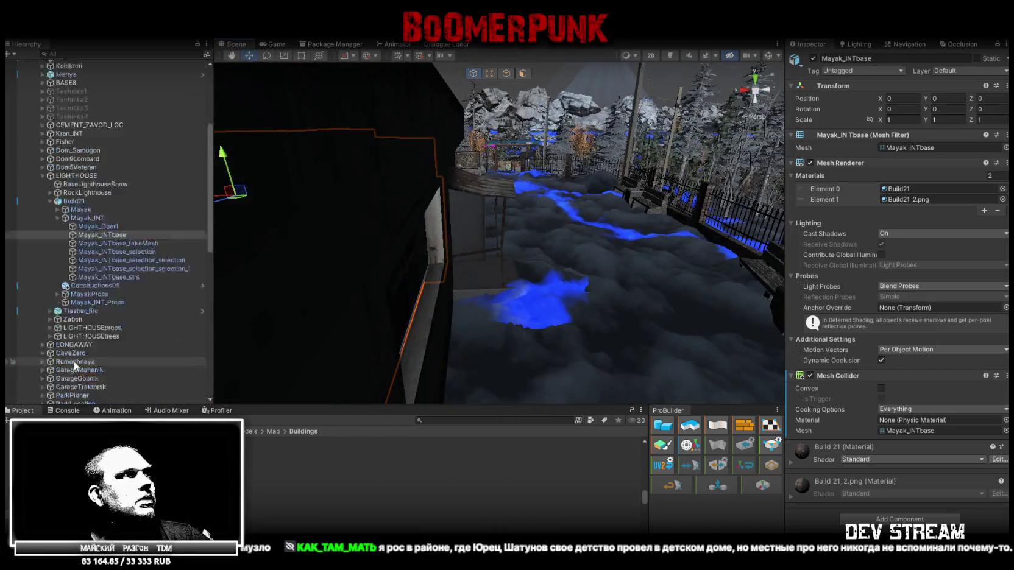
# Step: Select LIGHTHOUSEprops, frame Constructions05, collapse ###MAP### and select the Player
pyautogui.click(87, 328)
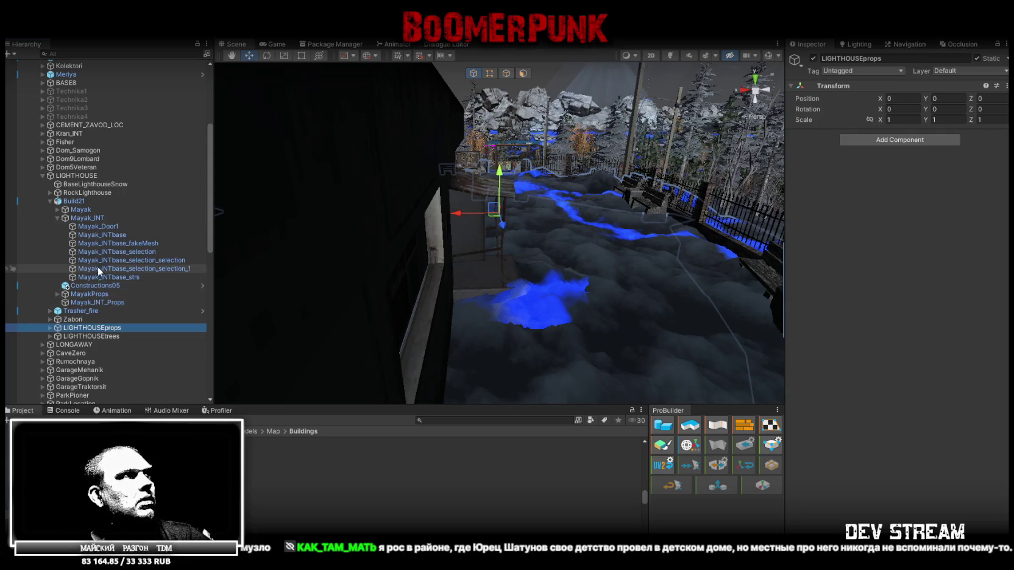
pyautogui.click(98, 286)
pyautogui.press('f')
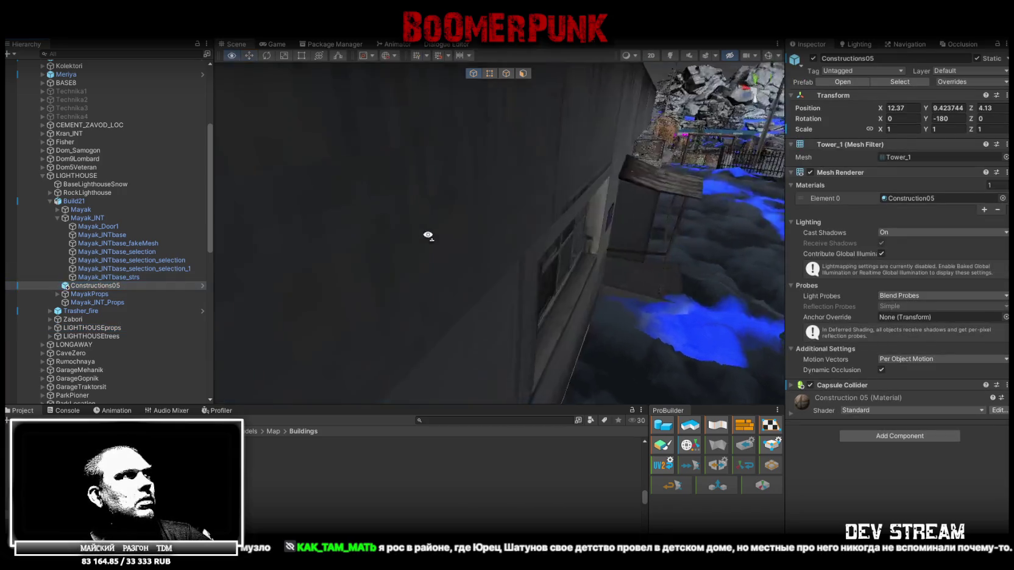
pyautogui.scroll(-3, 427, 250)
pyautogui.scroll(5, 43, 122)
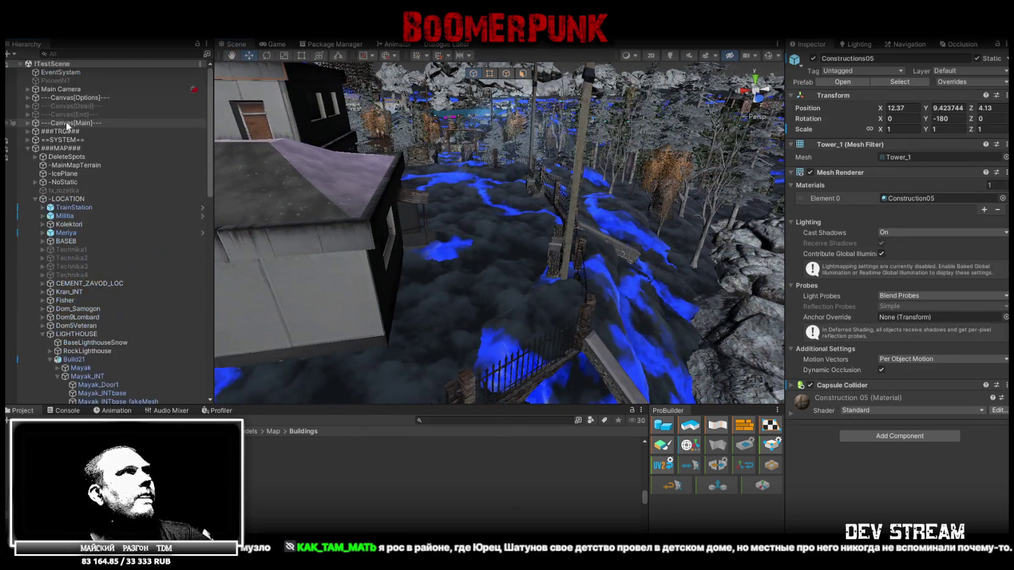
pyautogui.click(27, 148)
pyautogui.click(50, 157)
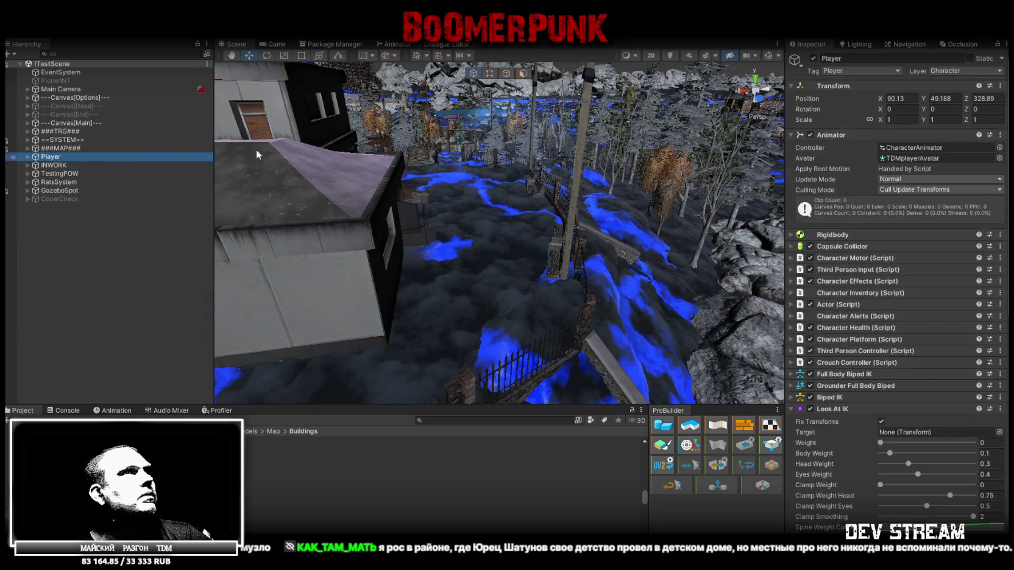
# Step: Move the Player against the lighthouse wall at 460.05, 66.704, 318.66 and save the scene
pyautogui.press('f')
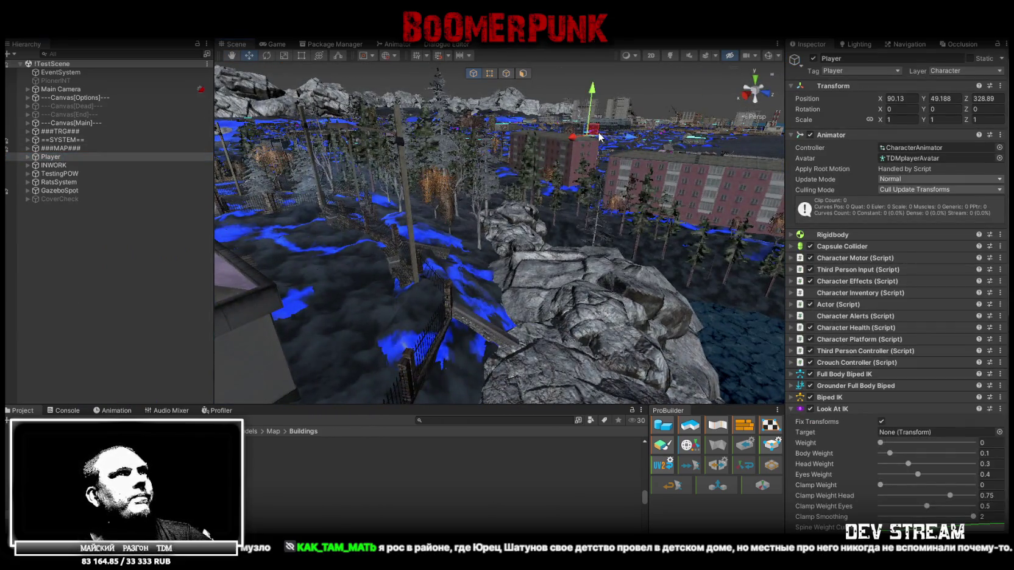
pyautogui.moveTo(700, 141)
pyautogui.mouseDown()
pyautogui.moveTo(289, 258)
pyautogui.moveTo(252, 205)
pyautogui.mouseUp()
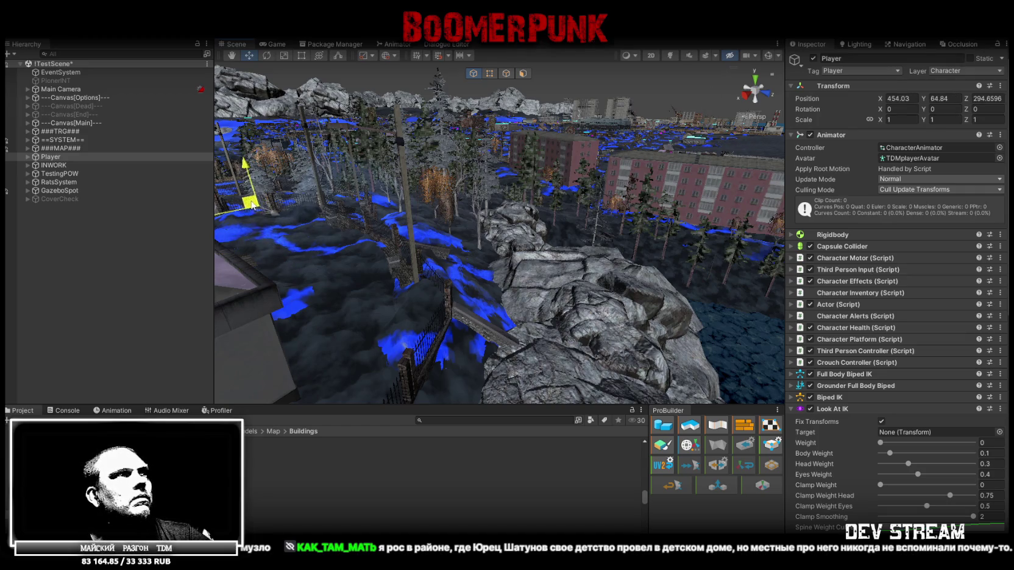
pyautogui.moveTo(371, 146); pyautogui.dragTo(275, 191, button='right')
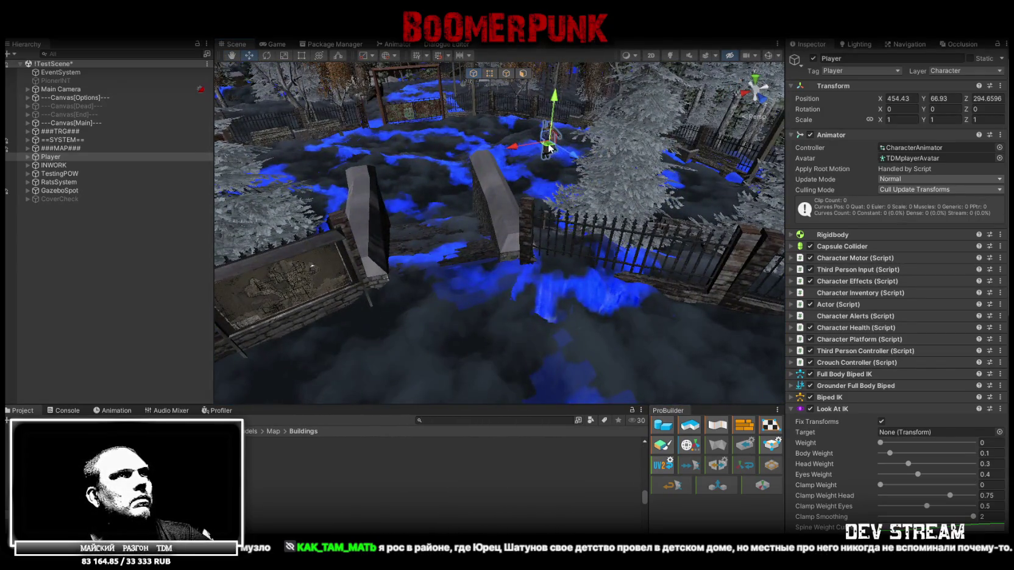
pyautogui.moveTo(549, 146); pyautogui.dragTo(509, 396)
pyautogui.moveTo(510, 396); pyautogui.dragTo(415, 270, button='right')
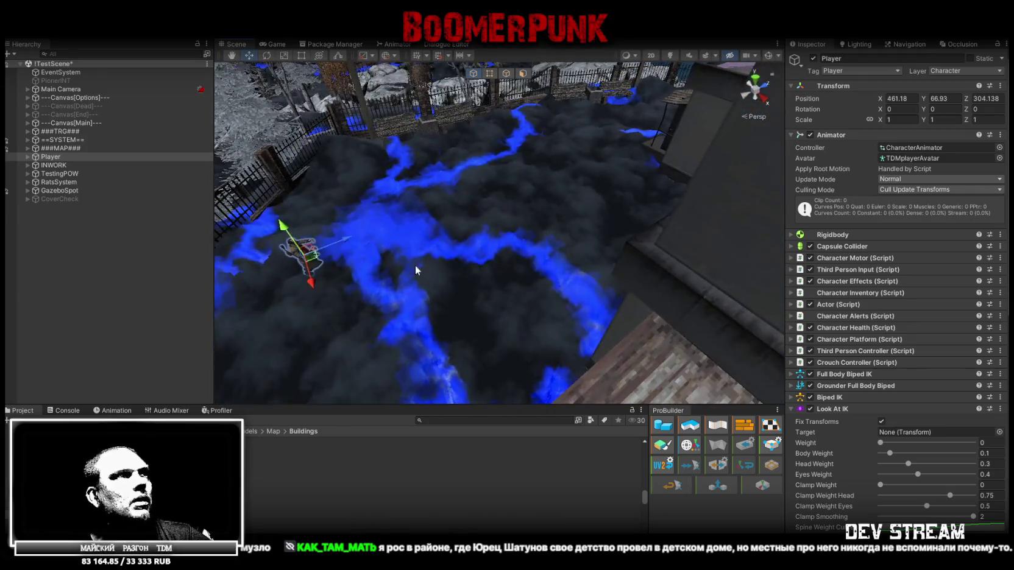
pyautogui.moveTo(315, 262); pyautogui.dragTo(558, 162)
pyautogui.moveTo(557, 161)
pyautogui.mouseDown(button='right')
pyautogui.moveTo(543, 164)
pyautogui.moveTo(571, 149)
pyautogui.mouseUp(button='right')
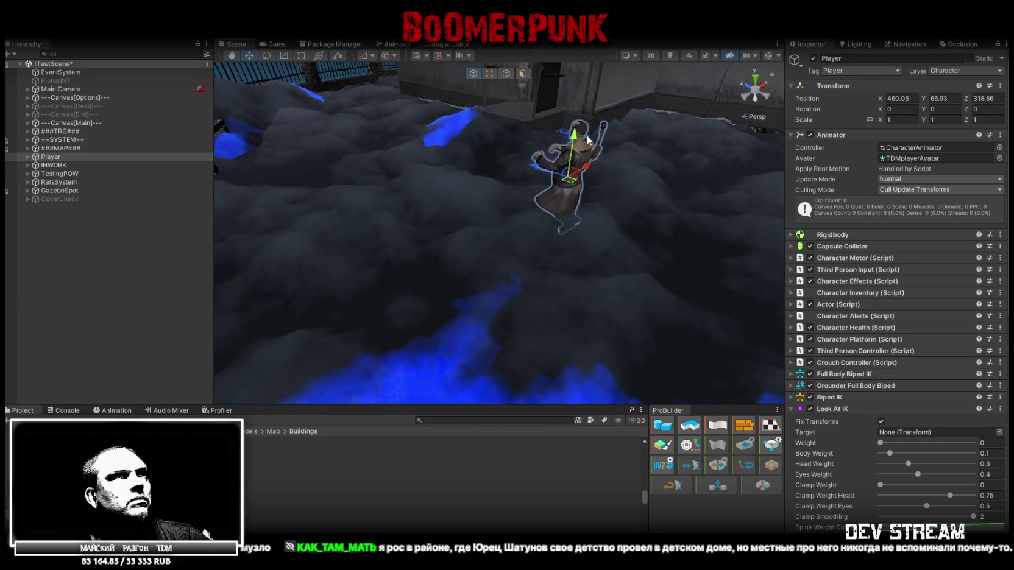
pyautogui.moveTo(572, 149); pyautogui.dragTo(573, 154)
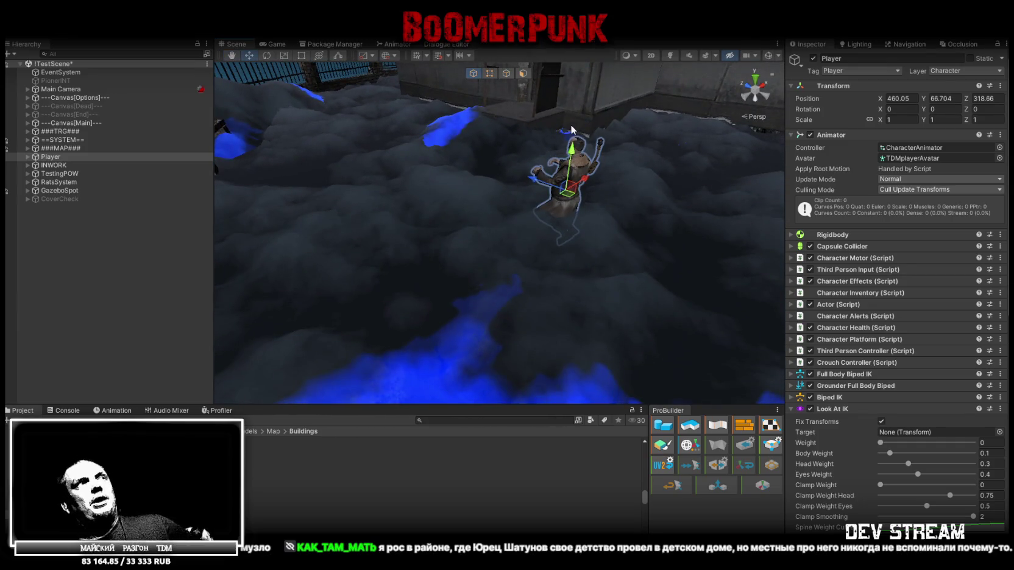
pyautogui.hotkey('ctrl', 's')
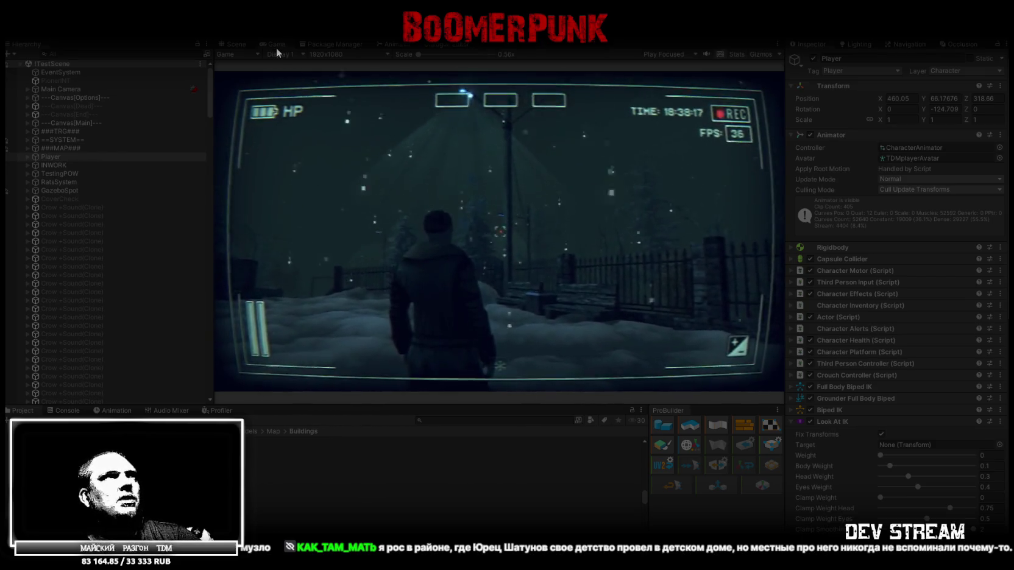
# Step: Maximize the Game view, walk into the lighthouse, and equip a bag item to the third quick slot
pyautogui.doubleClick(275, 47)
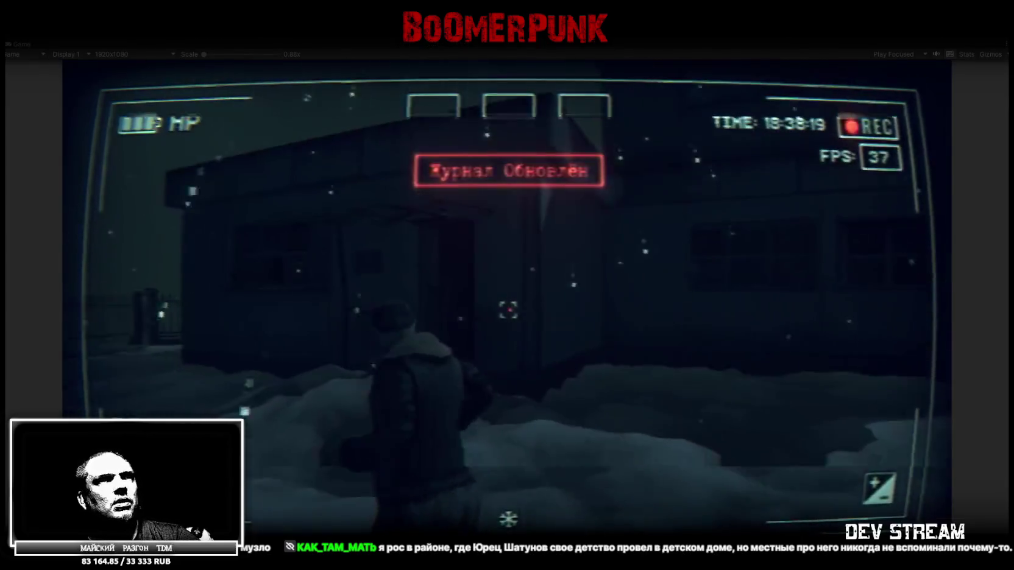
pyautogui.press('w')
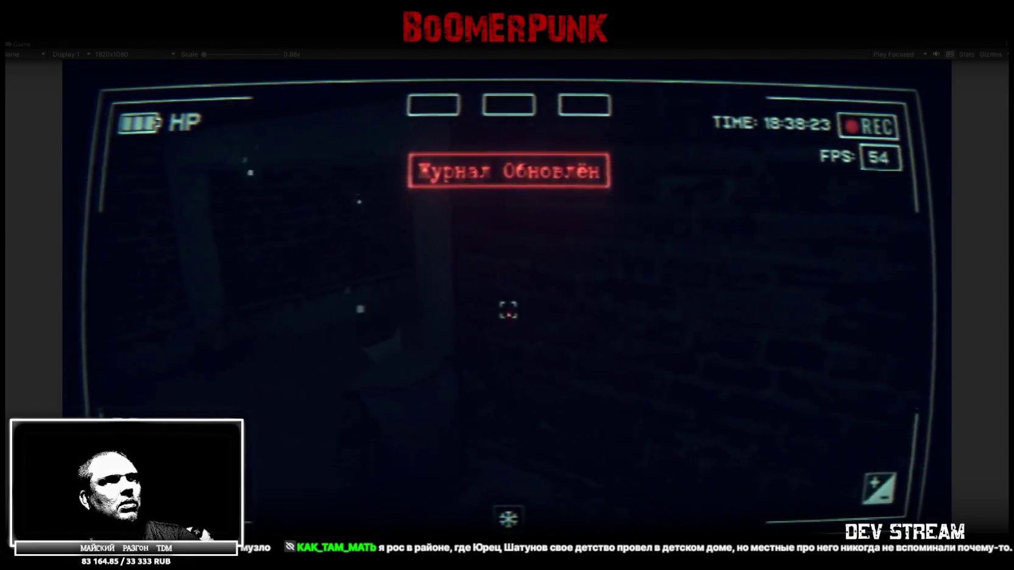
pyautogui.press('Tab')
pyautogui.click(622, 198)
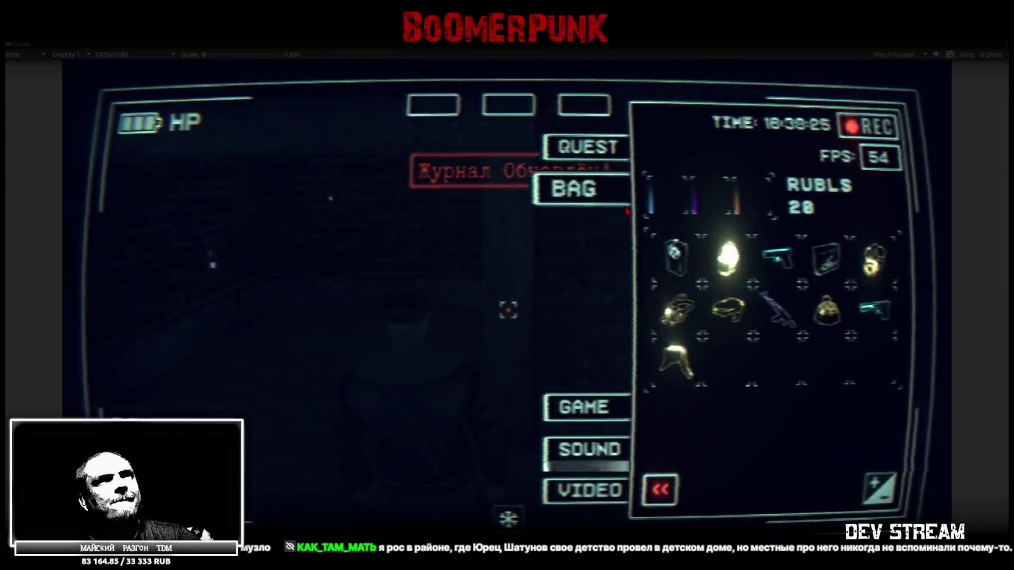
pyautogui.moveTo(677, 256); pyautogui.dragTo(583, 105)
pyautogui.press('Tab')
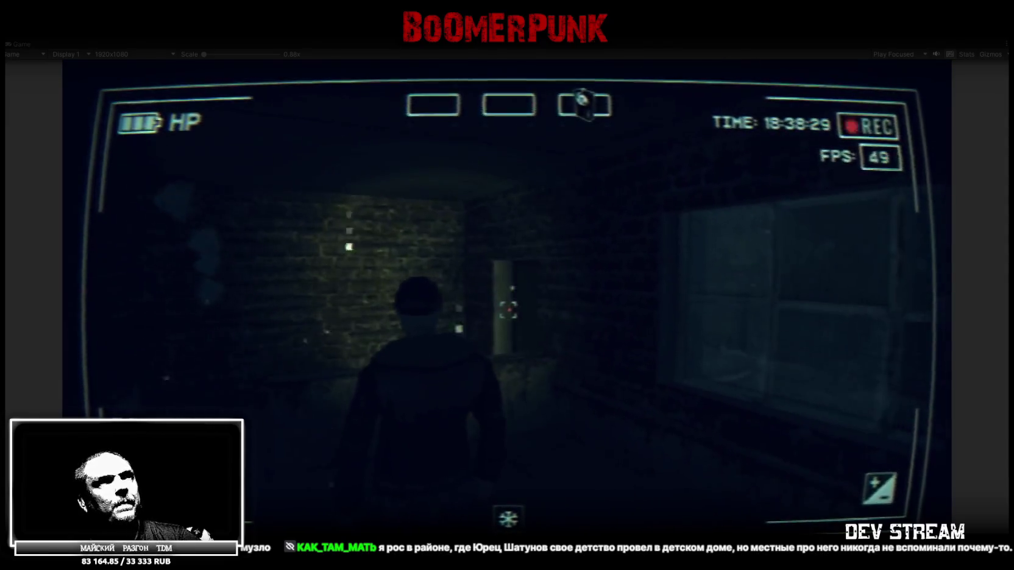
# Step: Walk down the interior corridor and out into the snowy yard, then exit Play mode
pyautogui.press('w')
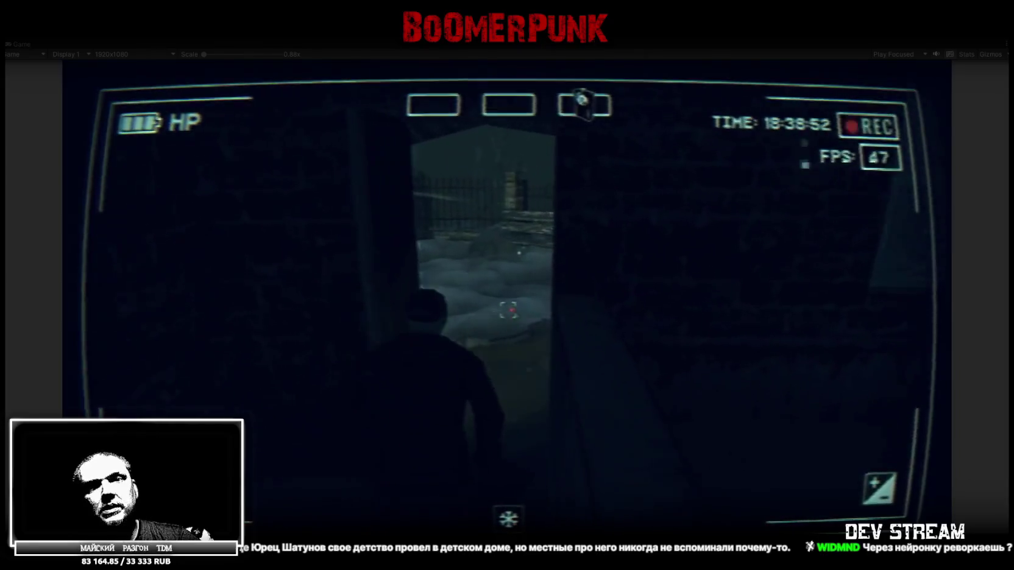
pyautogui.press('Tab')
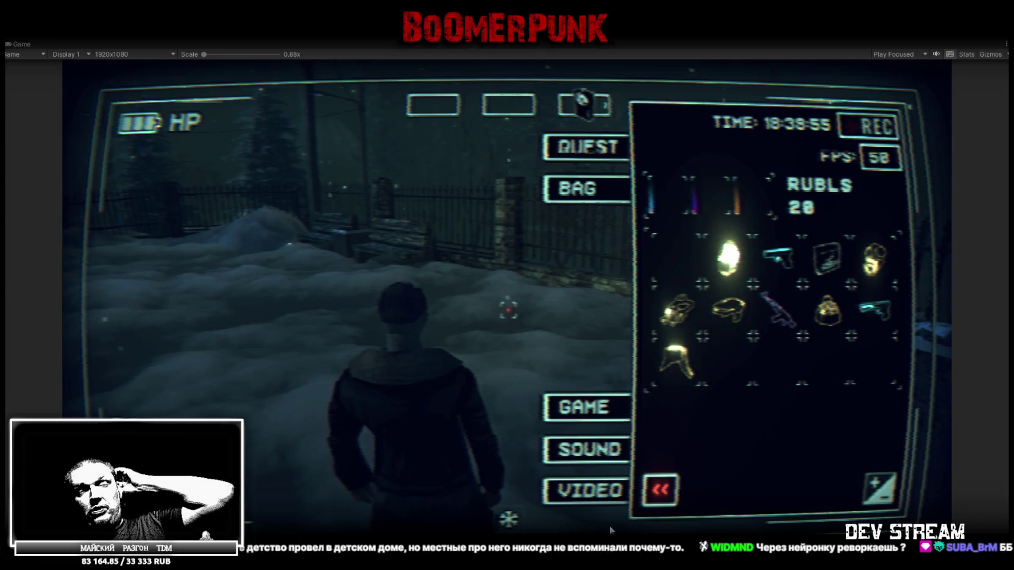
pyautogui.click(556, 407)
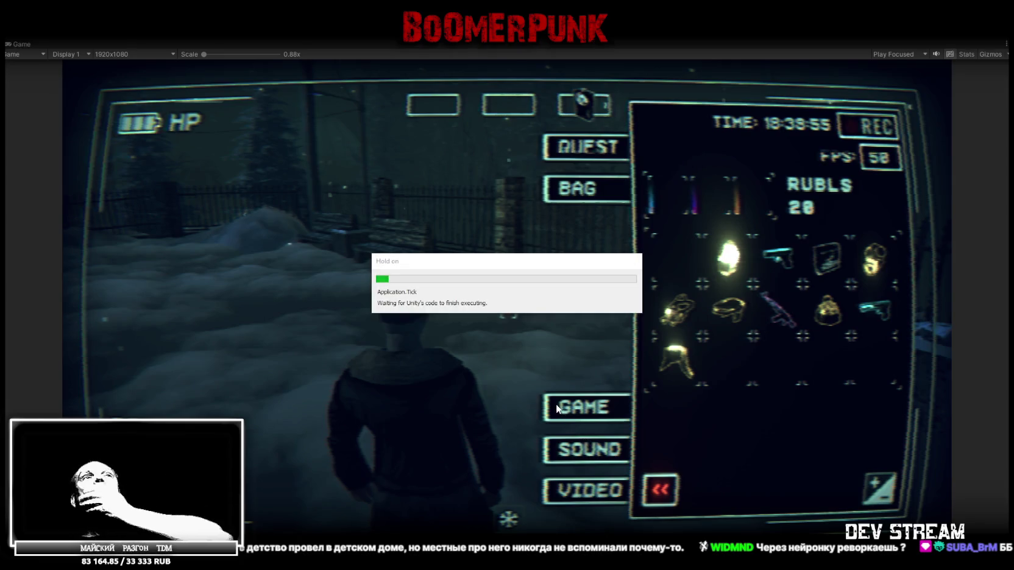